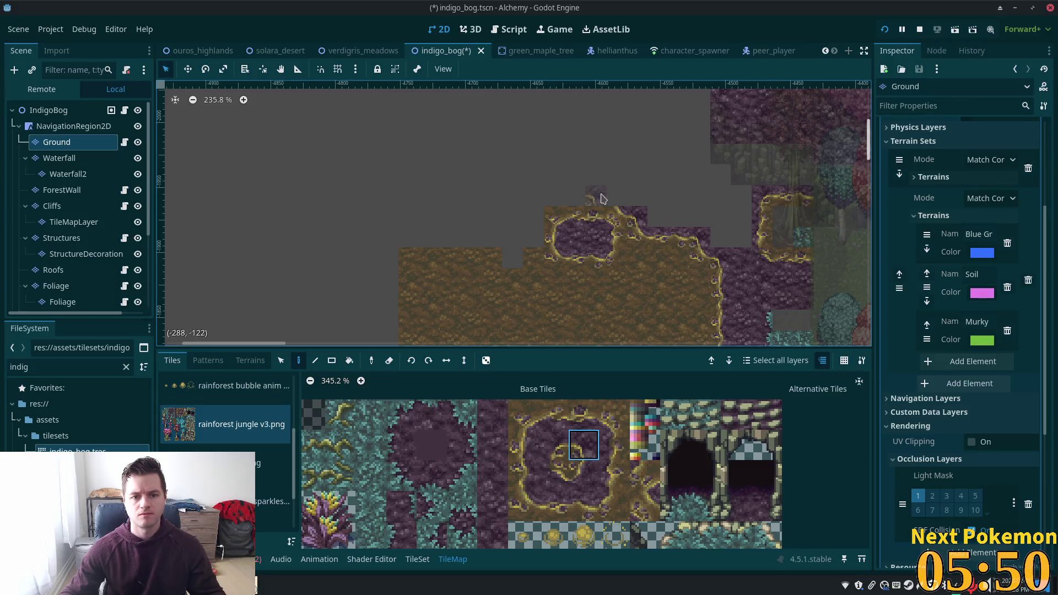
# Paint single bog-edge tiles from the atlas at the bog's upper-left edge on the Ground layer.
pyautogui.click(616, 199)
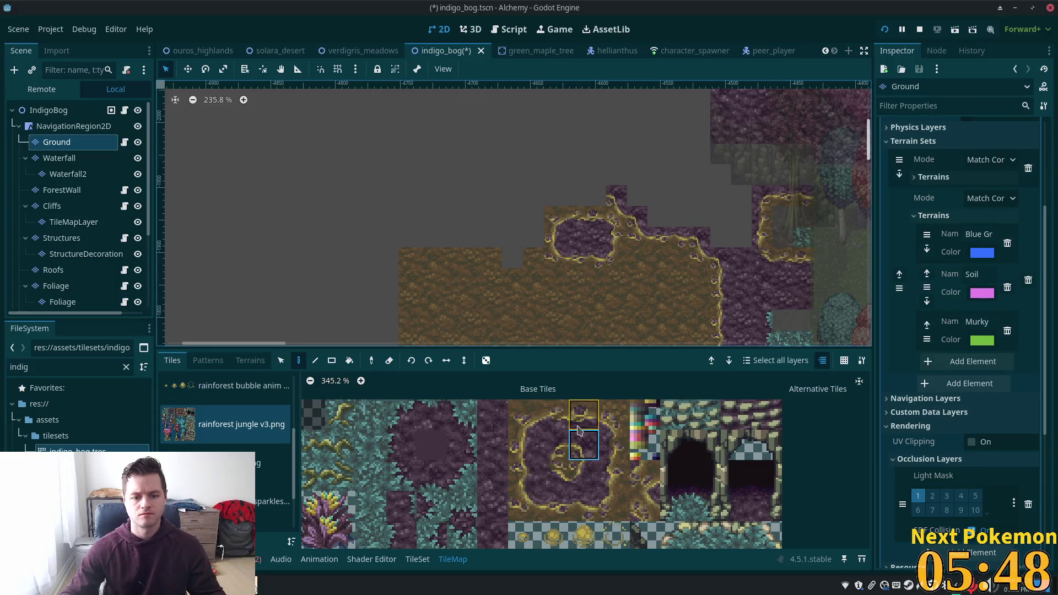
pyautogui.moveTo(554, 505); pyautogui.dragTo(583, 506)
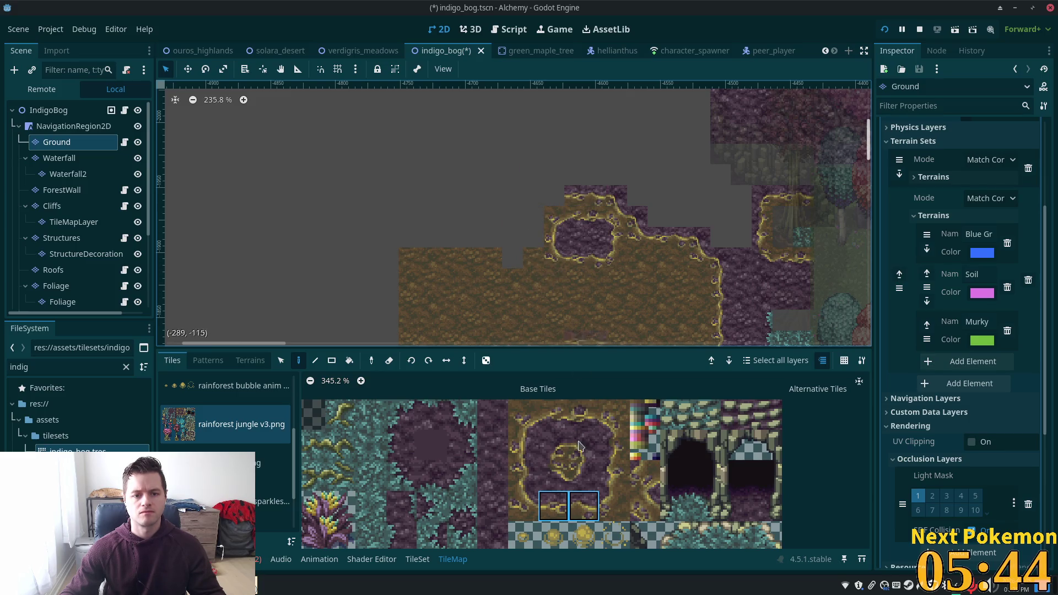
pyautogui.click(553, 506)
pyautogui.click(554, 195)
pyautogui.click(563, 457)
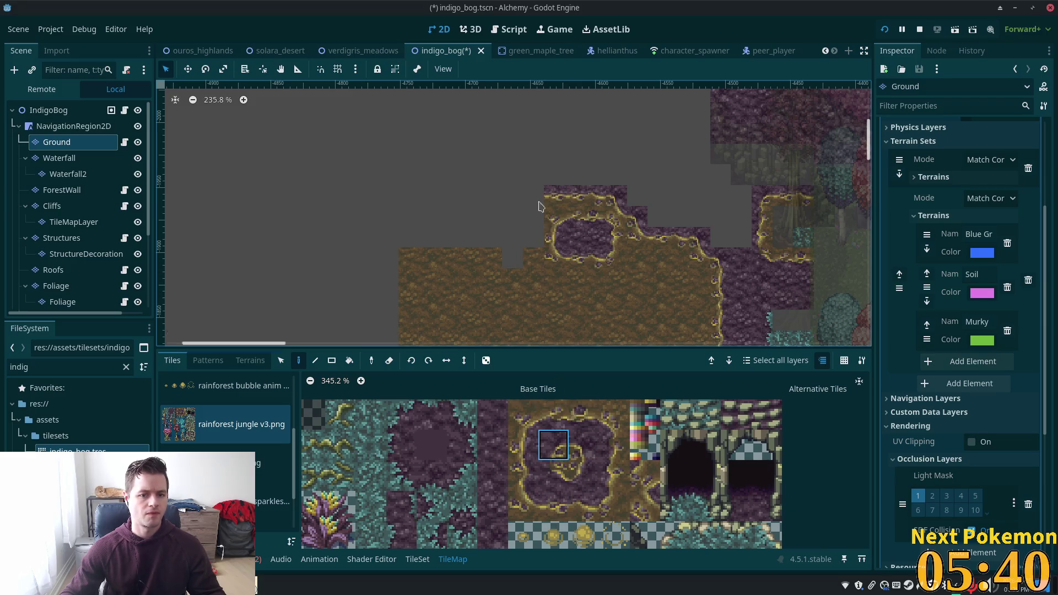
pyautogui.click(534, 195)
# Paint two more edge tiles down the bog's left side, then choose a pair of adjacent edge tiles.
pyautogui.click(615, 505)
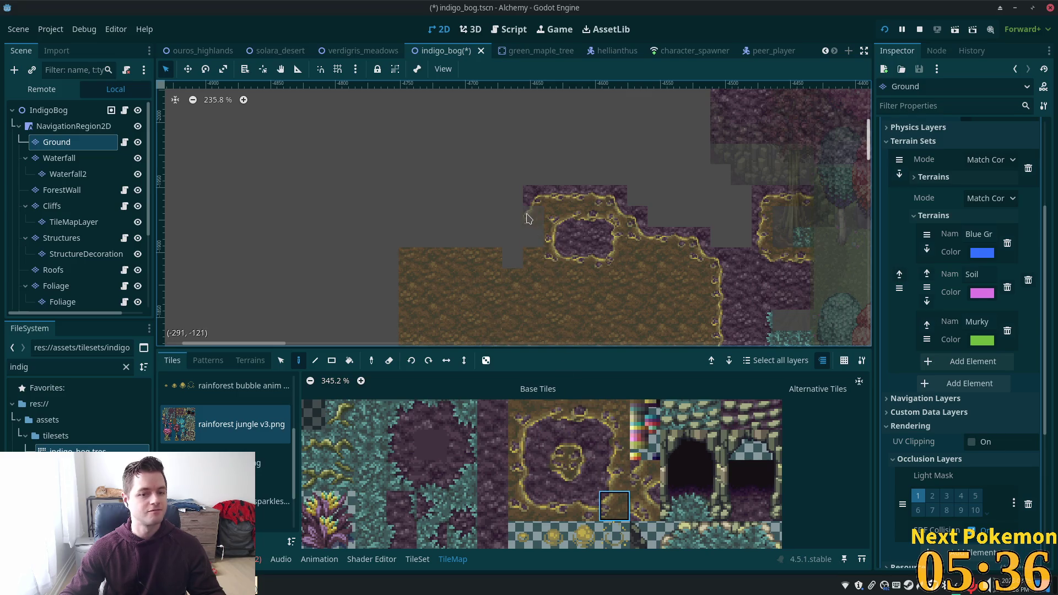
pyautogui.click(615, 444)
pyautogui.moveTo(539, 214); pyautogui.dragTo(557, 266)
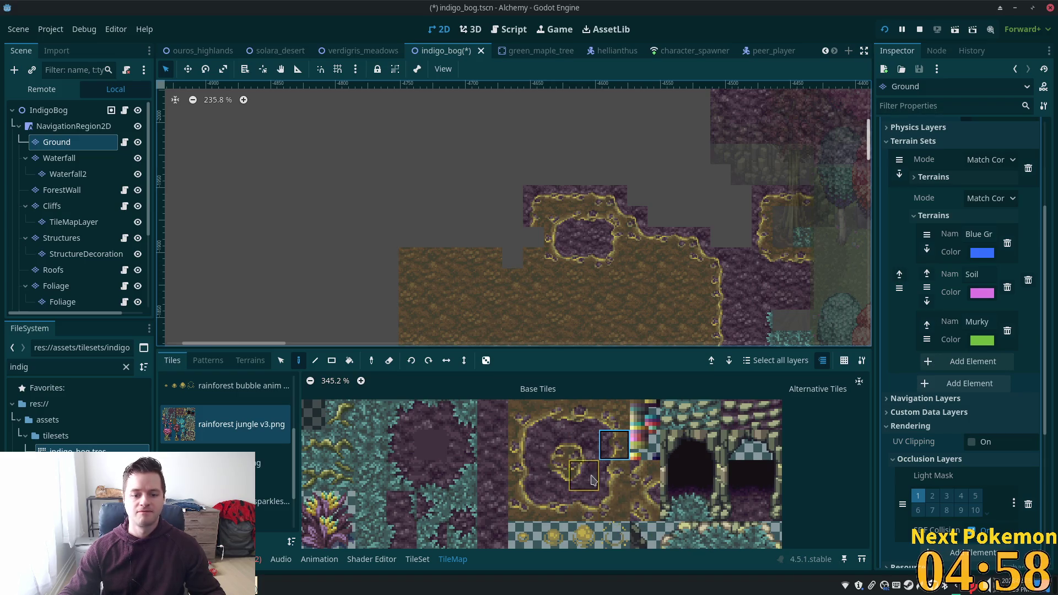
pyautogui.click(604, 465)
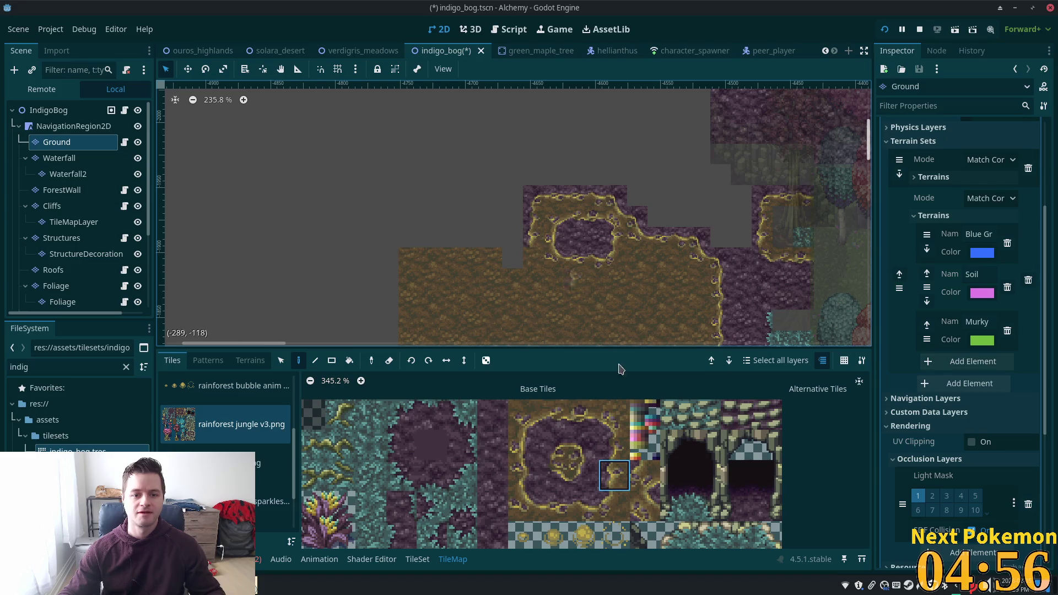
pyautogui.click(620, 507)
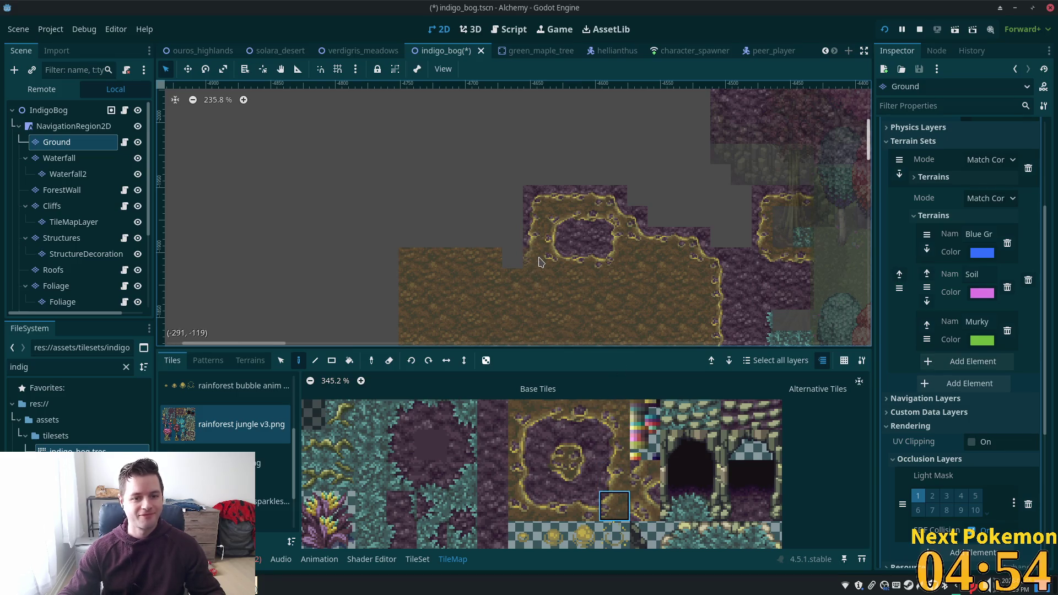
pyautogui.moveTo(554, 506); pyautogui.dragTo(584, 506)
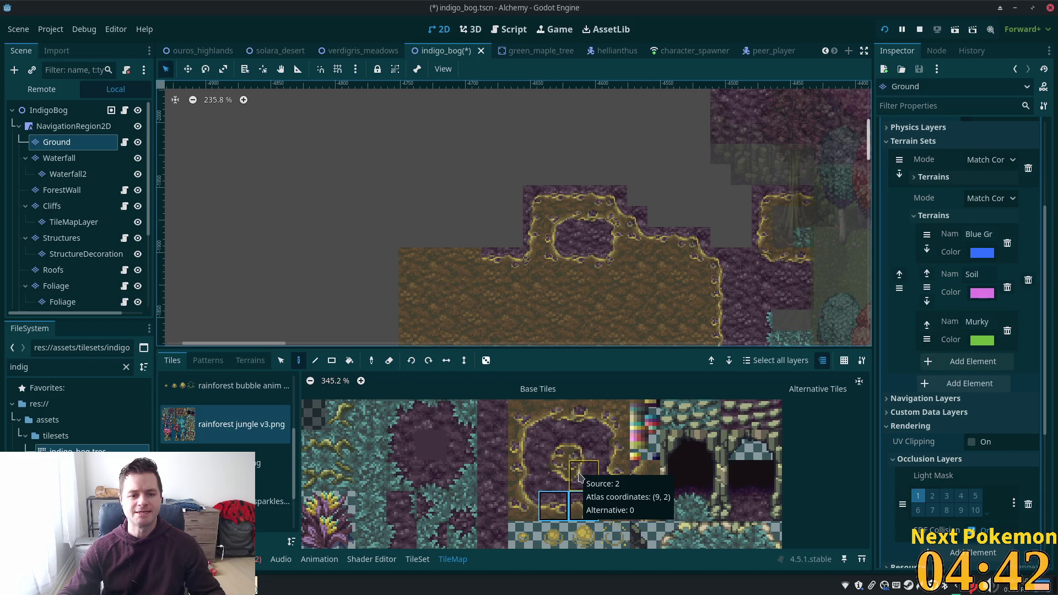
# Paint the upper-left ring corner and a gold-edged purple tile at the bog's new left end.
pyautogui.click(552, 447)
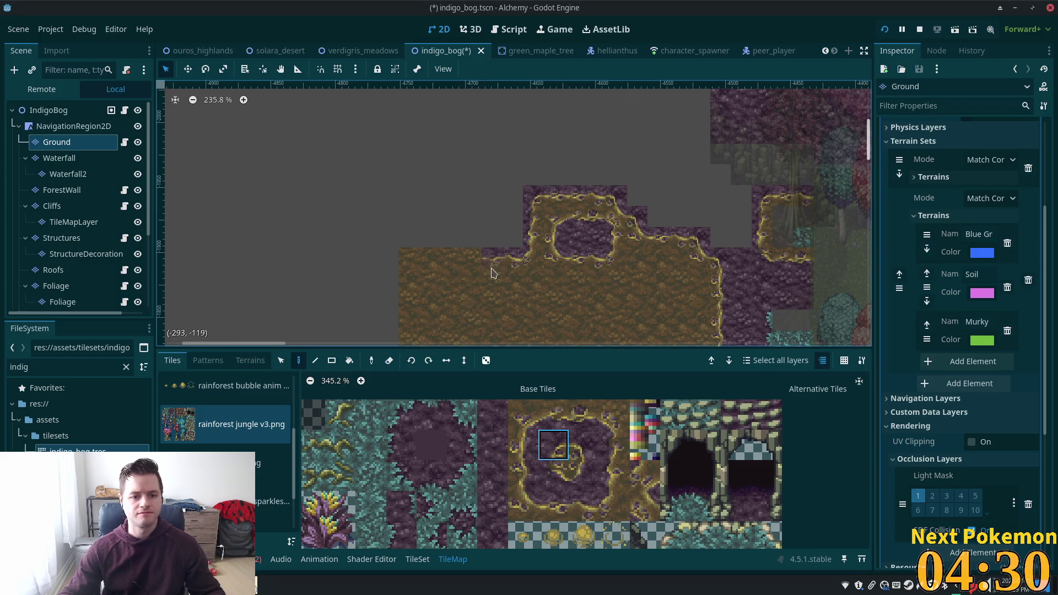
pyautogui.click(523, 506)
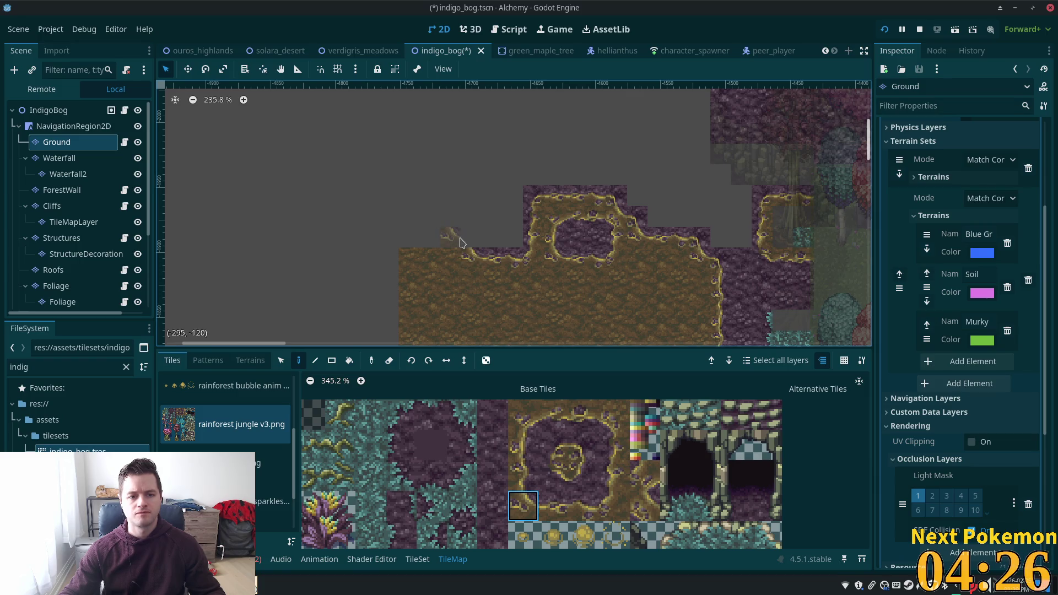
pyautogui.keyDown('ctrl'); pyautogui.click(468, 237); pyautogui.keyUp('ctrl')
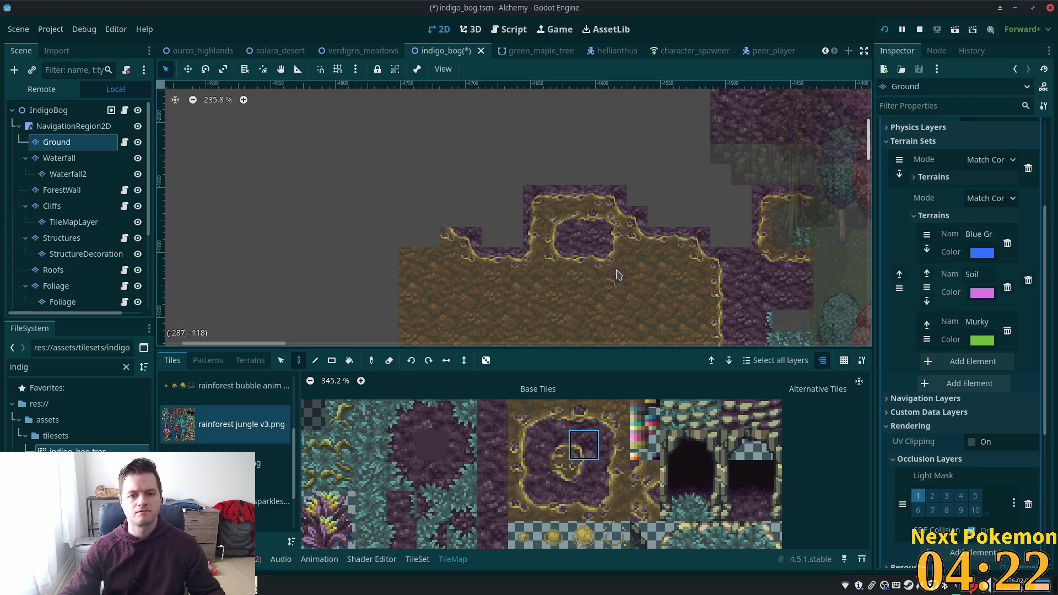
pyautogui.keyDown('ctrl'); pyautogui.click(492, 237); pyautogui.keyUp('ctrl')
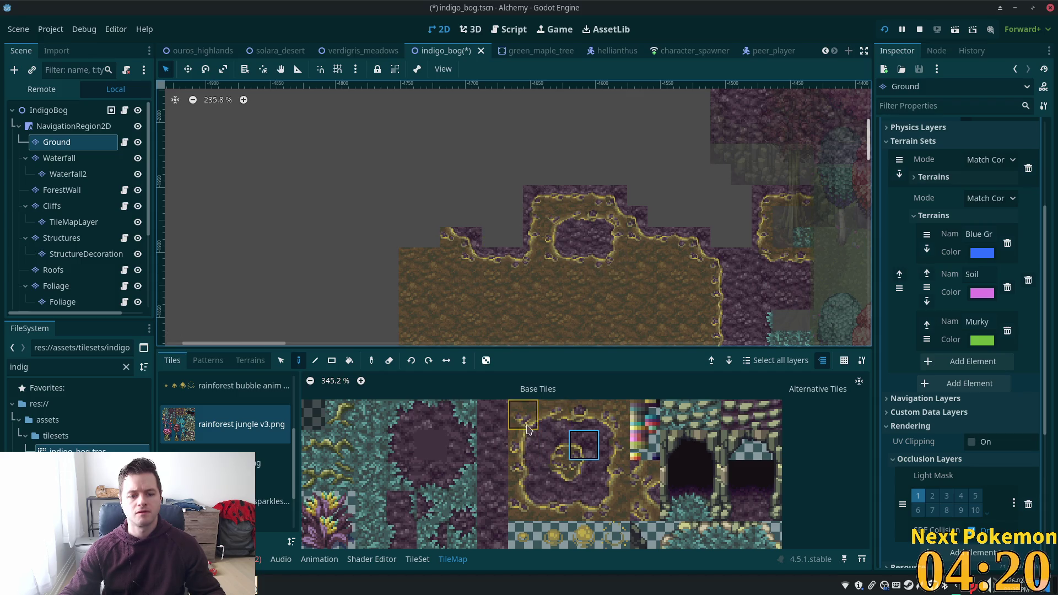
pyautogui.click(453, 220)
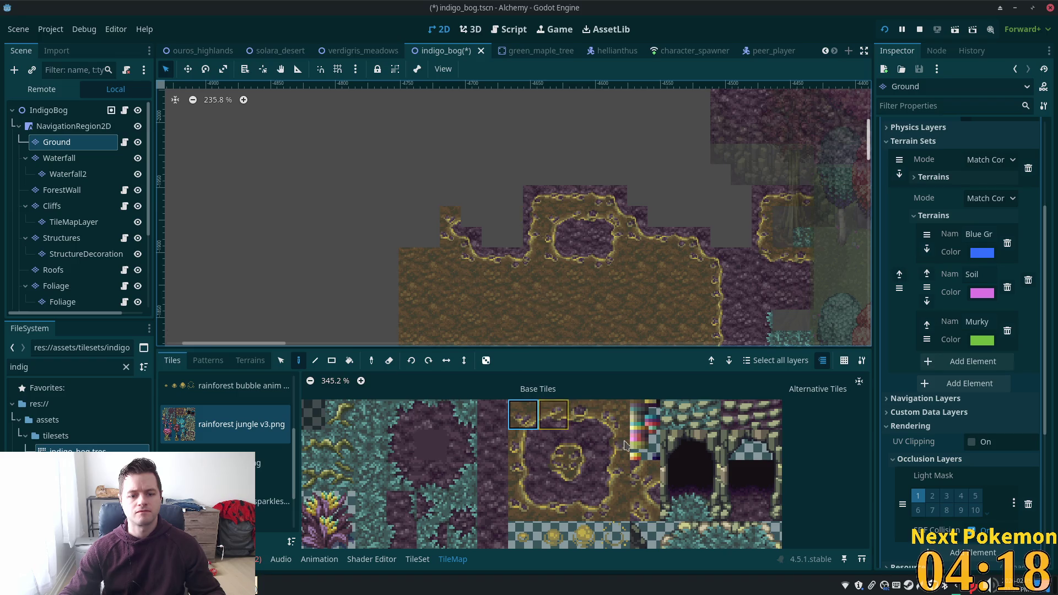
pyautogui.click(523, 450)
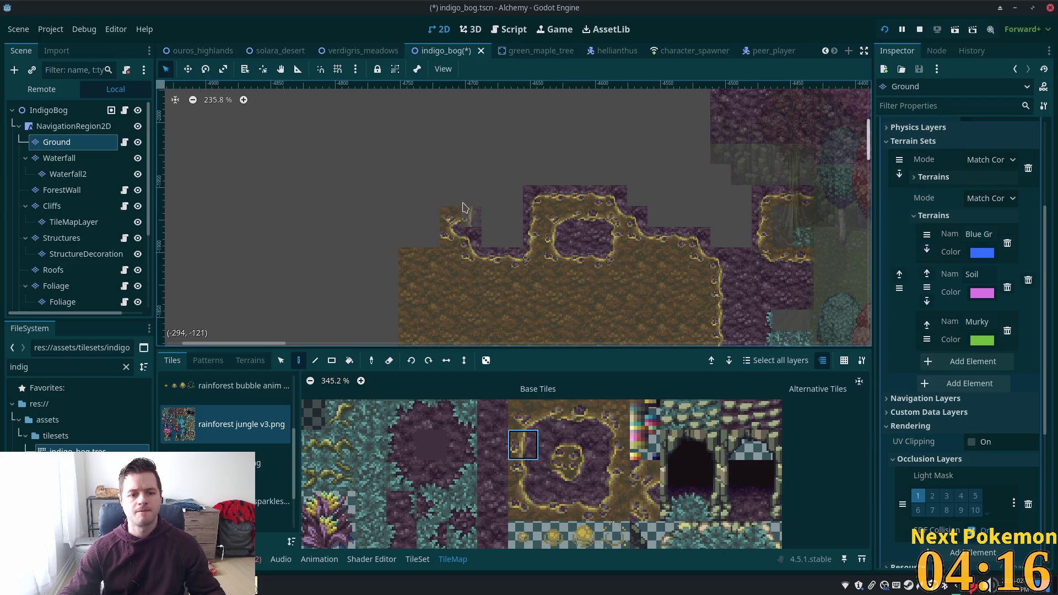
pyautogui.click(584, 475)
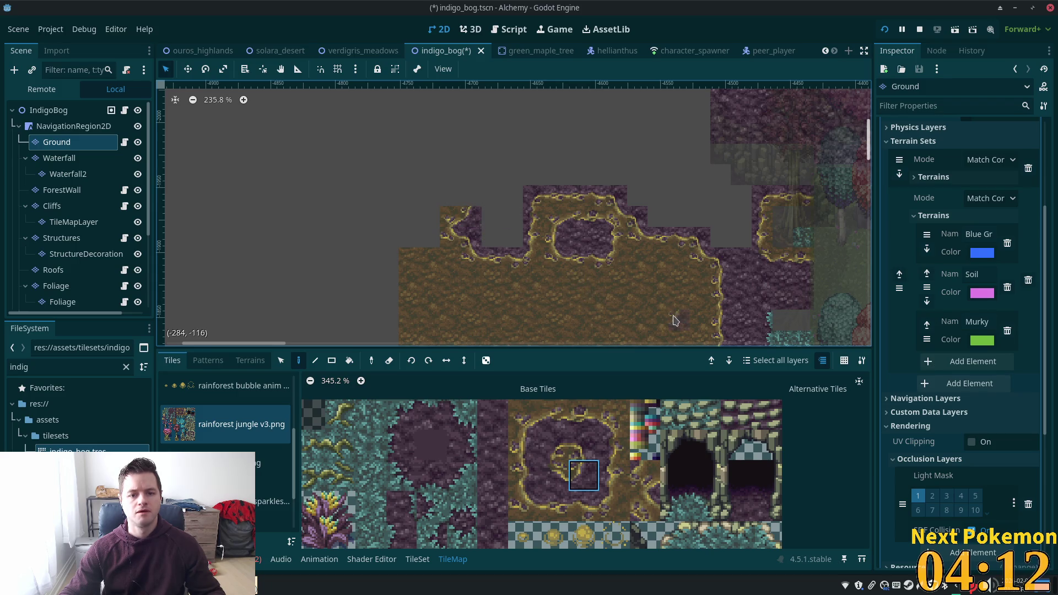
pyautogui.click(584, 444)
pyautogui.click(463, 198)
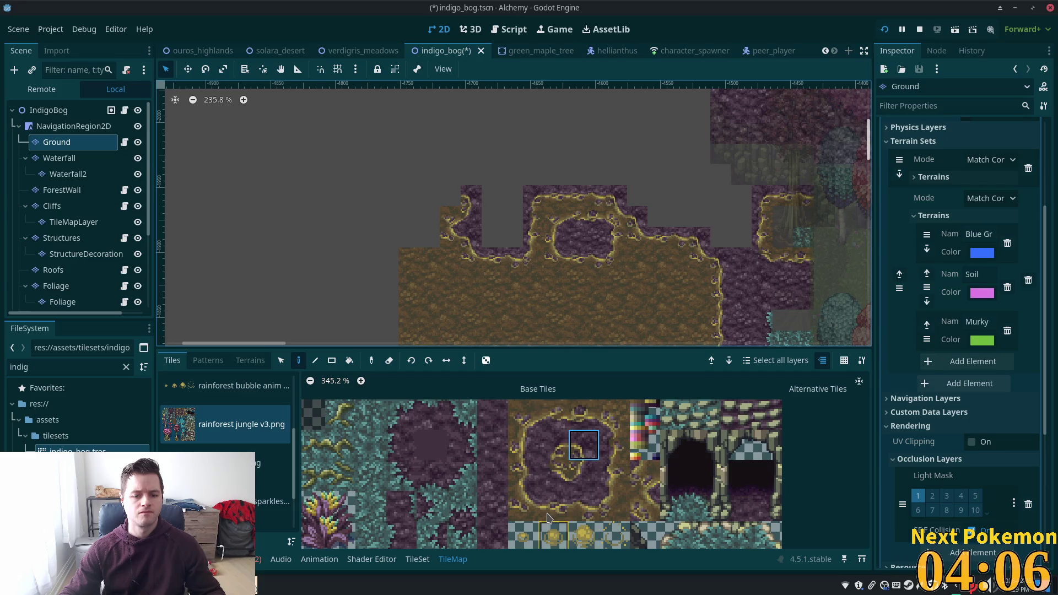
# Fill the new outcrop's edge with two-tile edge pieces, a single edge tile and a top block.
pyautogui.moveTo(553, 506); pyautogui.dragTo(584, 506)
pyautogui.click(429, 199)
pyautogui.click(449, 197)
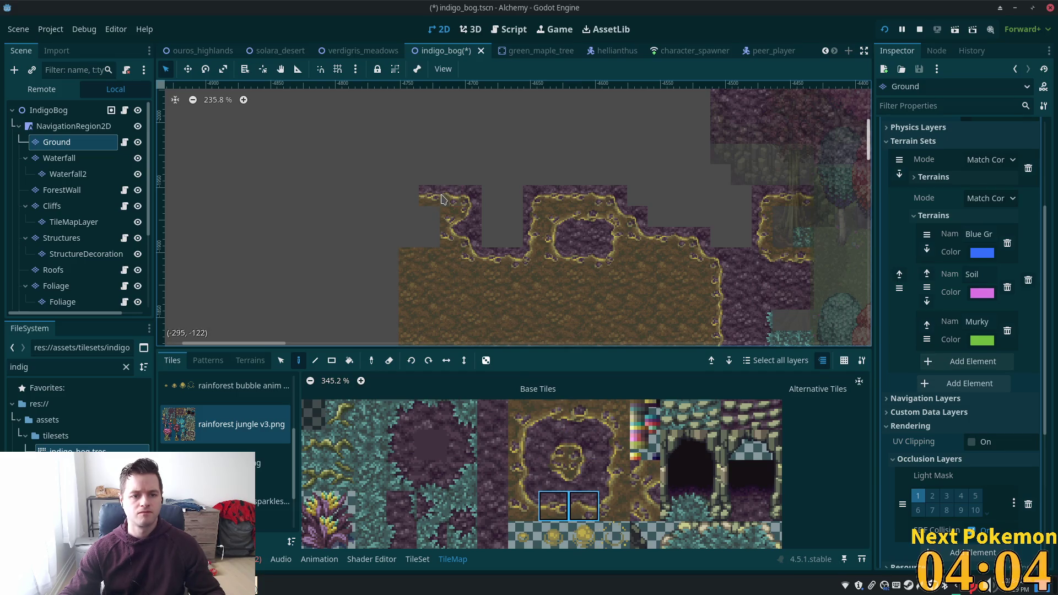
pyautogui.click(524, 506)
pyautogui.click(435, 198)
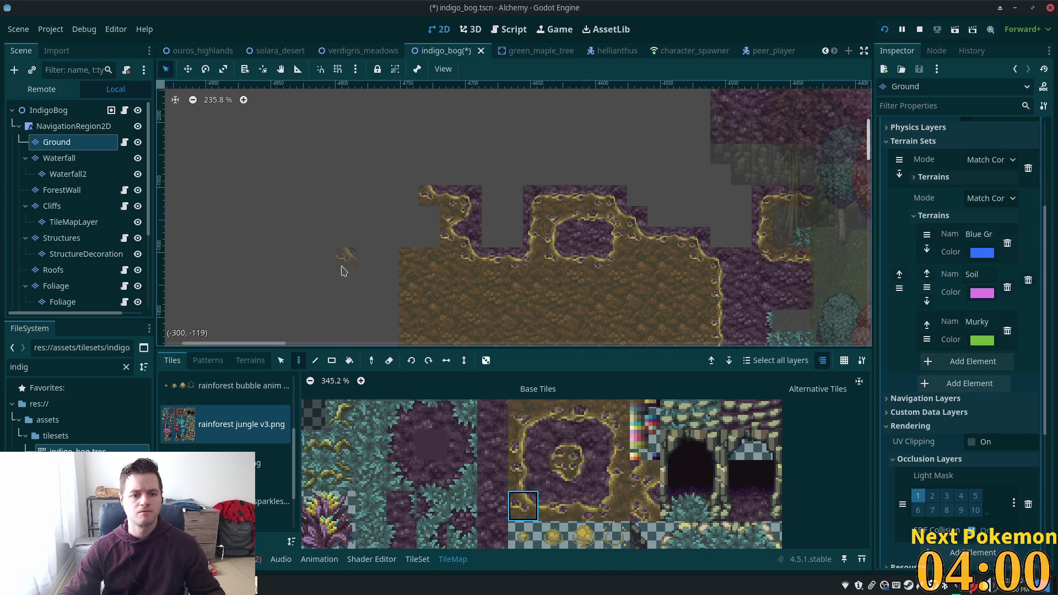
pyautogui.moveTo(554, 445); pyautogui.dragTo(583, 448)
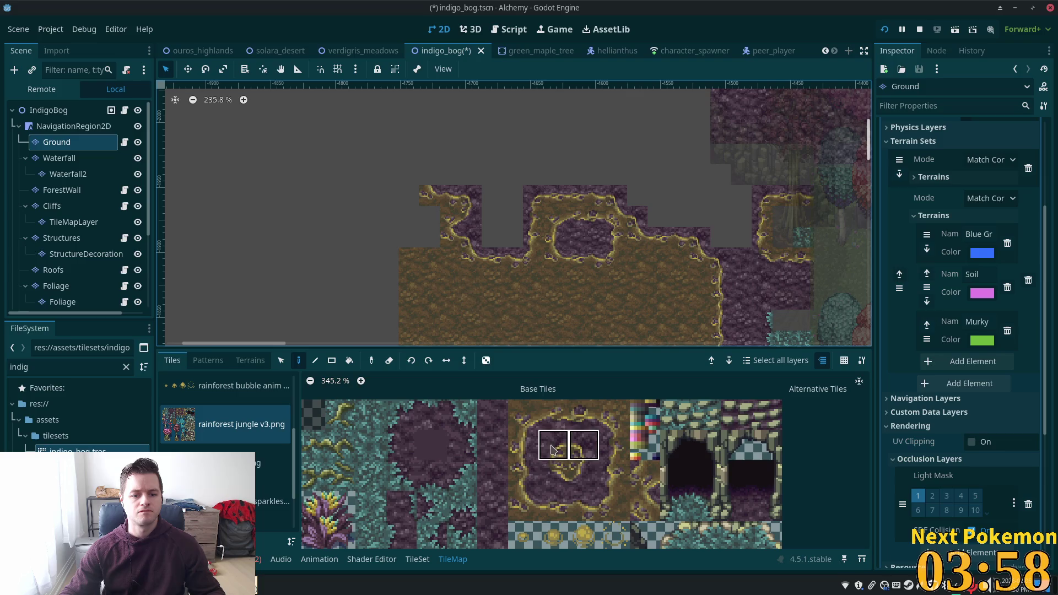
pyautogui.click(417, 175)
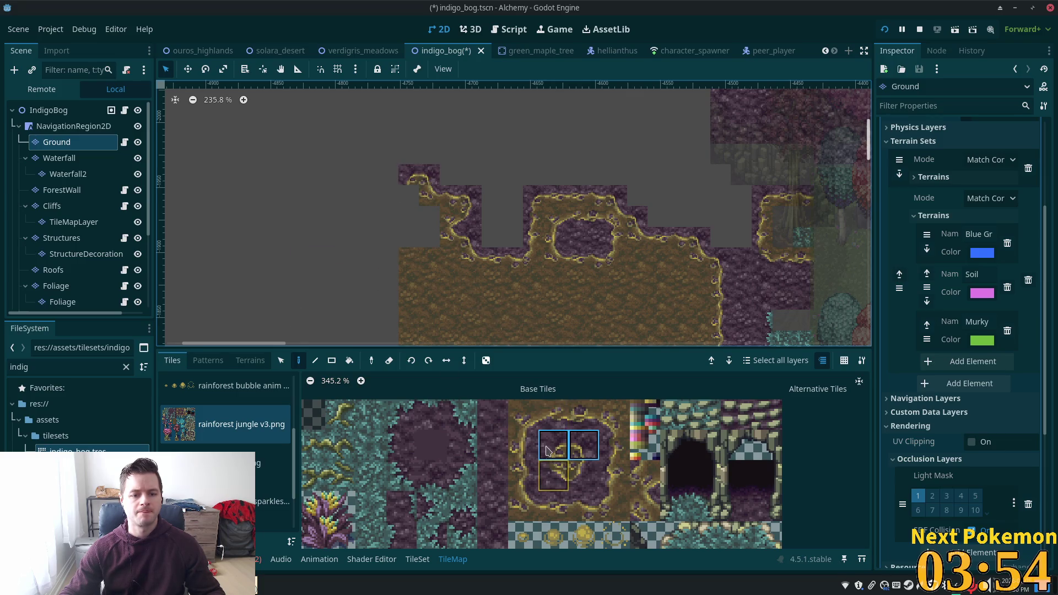
pyautogui.scroll(-3, 496, 299)
pyautogui.scroll(-3, 471, 218)
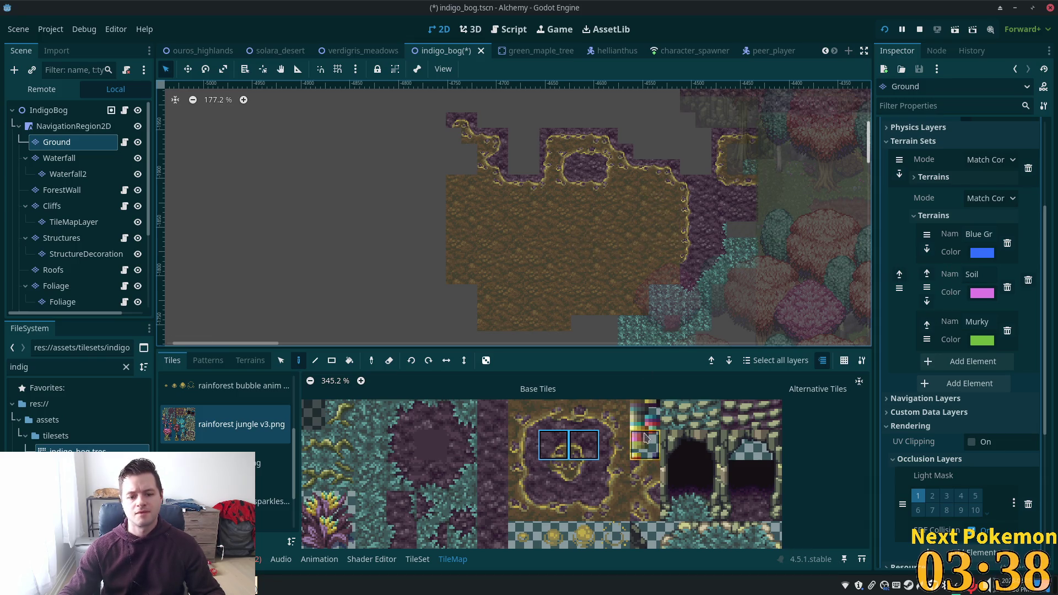
# Place the pink-blossomed tree's tile block onto the bog on the Foliage layer.
pyautogui.click(83, 285)
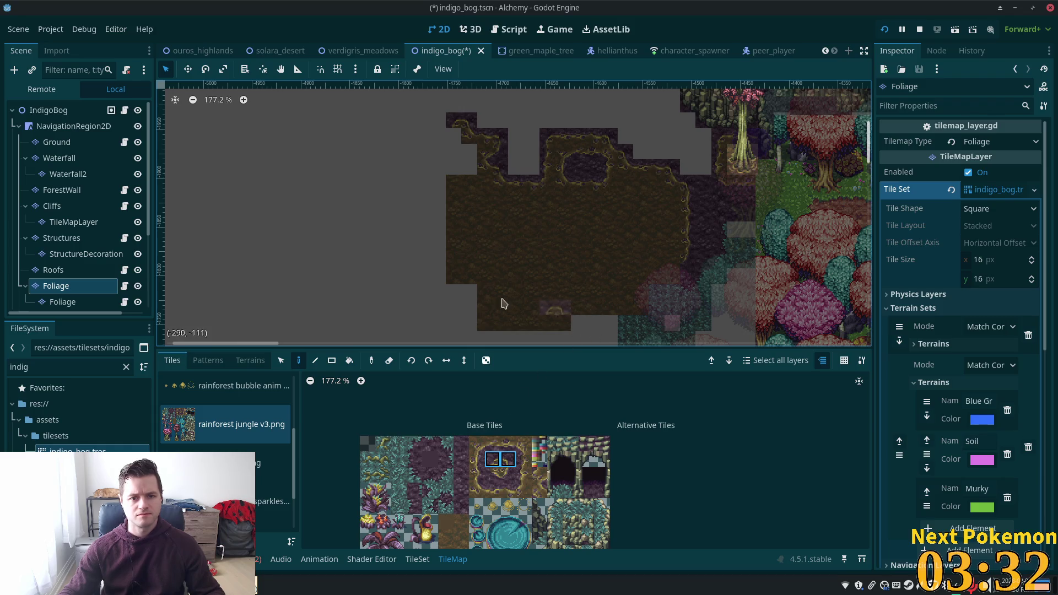
pyautogui.scroll(-3, 462, 488)
pyautogui.scroll(-3, 463, 488)
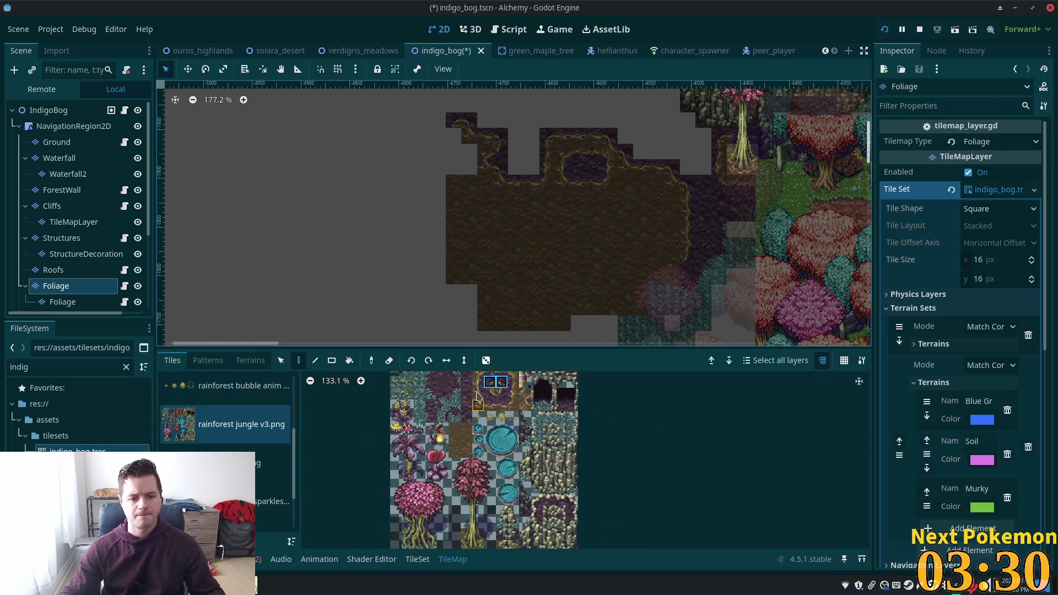
pyautogui.moveTo(459, 432); pyautogui.dragTo(497, 519)
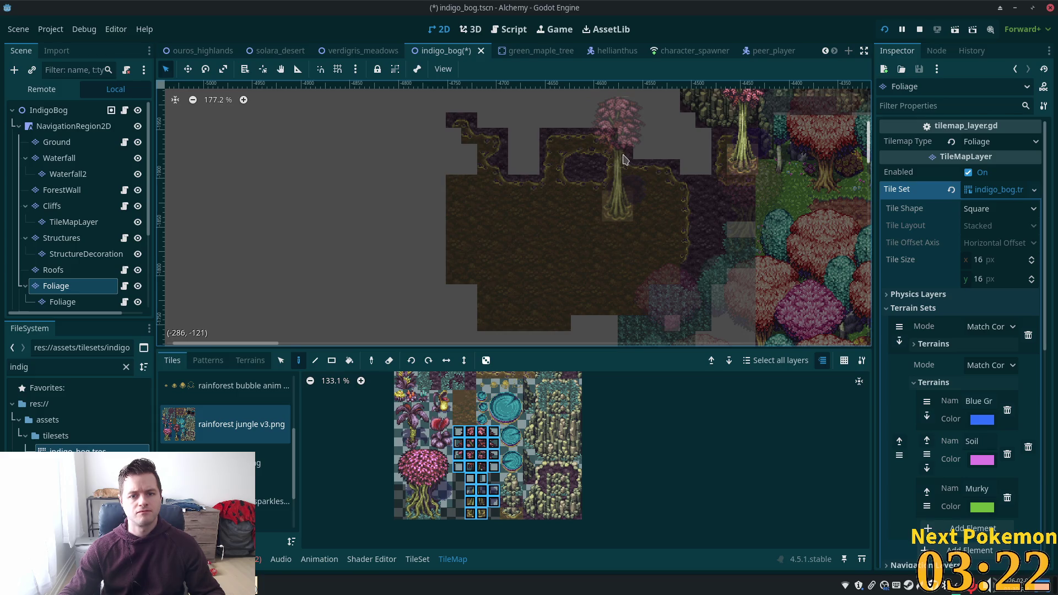
pyautogui.click(623, 159)
# Select the IndigoBog root node and then the Roofs tile layer.
pyautogui.click(48, 109)
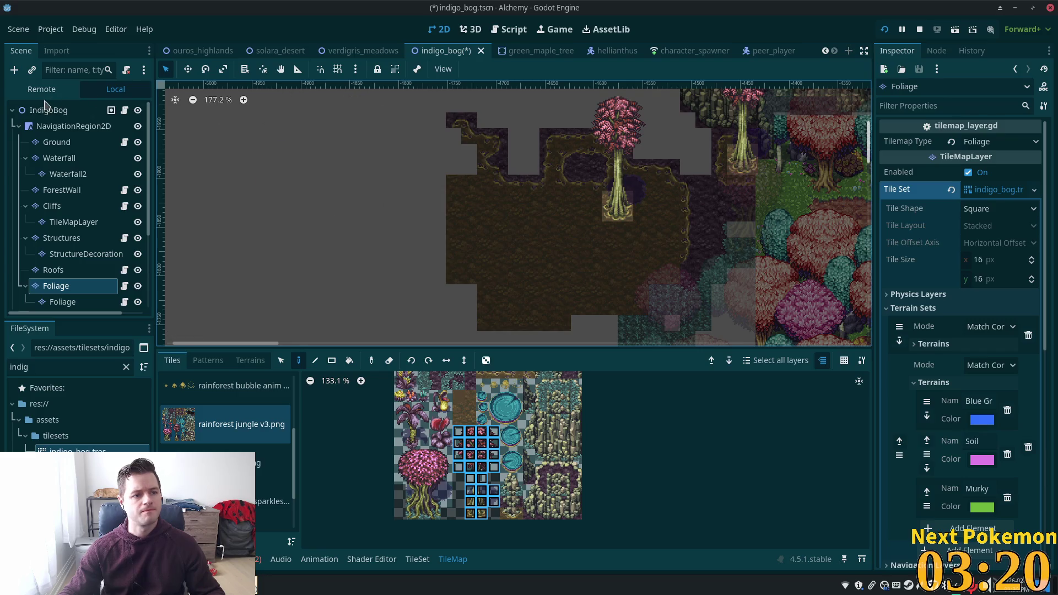
pyautogui.scroll(5, 449, 231)
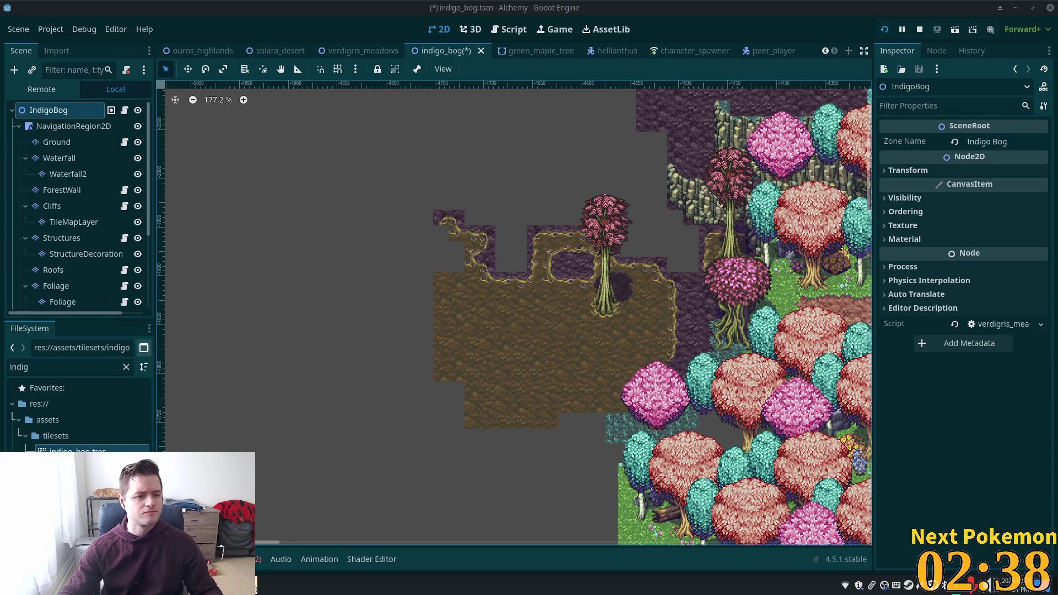
pyautogui.click(53, 270)
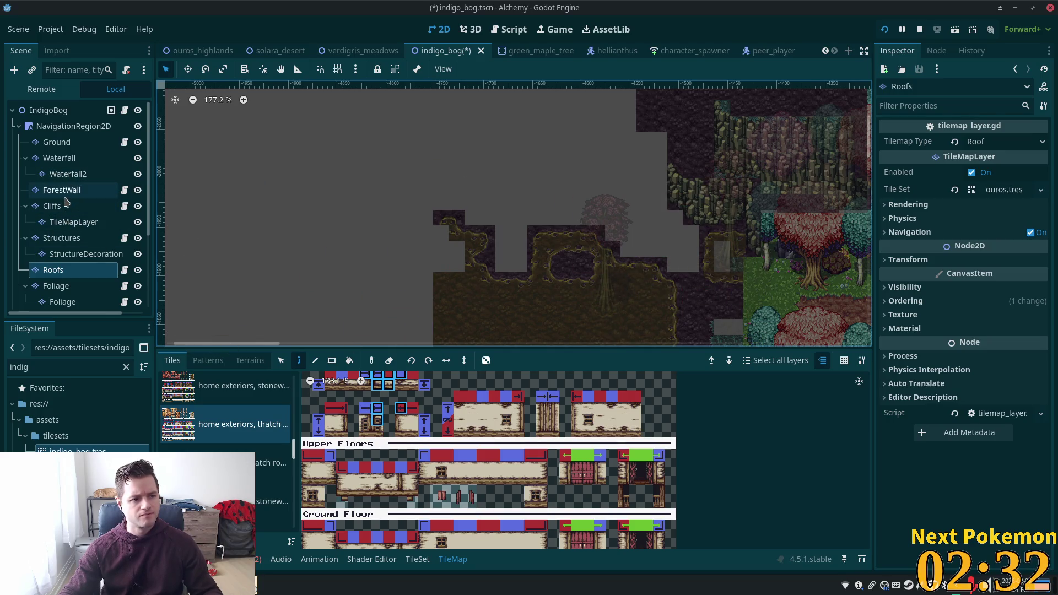
# Paint a second pink tree onto the bog map on the Foliage layer.
pyautogui.click(61, 286)
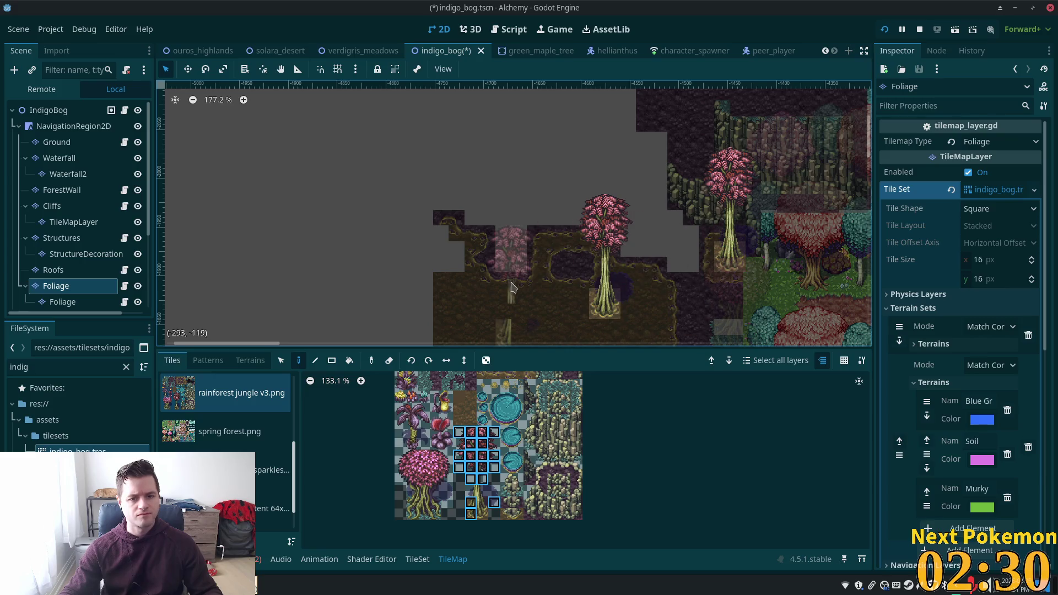
pyautogui.scroll(-3, 689, 303)
pyautogui.moveTo(462, 435)
pyautogui.mouseDown()
pyautogui.moveTo(494, 468)
pyautogui.moveTo(483, 512)
pyautogui.mouseUp()
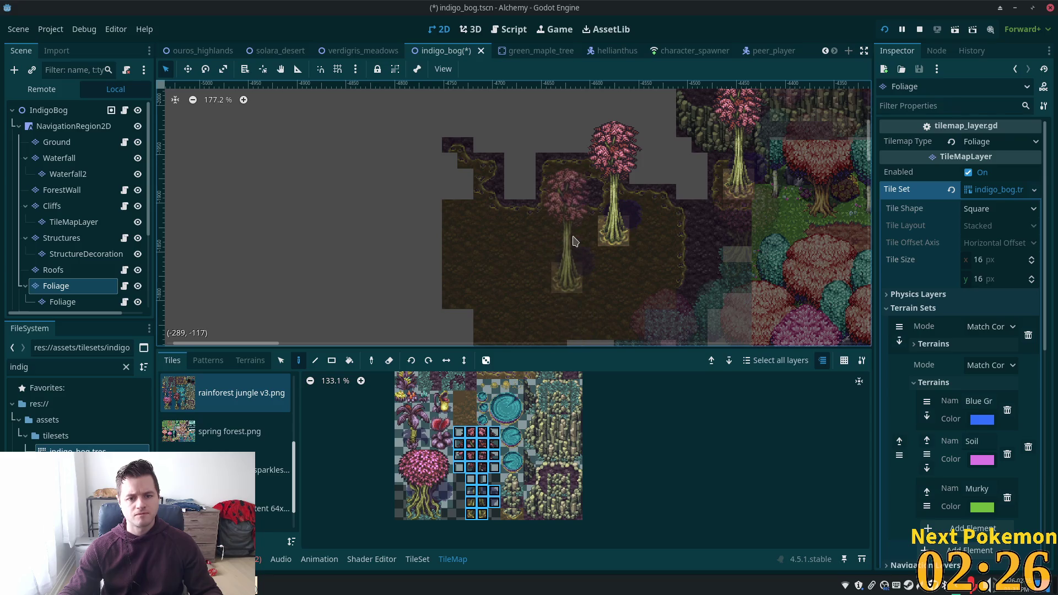
pyautogui.click(554, 234)
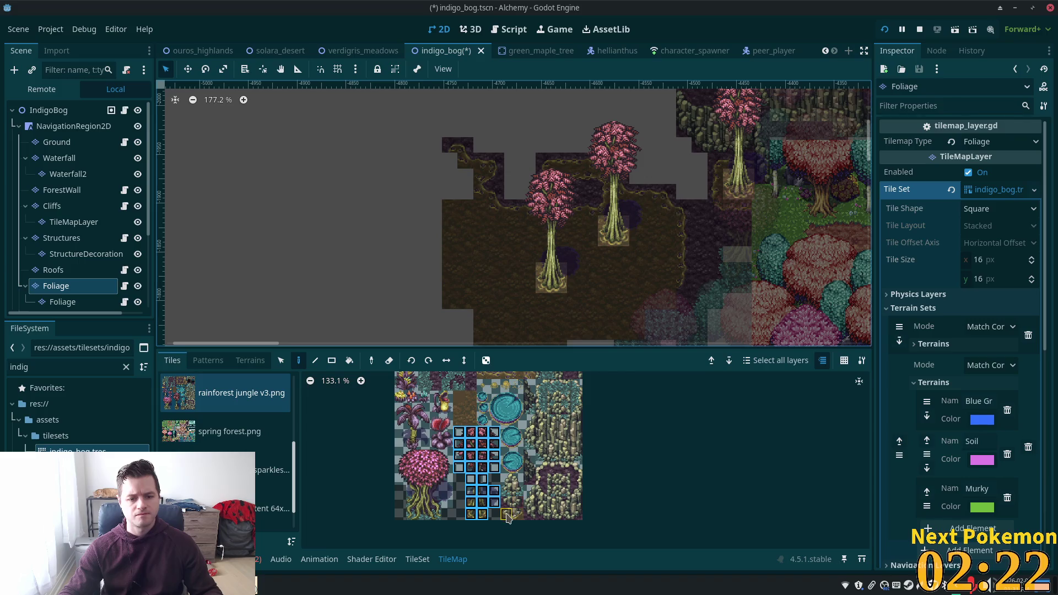
# Place small ground tiles and a mossy rock cluster below the trees.
pyautogui.moveTo(505, 514); pyautogui.dragTo(517, 513)
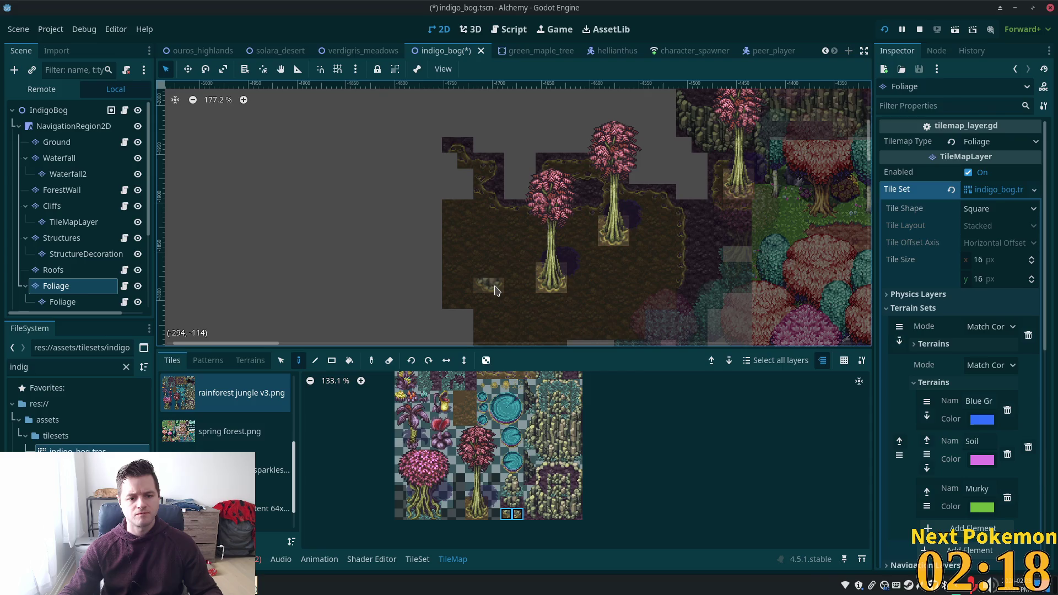
pyautogui.scroll(3, 502, 291)
pyautogui.scroll(2, 503, 301)
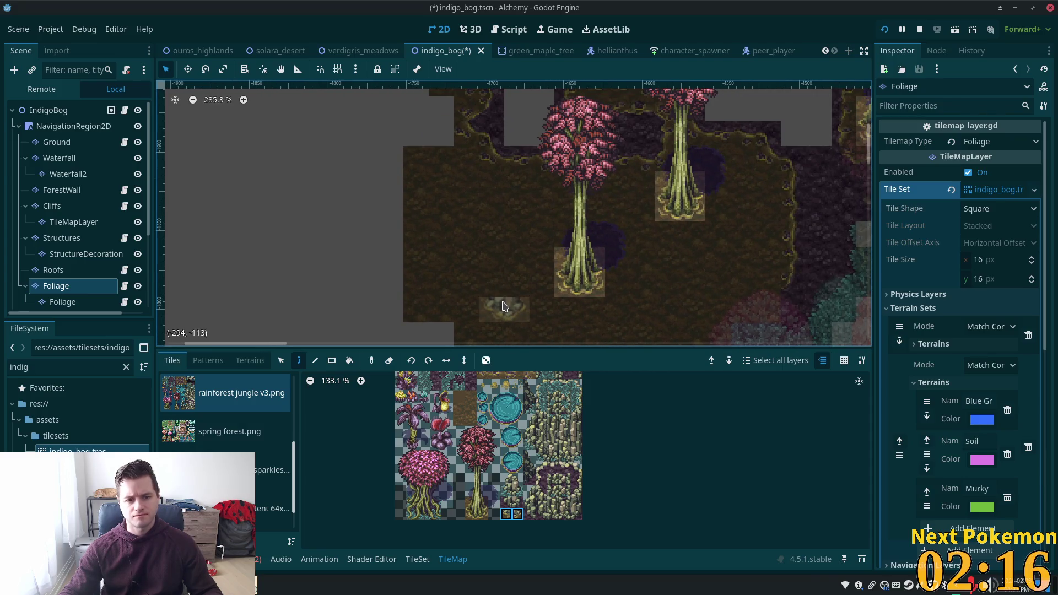
pyautogui.click(503, 306)
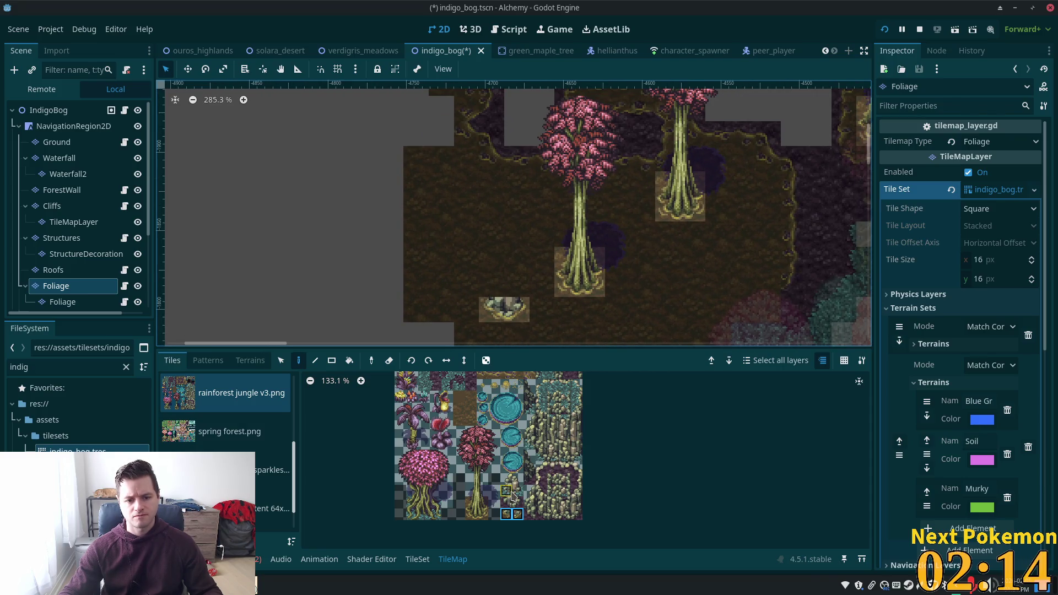
pyautogui.moveTo(505, 479); pyautogui.dragTo(518, 479)
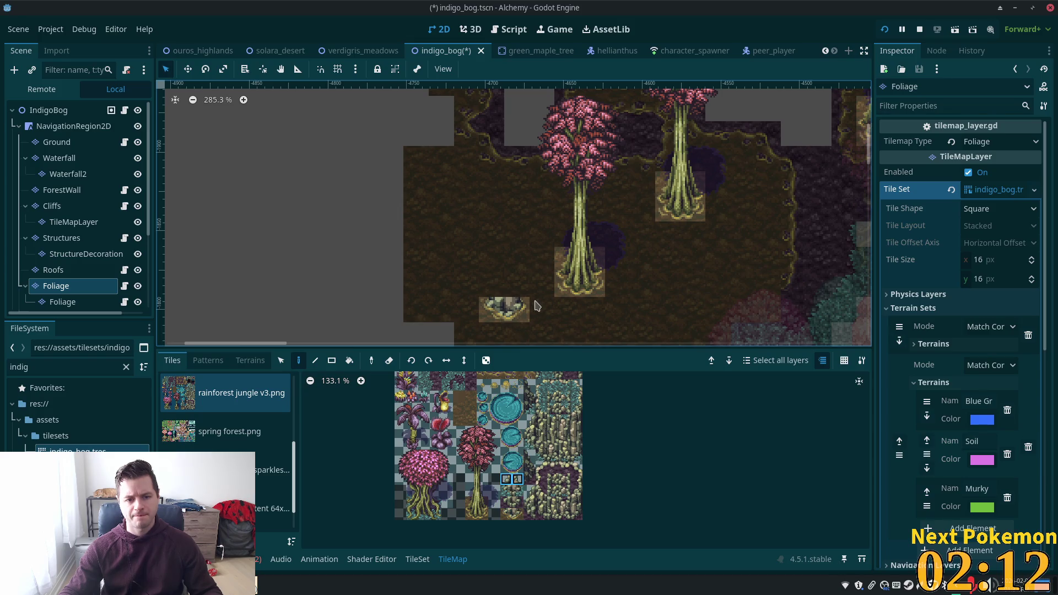
pyautogui.click(504, 292)
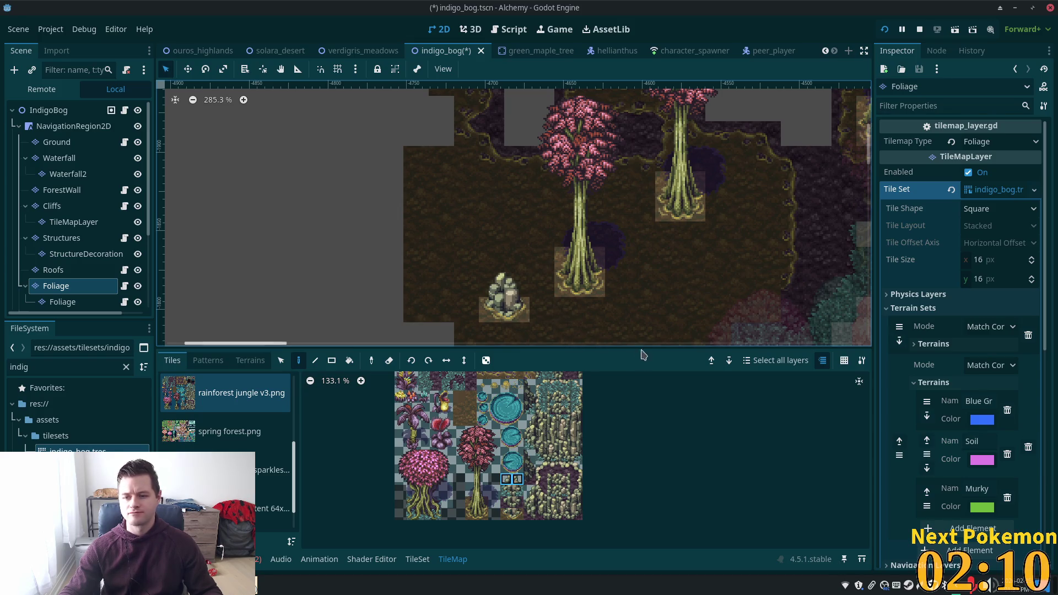
pyautogui.scroll(4, 570, 308)
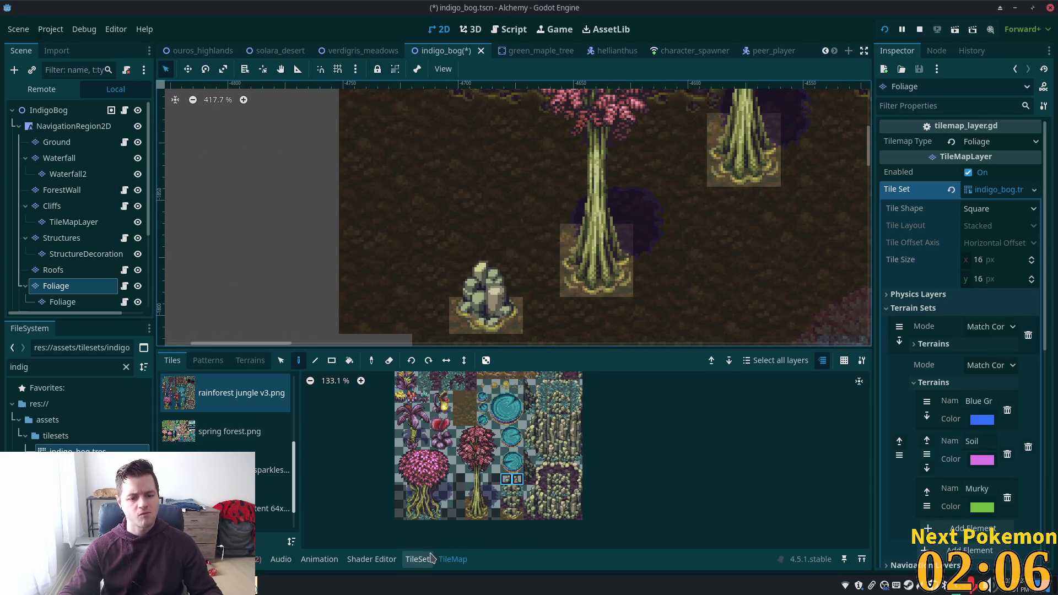
# Open the TileSet editor in Select mode and select the bottom-right trunk tile (7,15).
pyautogui.click(417, 558)
pyautogui.click(364, 378)
pyautogui.scroll(-3, 653, 438)
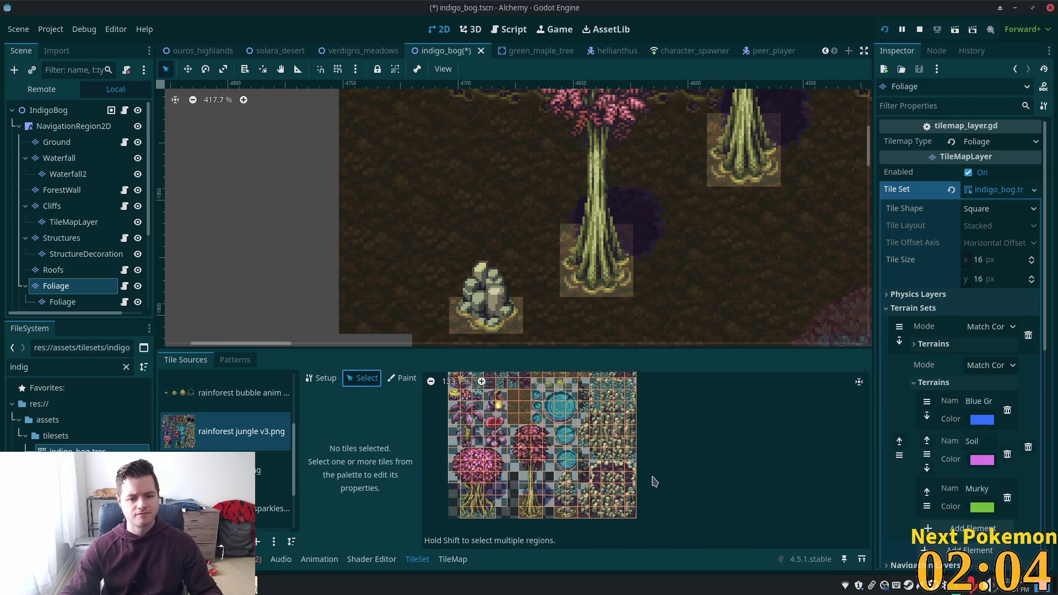
pyautogui.scroll(5, 523, 452)
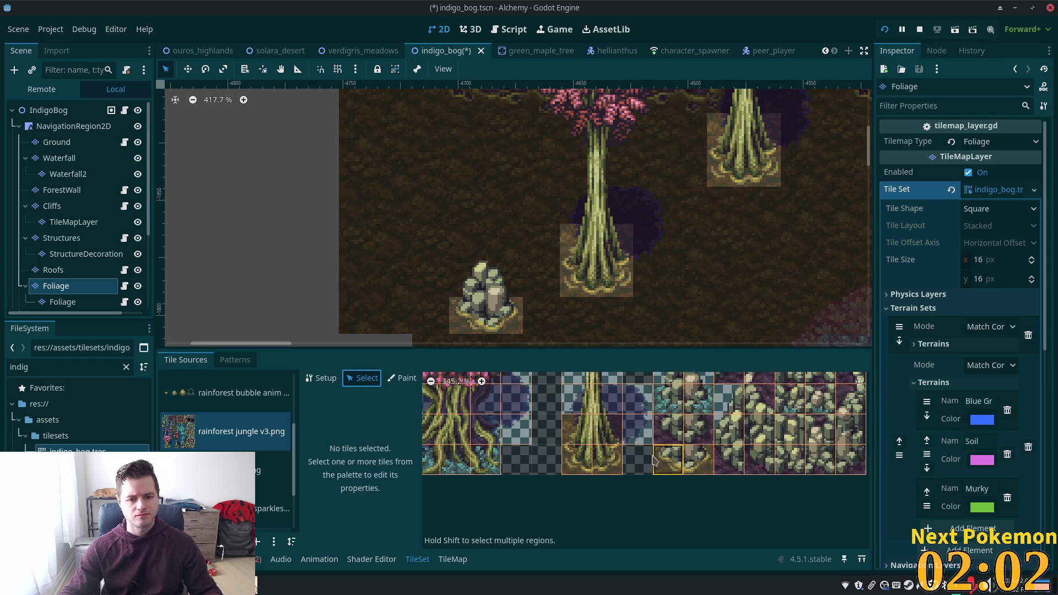
pyautogui.moveTo(537, 453); pyautogui.dragTo(593, 507)
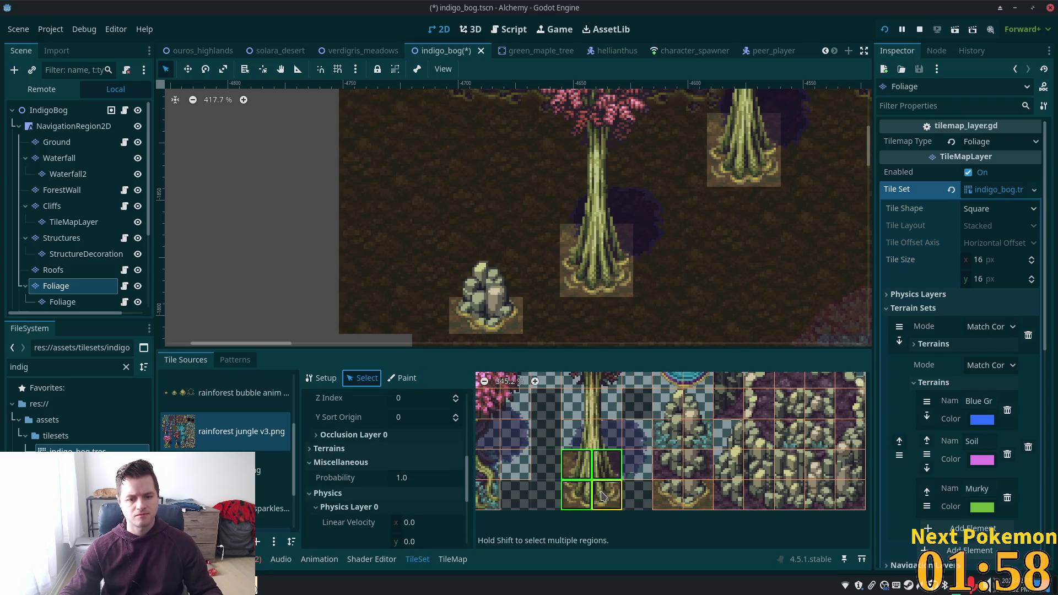
pyautogui.click(606, 495)
# Enable polygon creation for Physics Layer 0 on that tile.
pyautogui.scroll(-3, 417, 506)
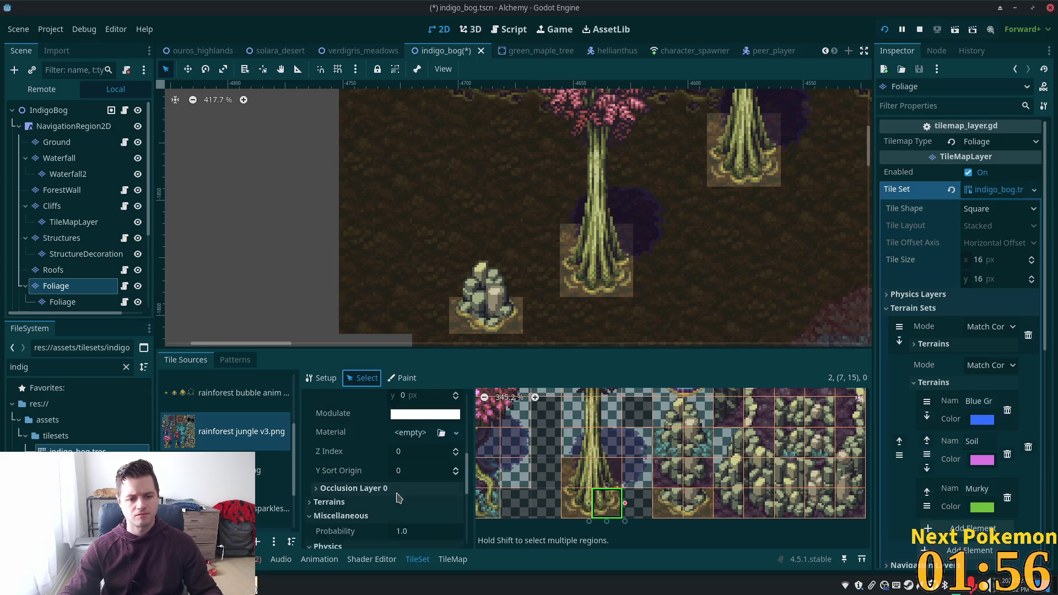
pyautogui.scroll(-5, 417, 506)
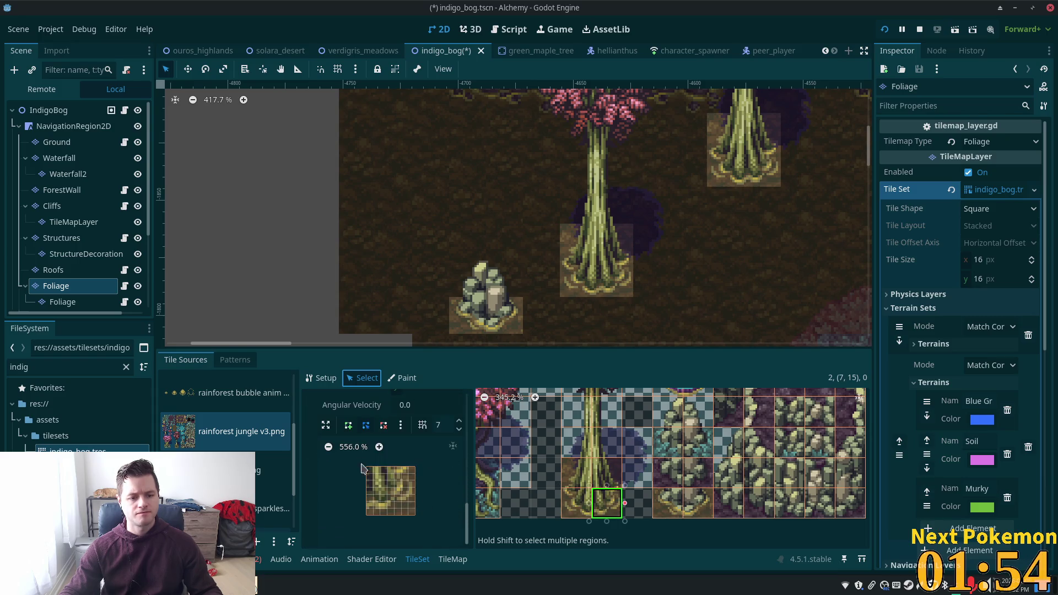
pyautogui.click(348, 424)
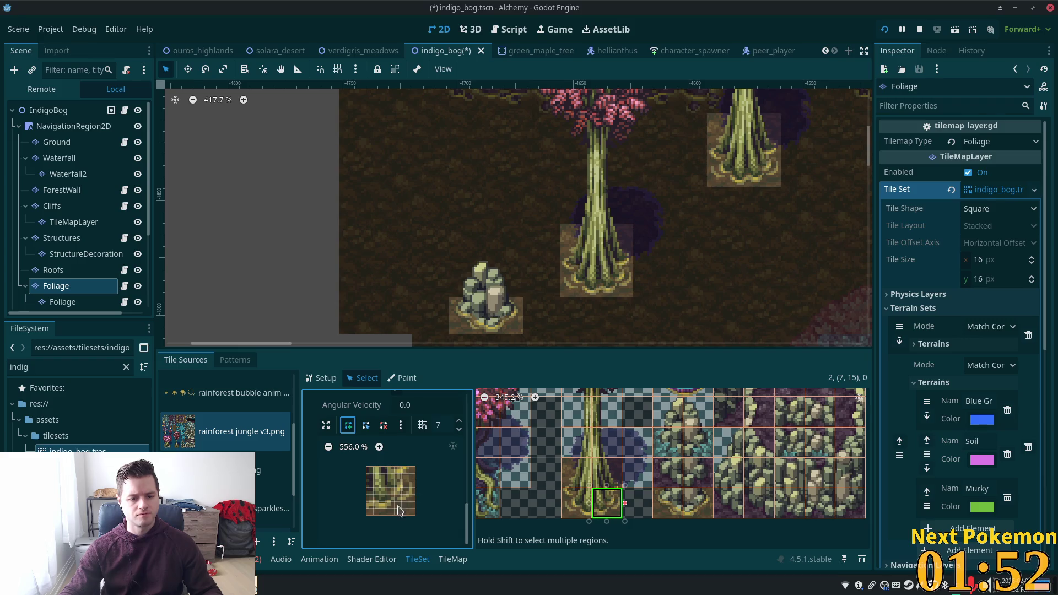
# Draw a triangular collision polygon on trunk tile (7,15).
pyautogui.click(367, 508)
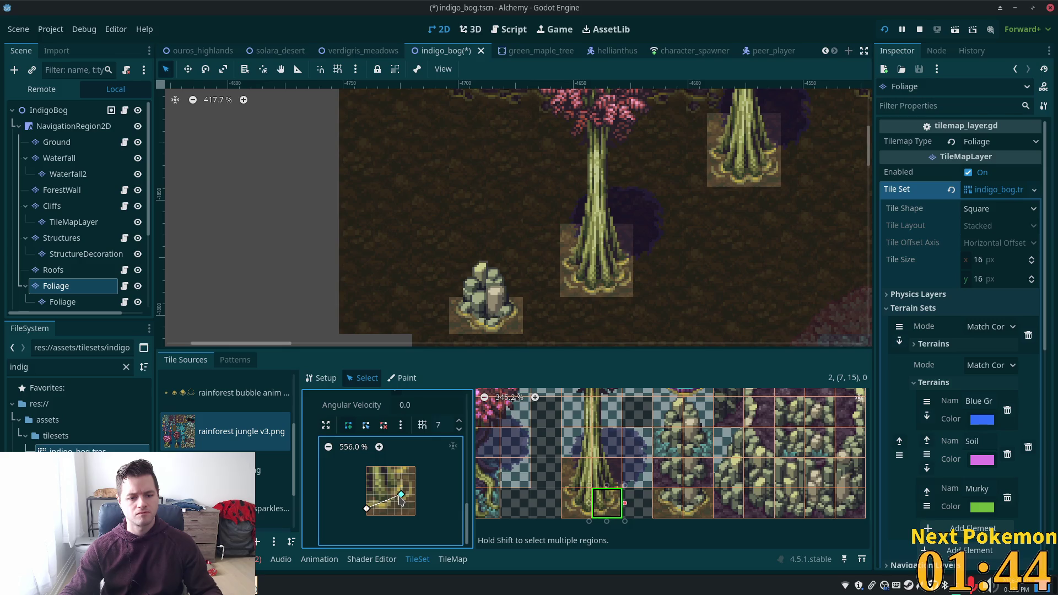
pyautogui.click(401, 467)
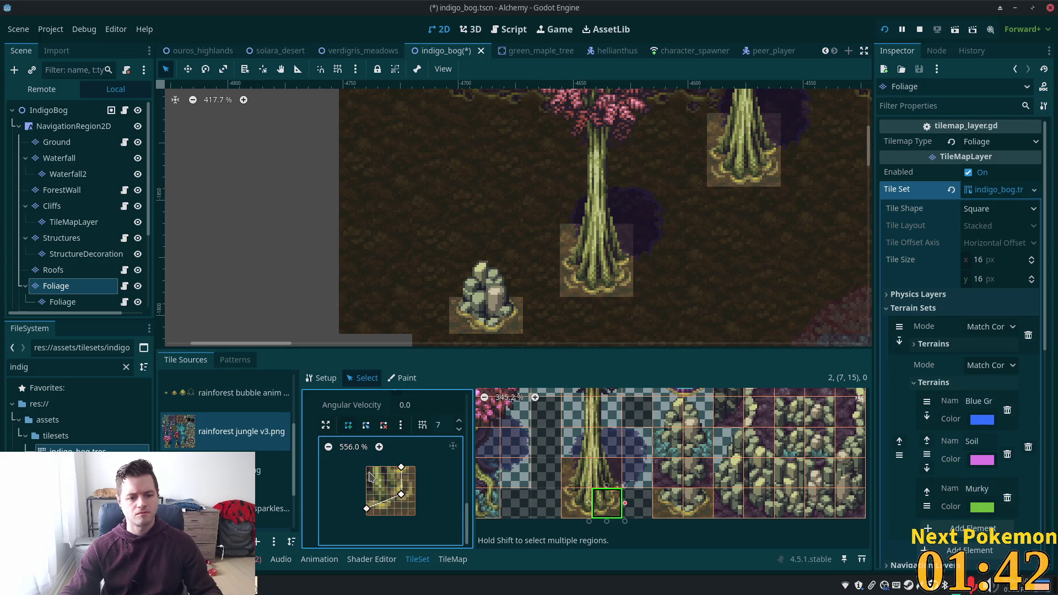
pyautogui.click(367, 509)
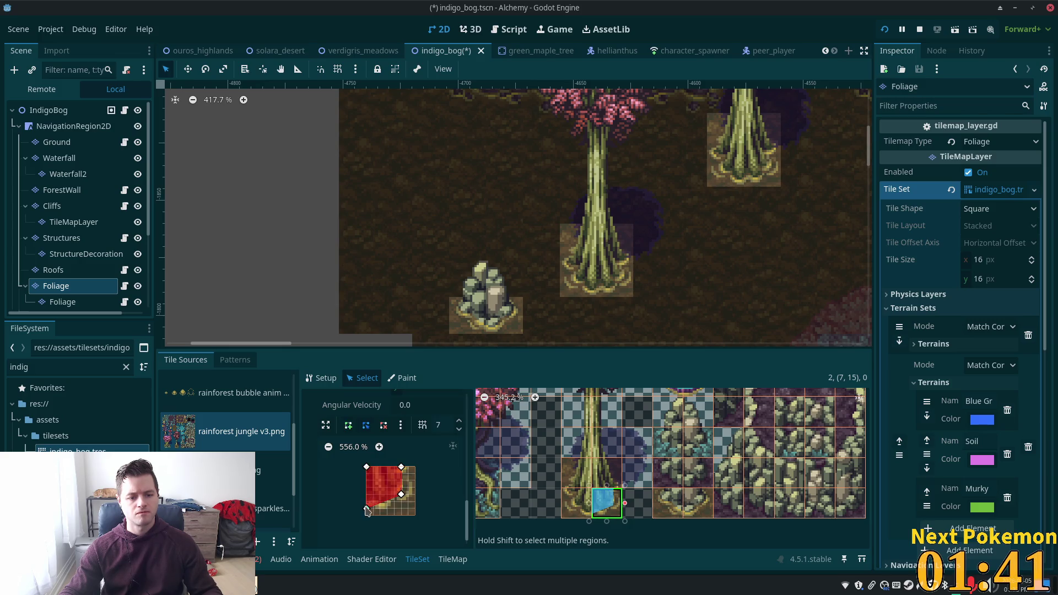
# Draw a collision polygon on the neighbouring trunk tile (6,15).
pyautogui.click(576, 503)
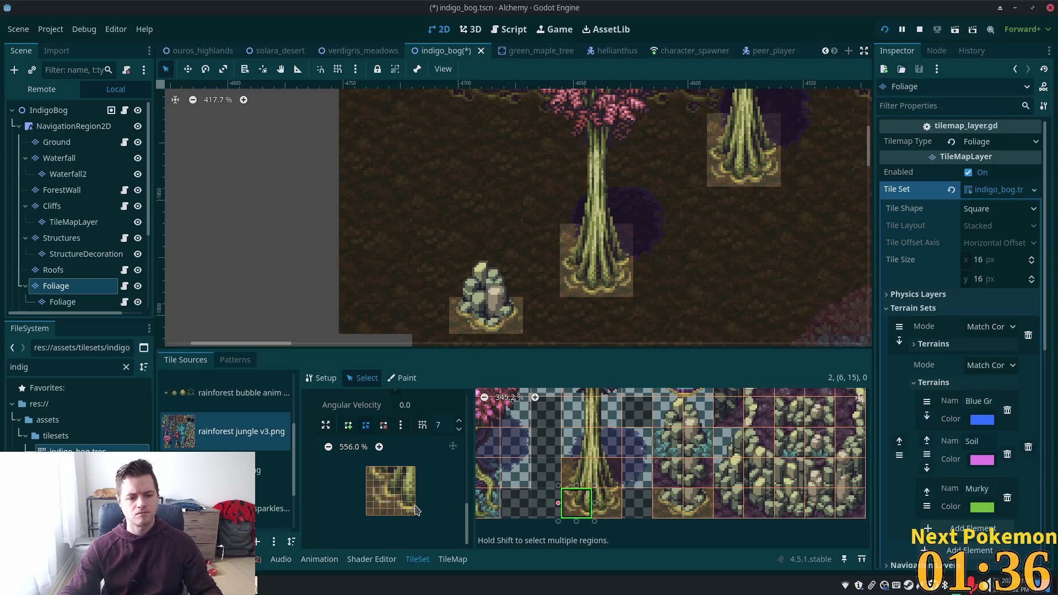
pyautogui.click(416, 511)
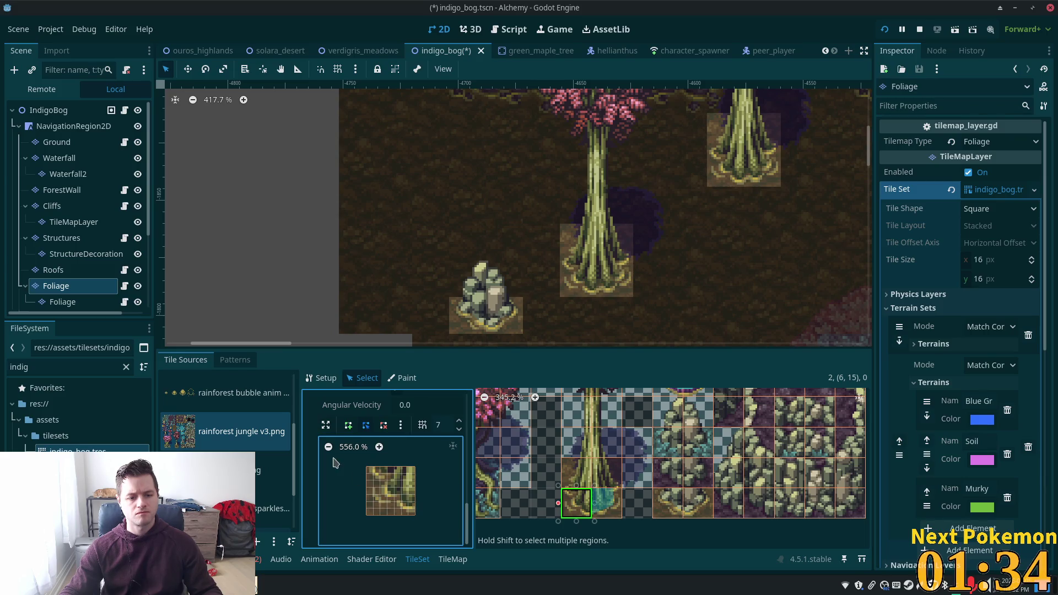
pyautogui.click(348, 425)
pyautogui.click(415, 508)
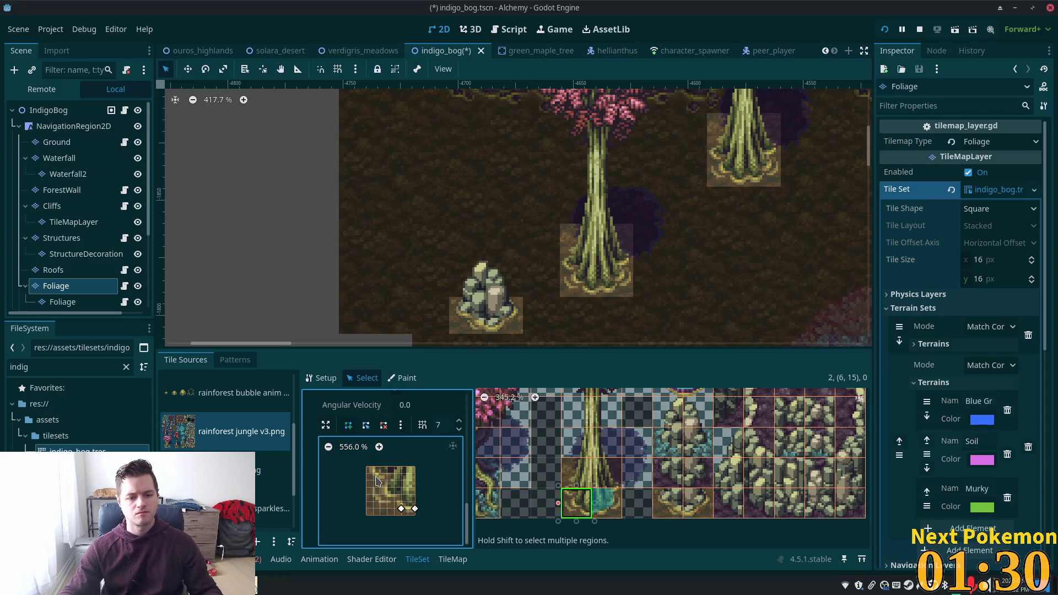
pyautogui.click(387, 488)
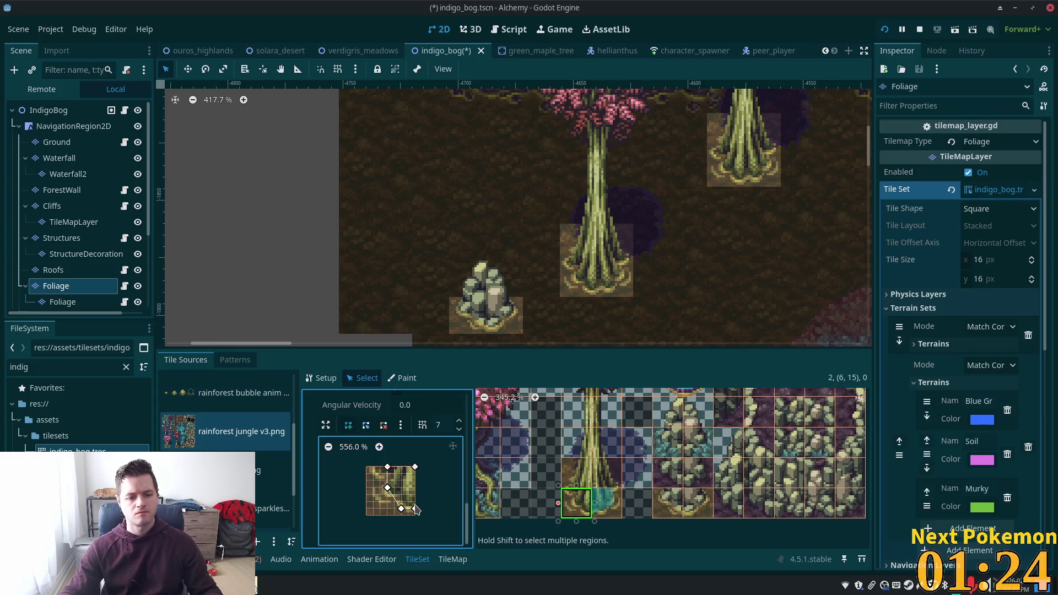
pyautogui.click(415, 508)
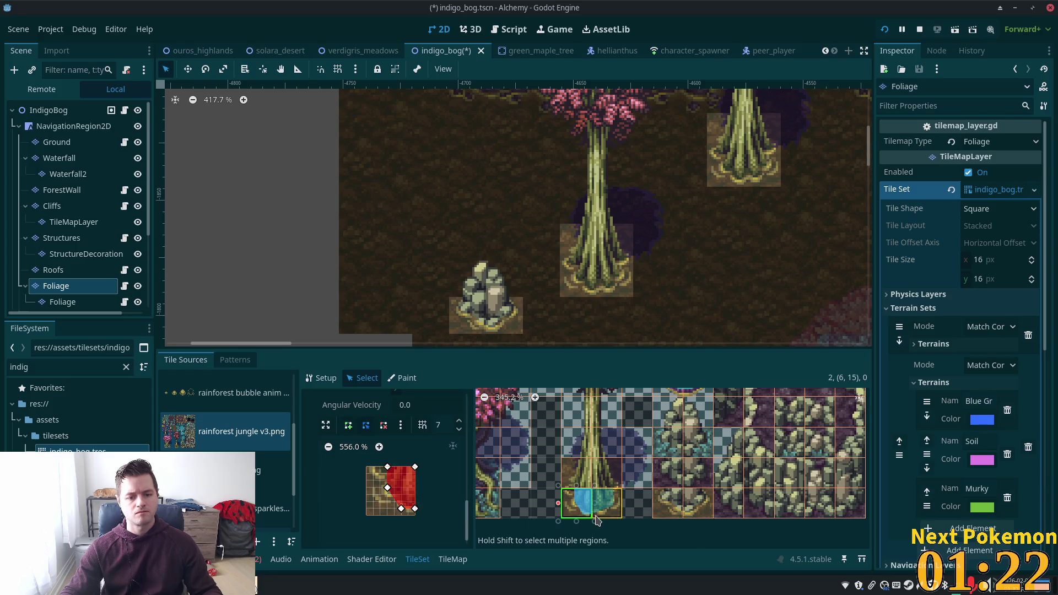
# Widen the (6,15) polygon by dragging its left vertices outward and down.
pyautogui.click(387, 469)
pyautogui.moveTo(387, 469); pyautogui.dragTo(379, 469)
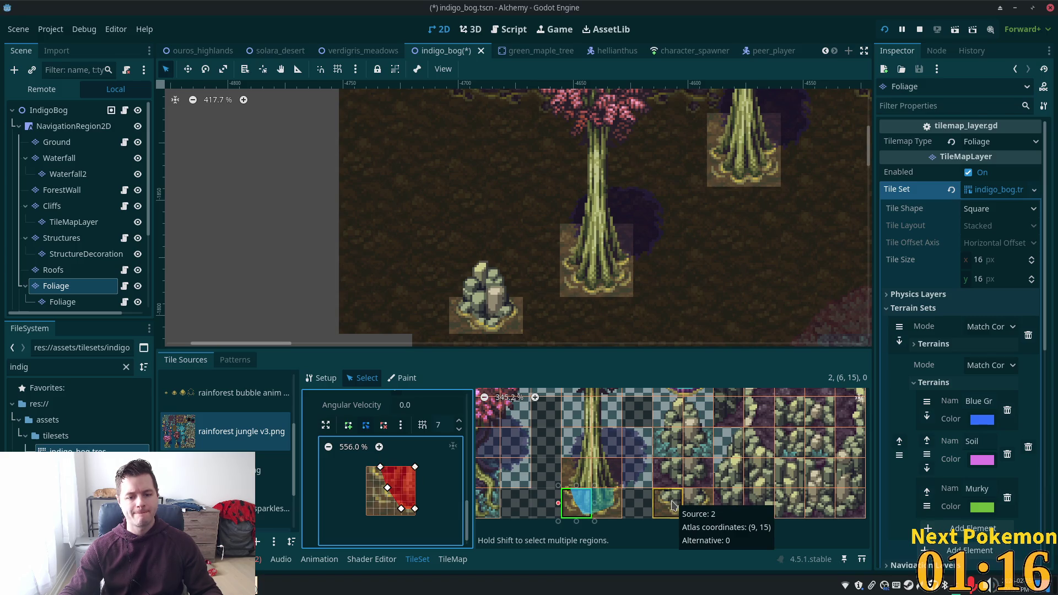
pyautogui.moveTo(387, 487); pyautogui.dragTo(381, 494)
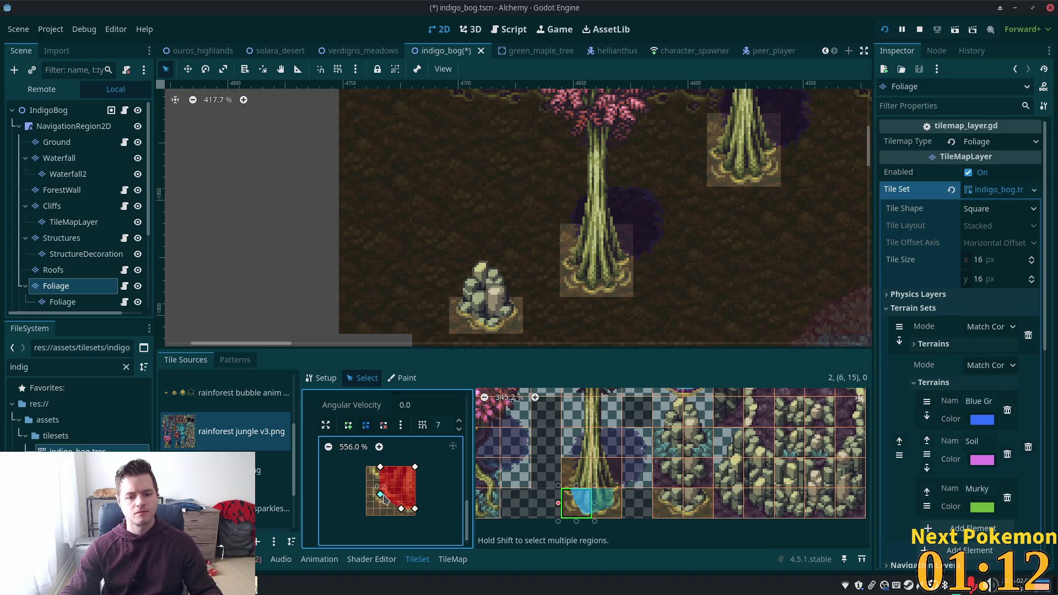
pyautogui.click(606, 502)
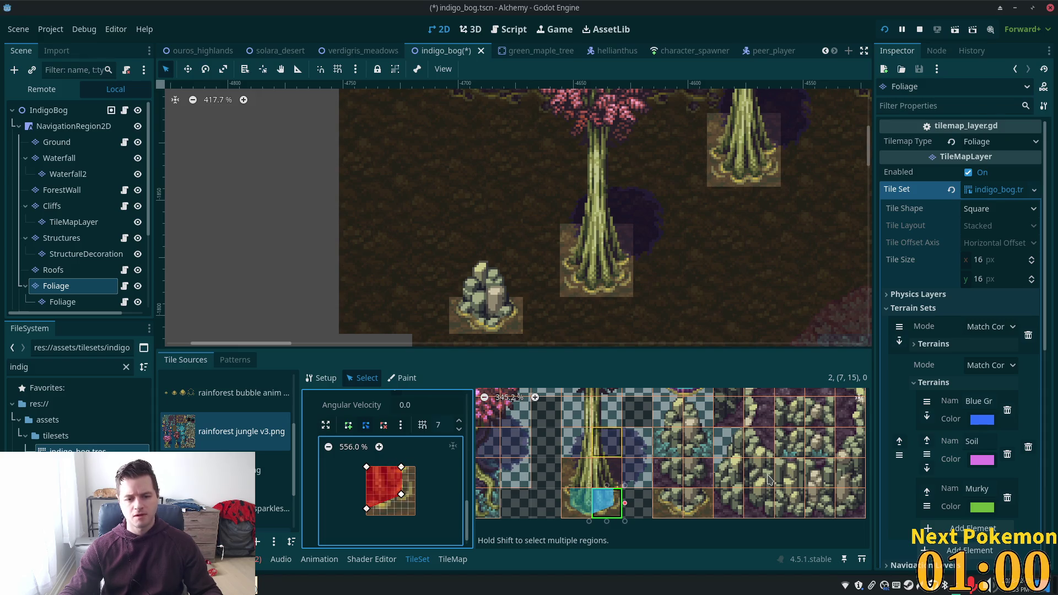
pyautogui.click(614, 476)
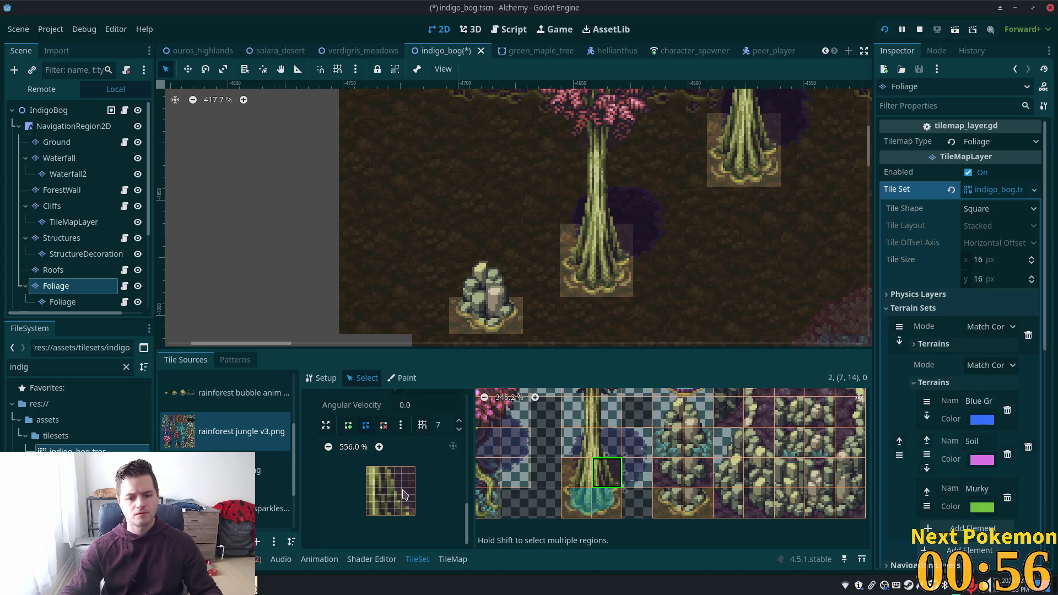
# Draw a collision polygon across the lower part of the selected trunk tile.
pyautogui.click(347, 425)
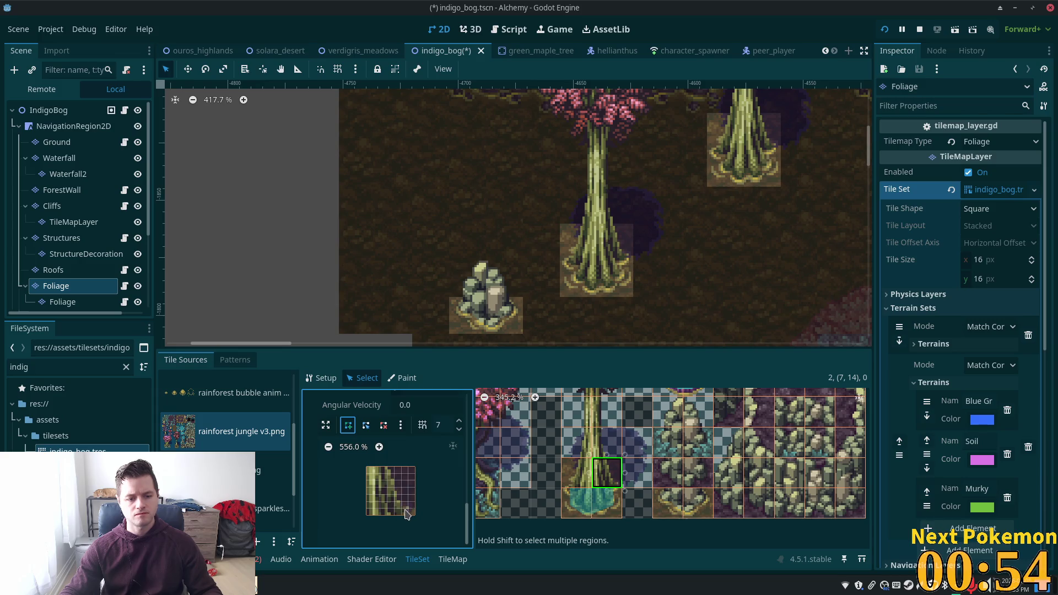
pyautogui.click(401, 515)
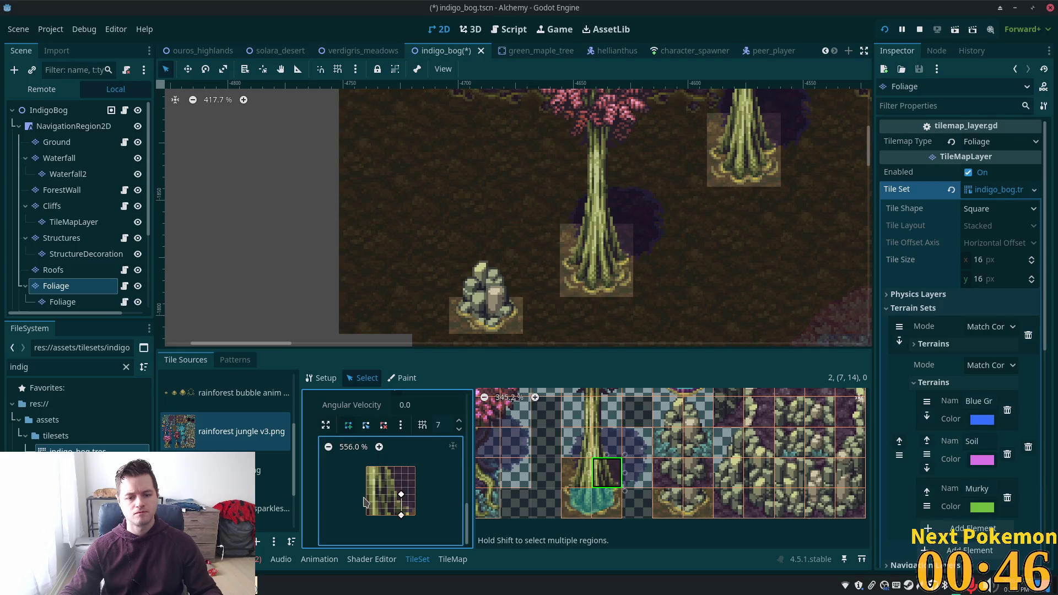
pyautogui.click(367, 497)
pyautogui.click(366, 515)
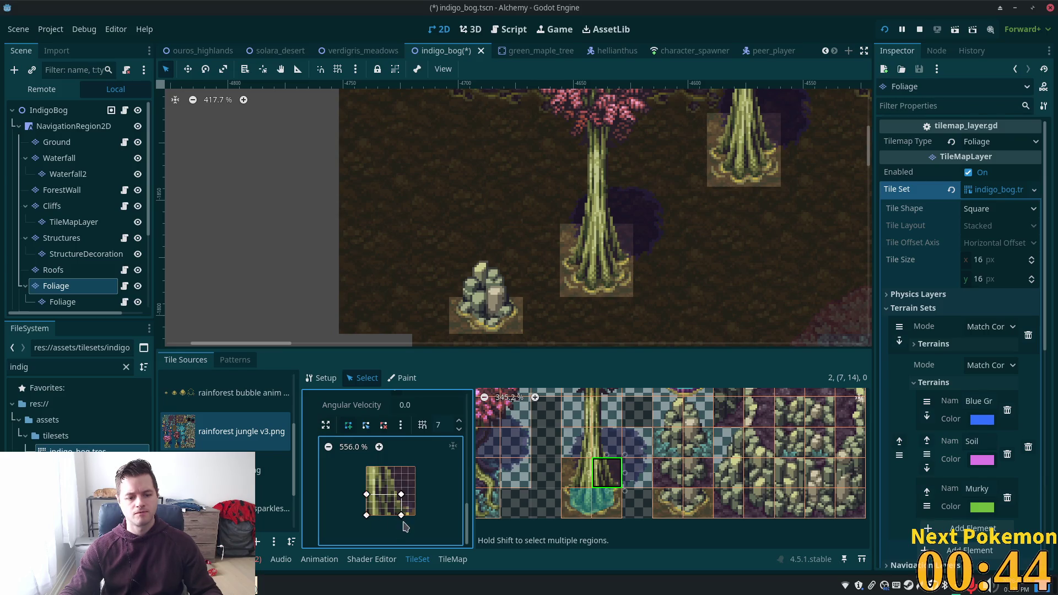
pyautogui.click(401, 517)
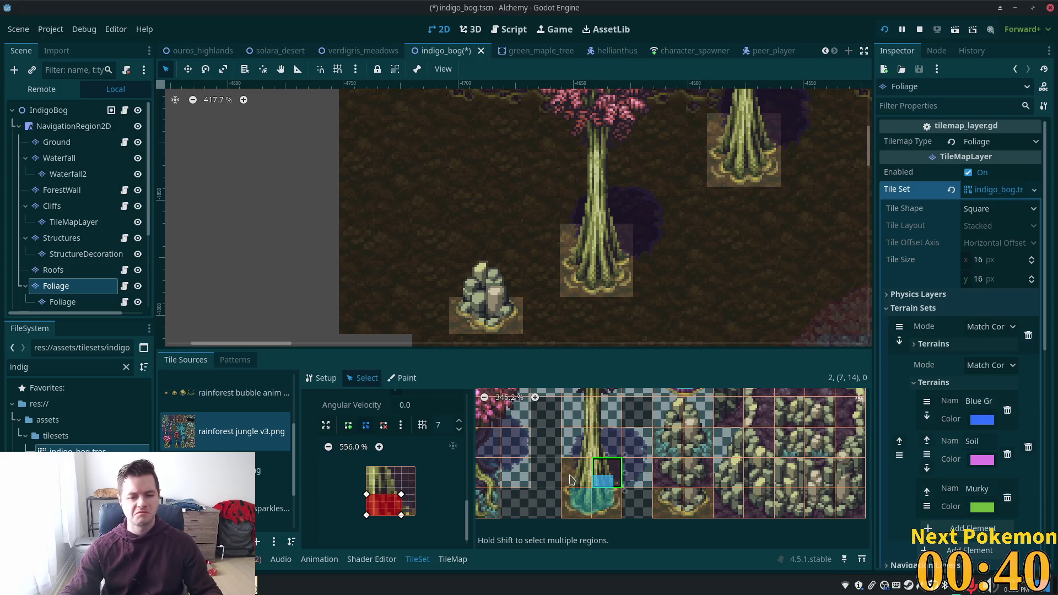
# Draw a square collision shape on the trunk tile to its left.
pyautogui.click(576, 473)
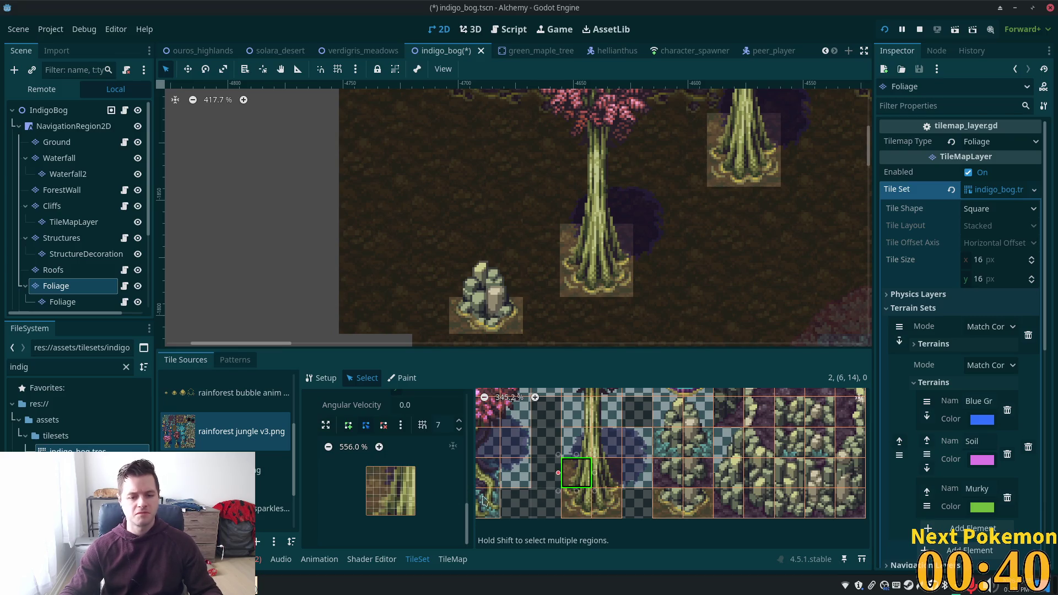
pyautogui.click(380, 495)
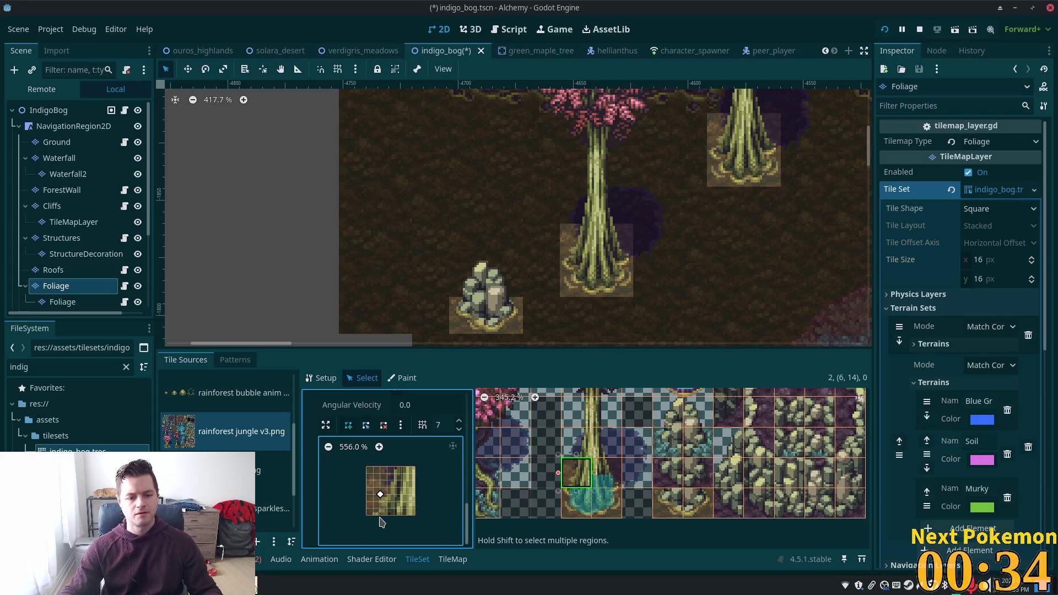
pyautogui.click(381, 514)
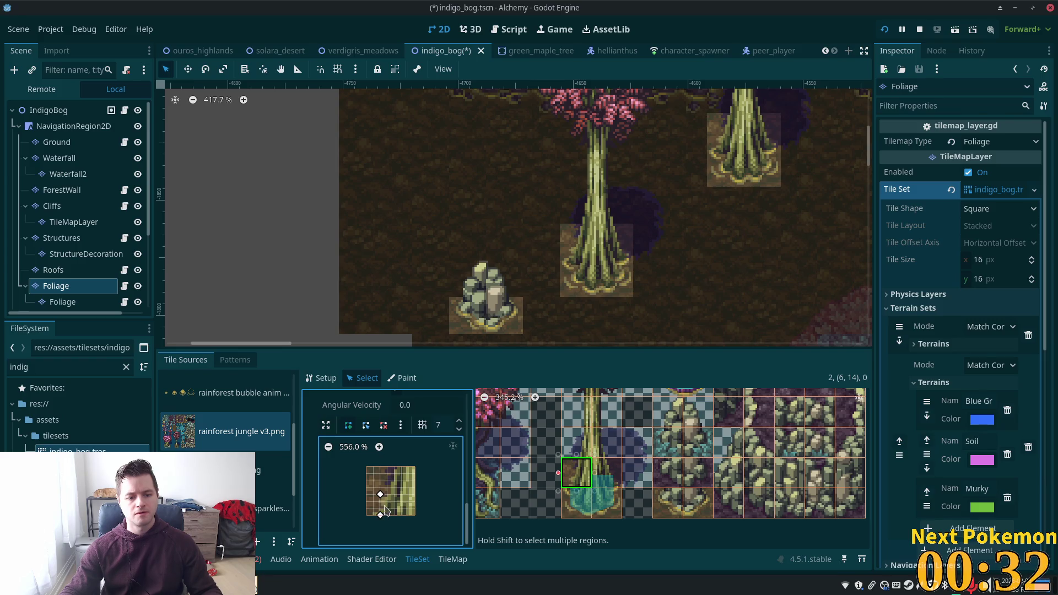
pyautogui.click(415, 495)
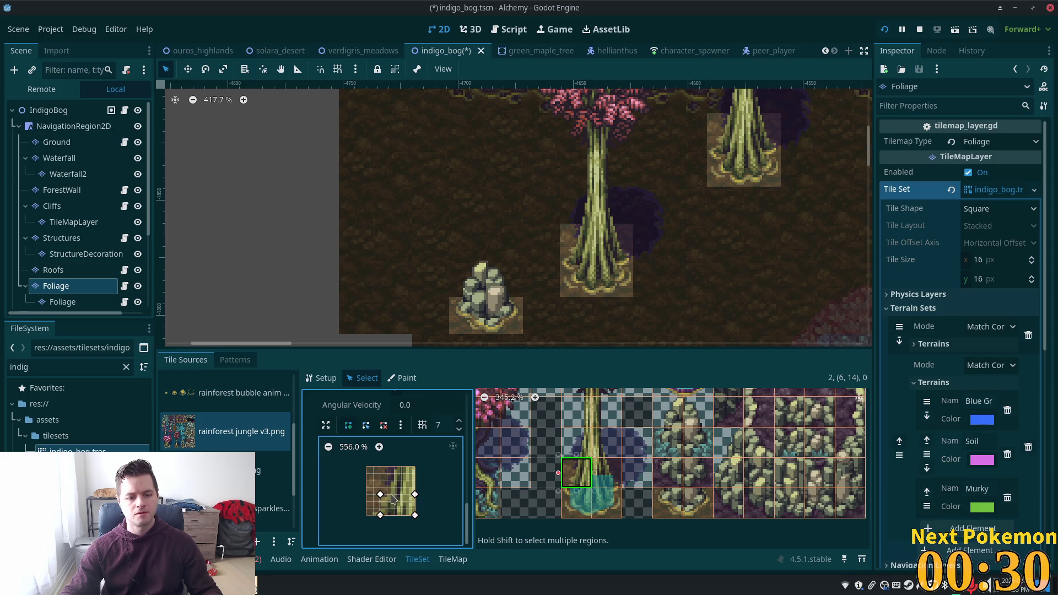
pyautogui.click(381, 495)
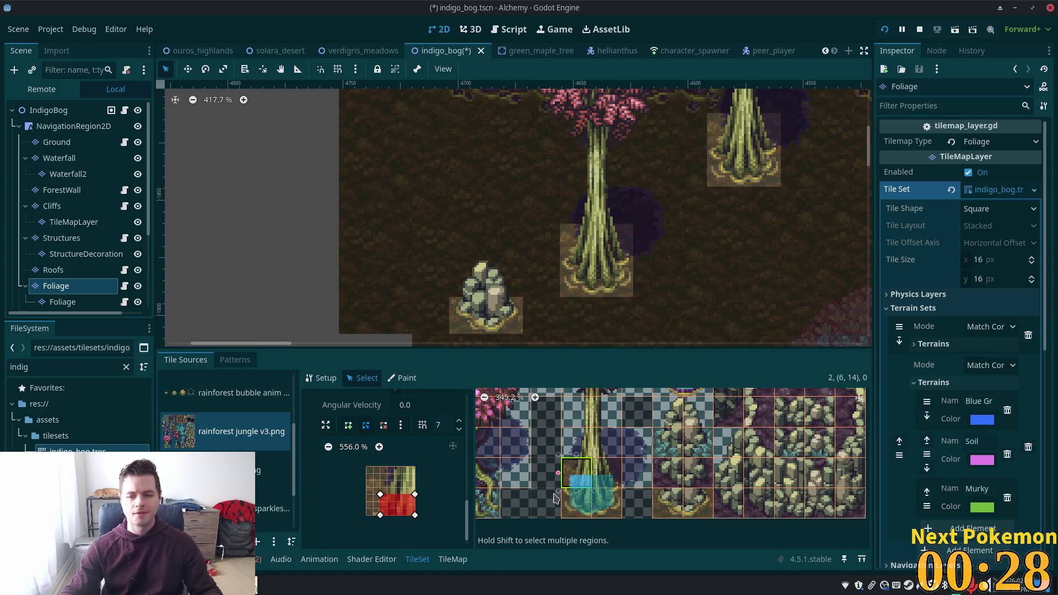
pyautogui.click(675, 504)
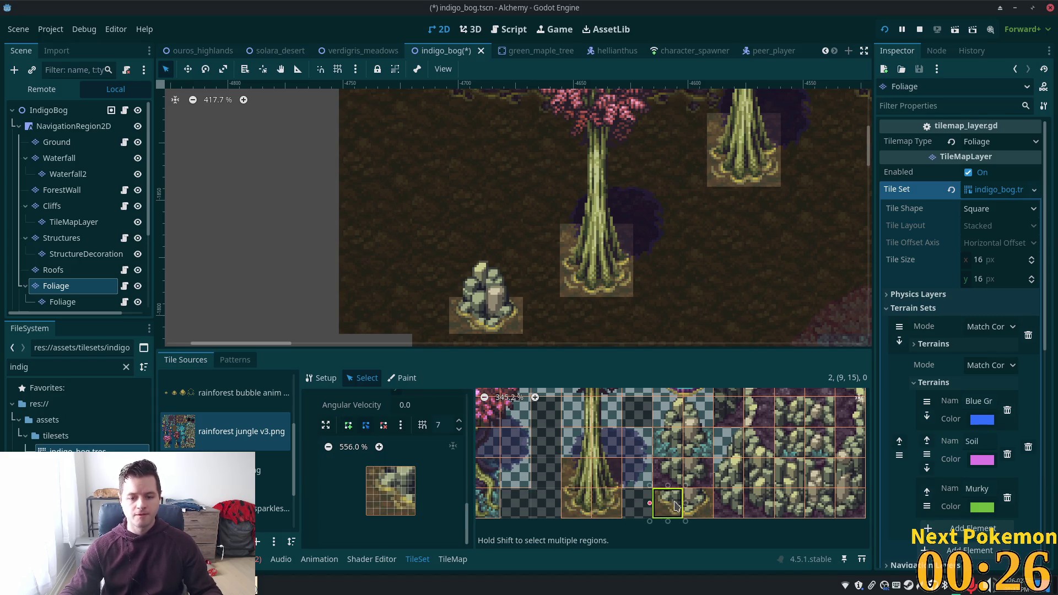
# Draw a slanted collision polygon on pond-edge tile (9,15) and lower its left corner.
pyautogui.click(347, 425)
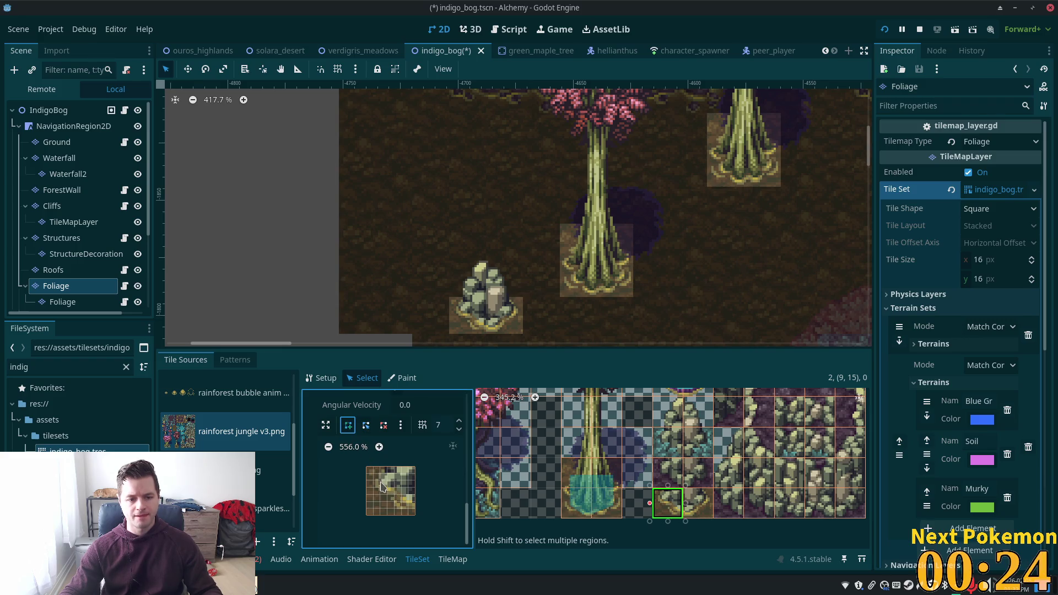
pyautogui.click(380, 481)
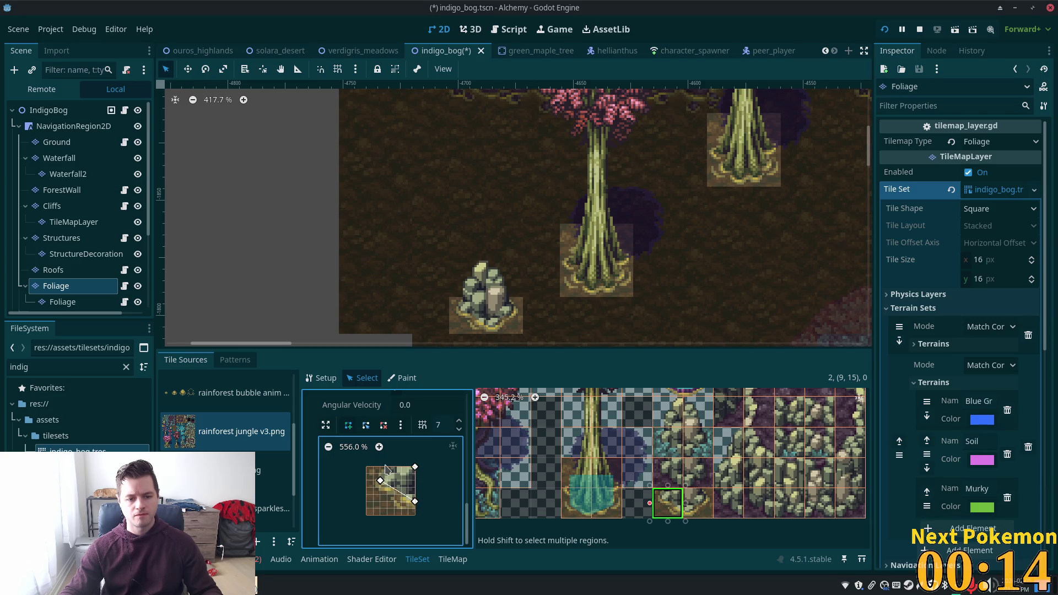
pyautogui.click(380, 467)
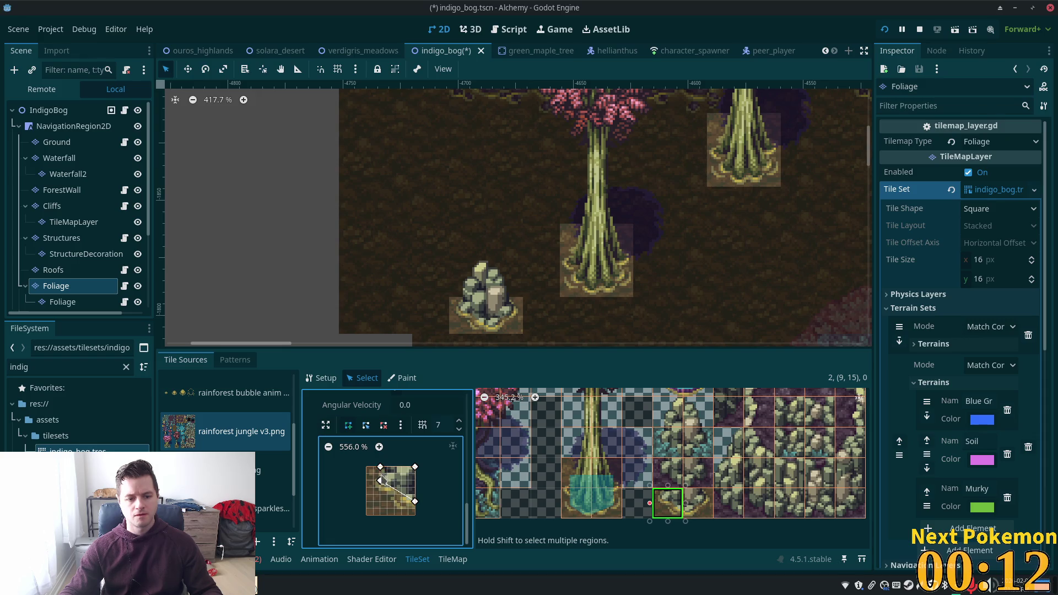
pyautogui.click(380, 480)
pyautogui.moveTo(380, 480); pyautogui.dragTo(381, 488)
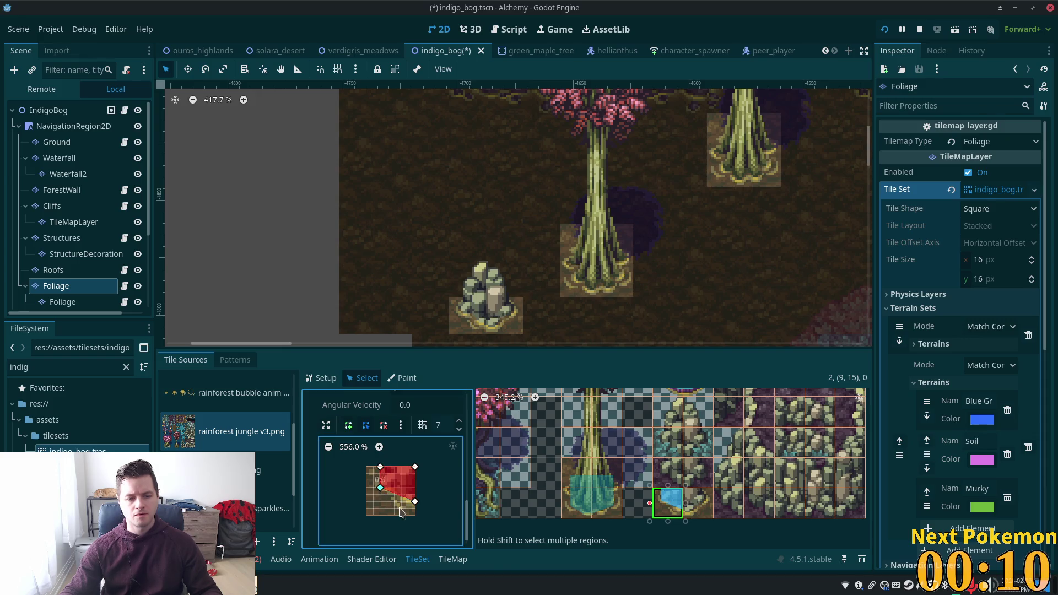
# Draw a diagonal collision polygon on tile (10,15), then pull (9,15)'s bottom-right corner lower.
pyautogui.click(689, 515)
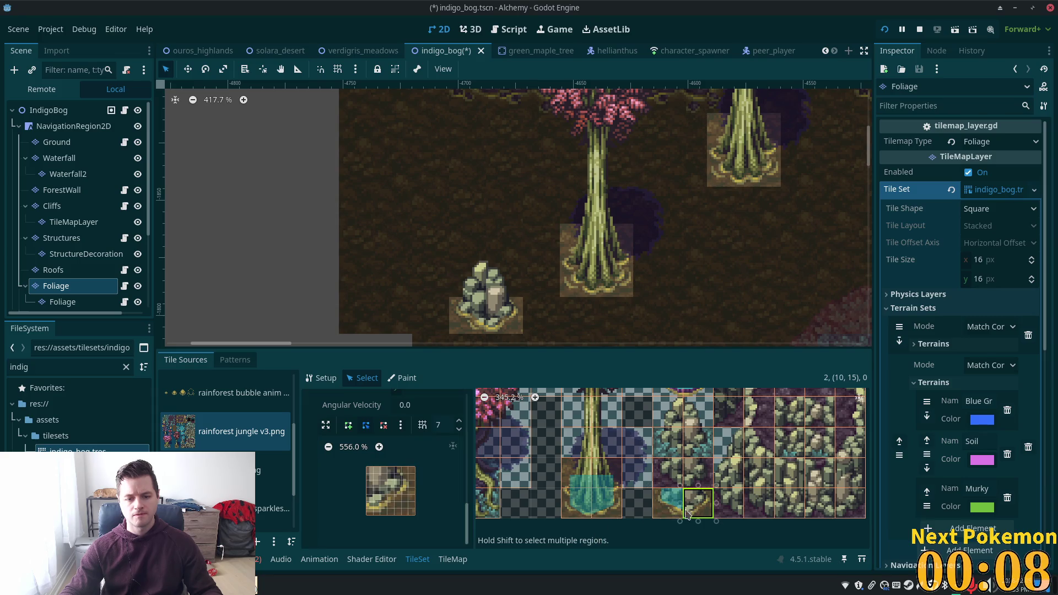
pyautogui.click(348, 425)
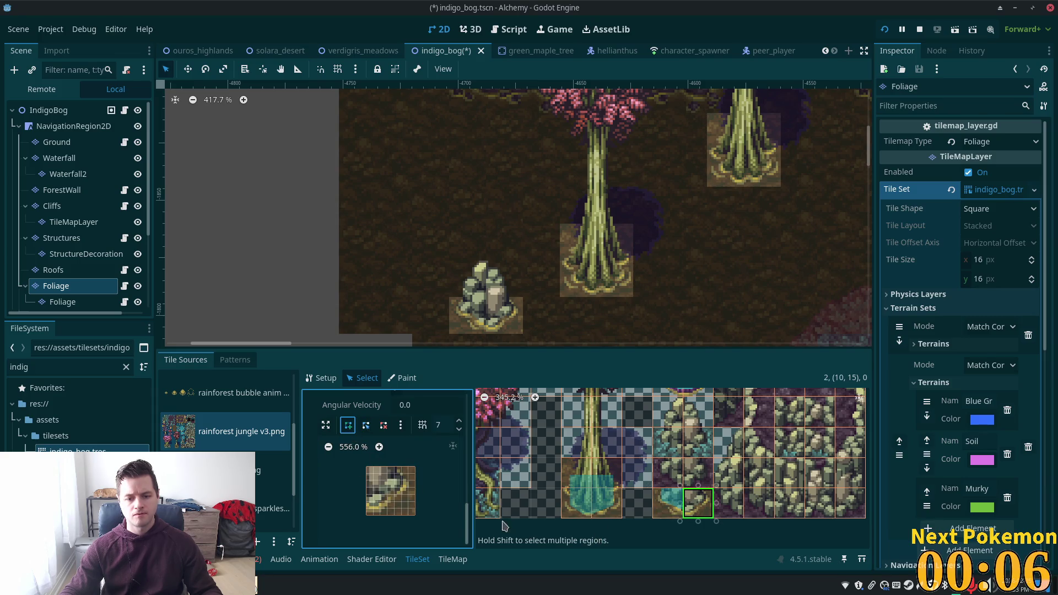
pyautogui.click(366, 508)
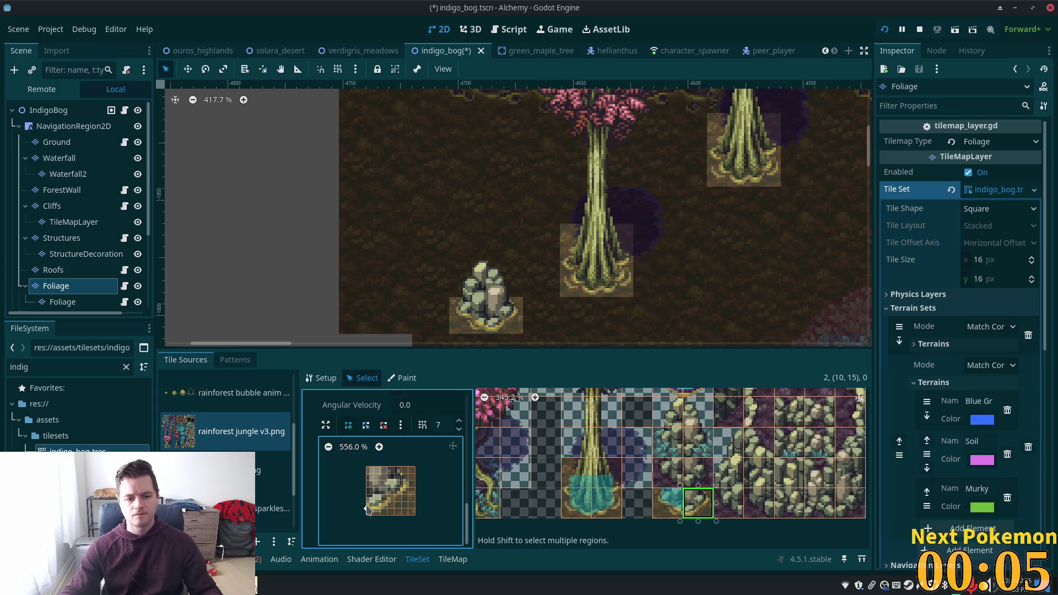
pyautogui.click(401, 488)
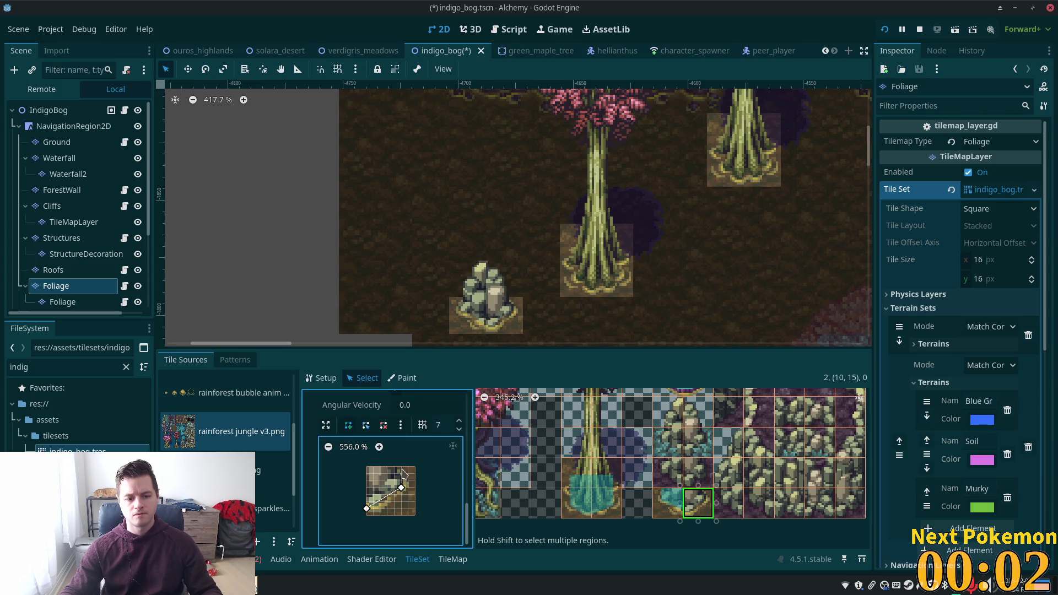
pyautogui.click(402, 468)
pyautogui.click(367, 508)
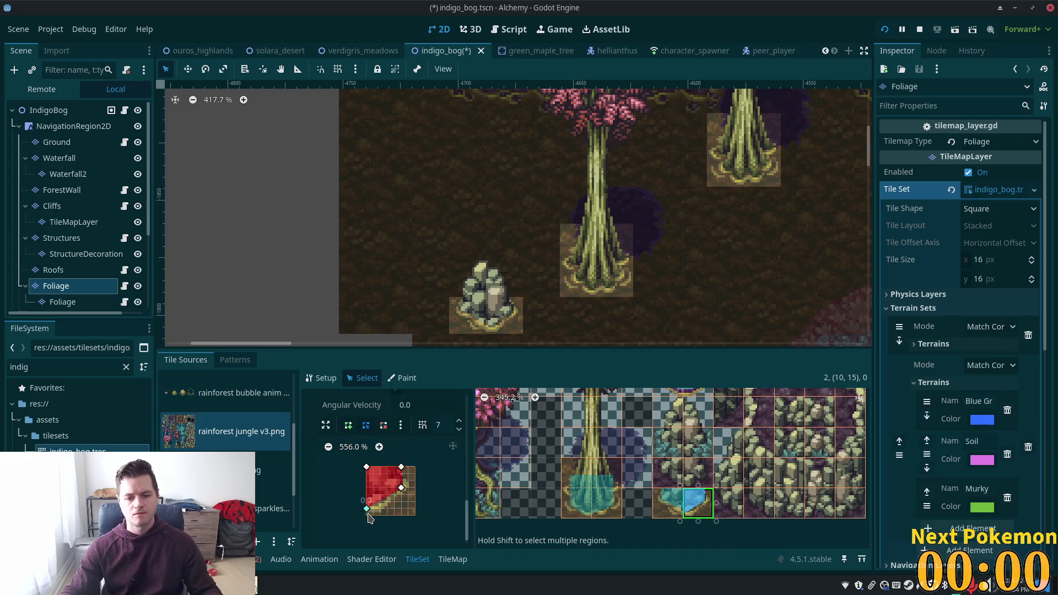
pyautogui.click(667, 502)
pyautogui.moveTo(414, 503); pyautogui.dragTo(415, 509)
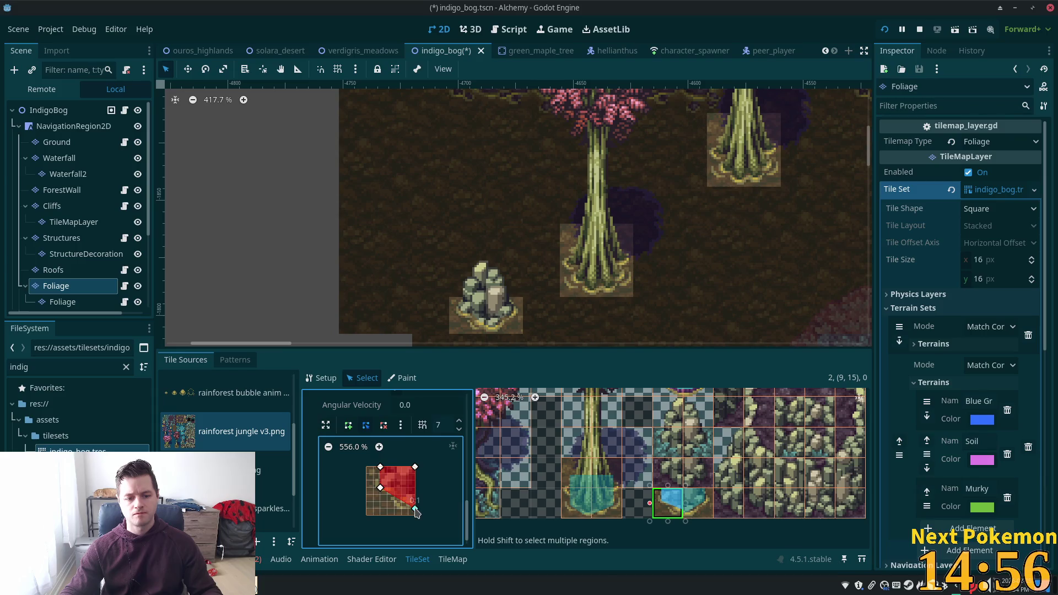
# Give the two small bush tiles Z Index 5, save the scene, and inspect nearby tiles.
pyautogui.hotkey('ctrl', 's')
pyautogui.moveTo(685, 410); pyautogui.dragTo(670, 412)
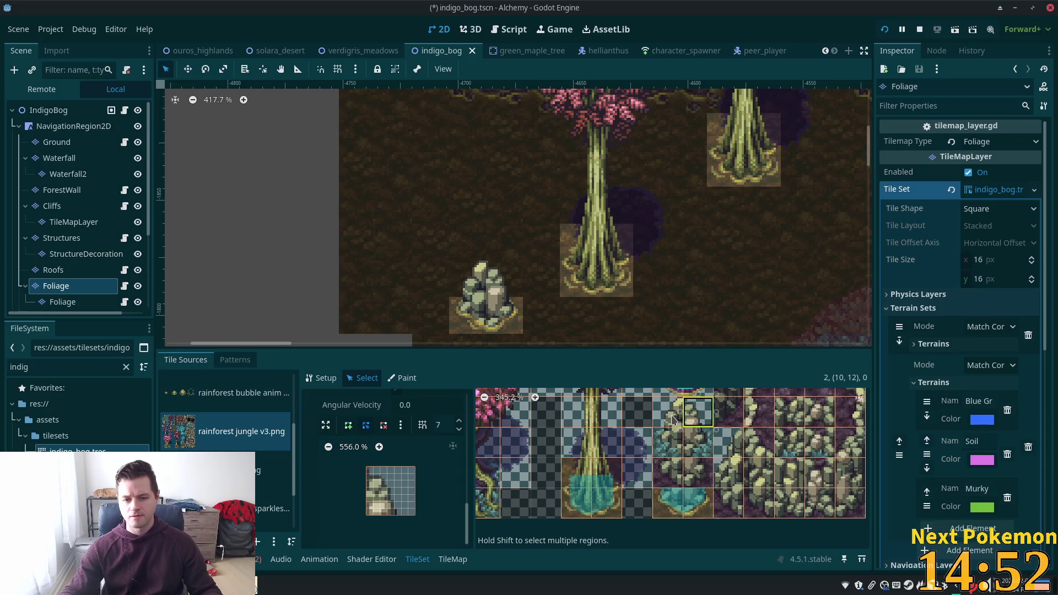
pyautogui.scroll(5, 355, 498)
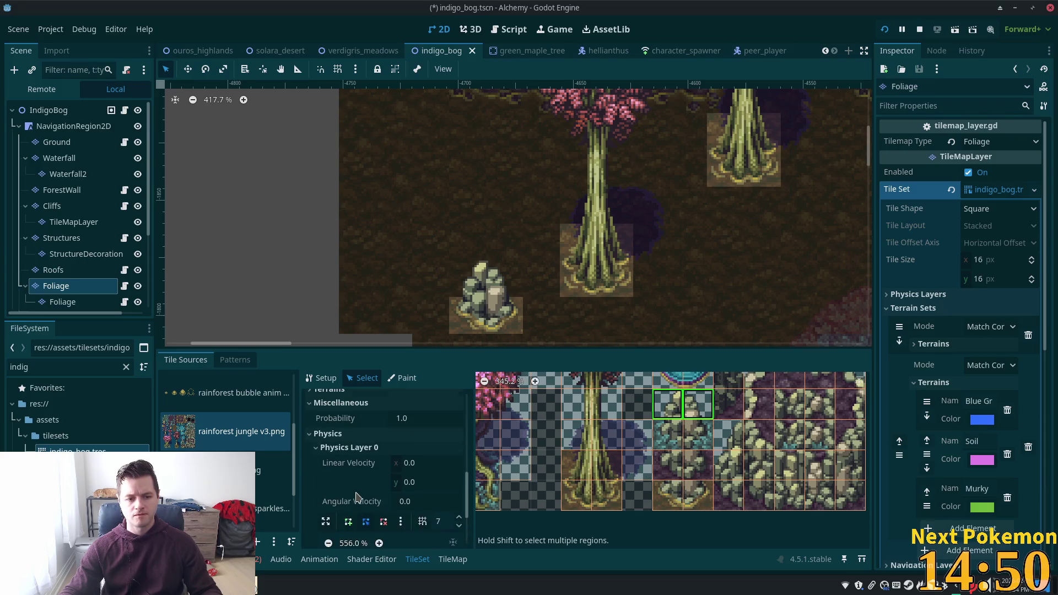
pyautogui.scroll(3, 387, 447)
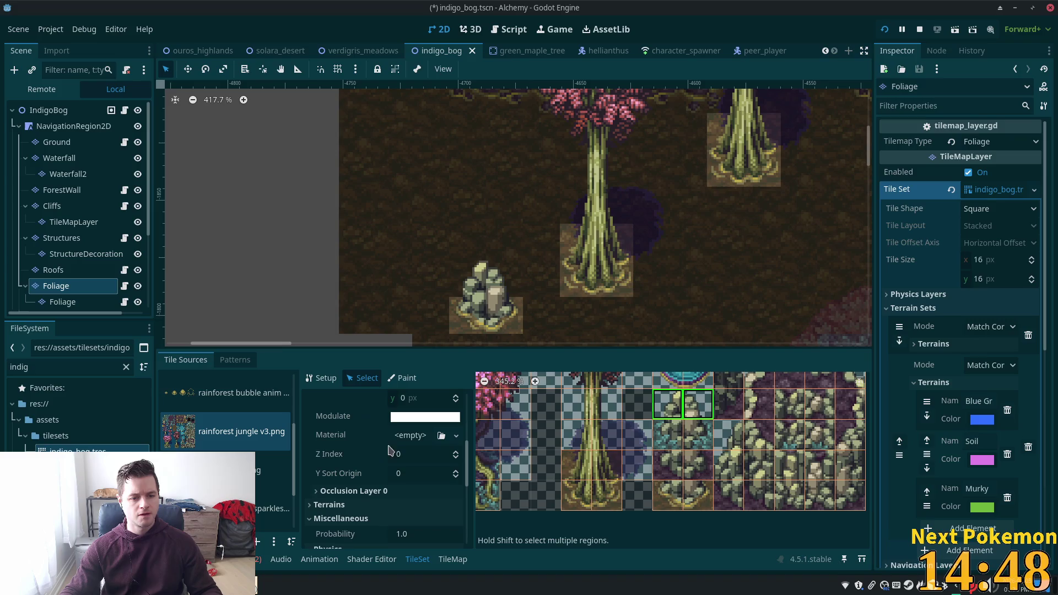
pyautogui.click(413, 455)
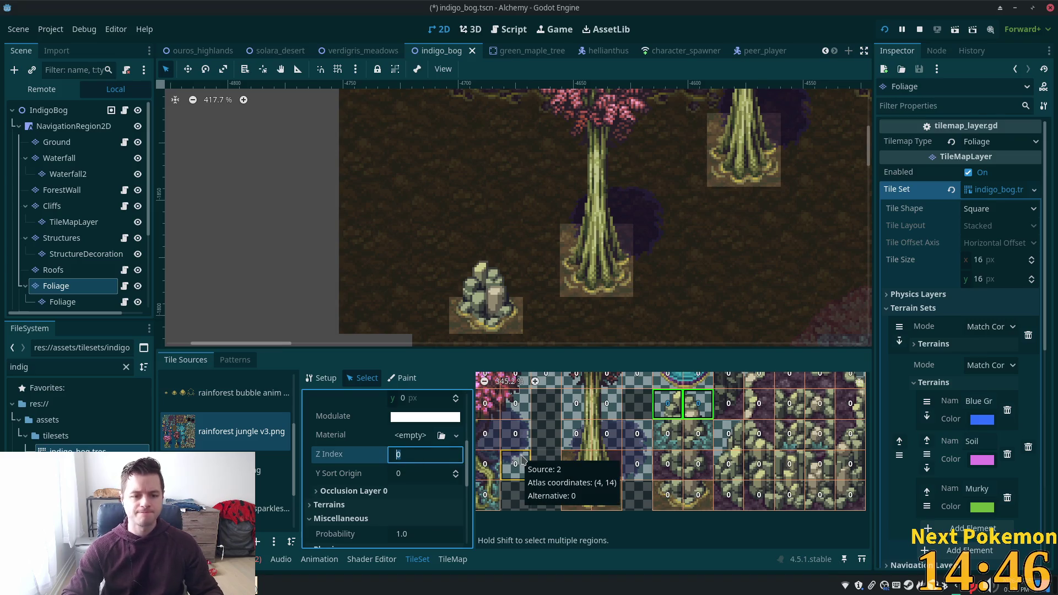
pyautogui.write('5')
pyautogui.press('Tab')
pyautogui.hotkey('ctrl', 's')
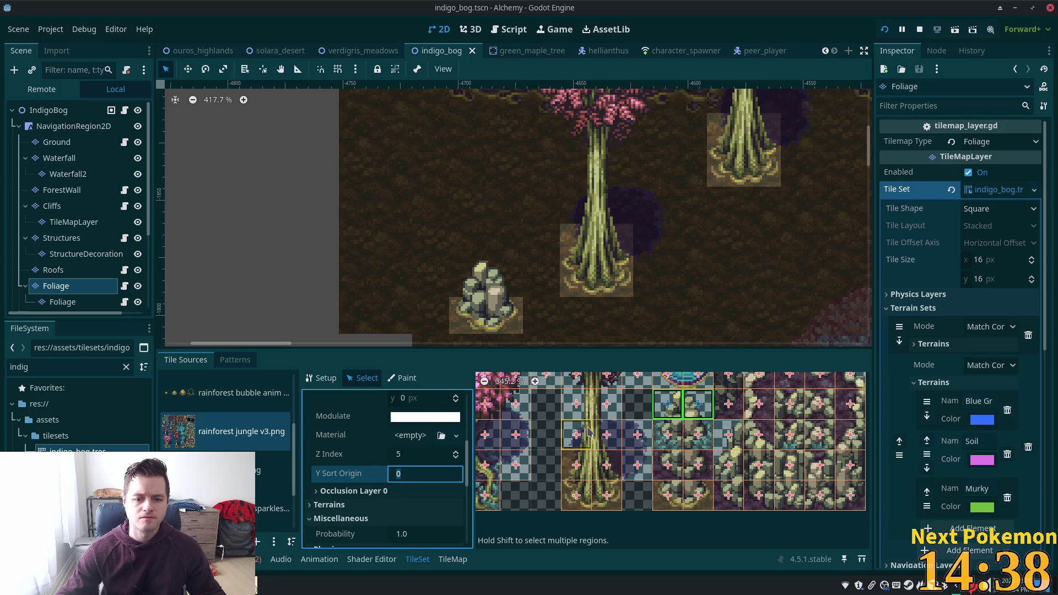
pyautogui.click(638, 463)
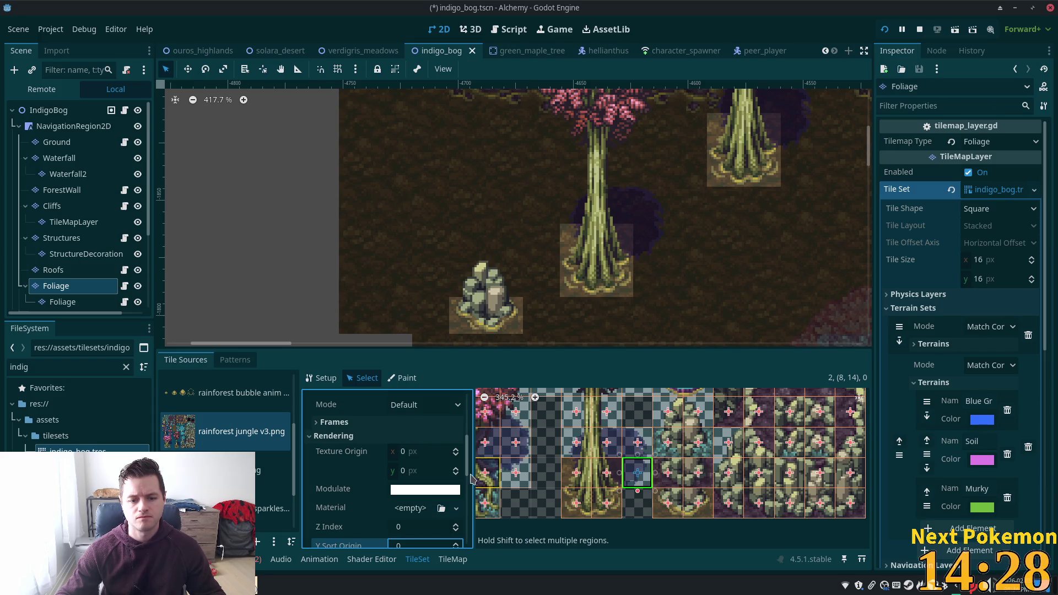
pyautogui.click(606, 473)
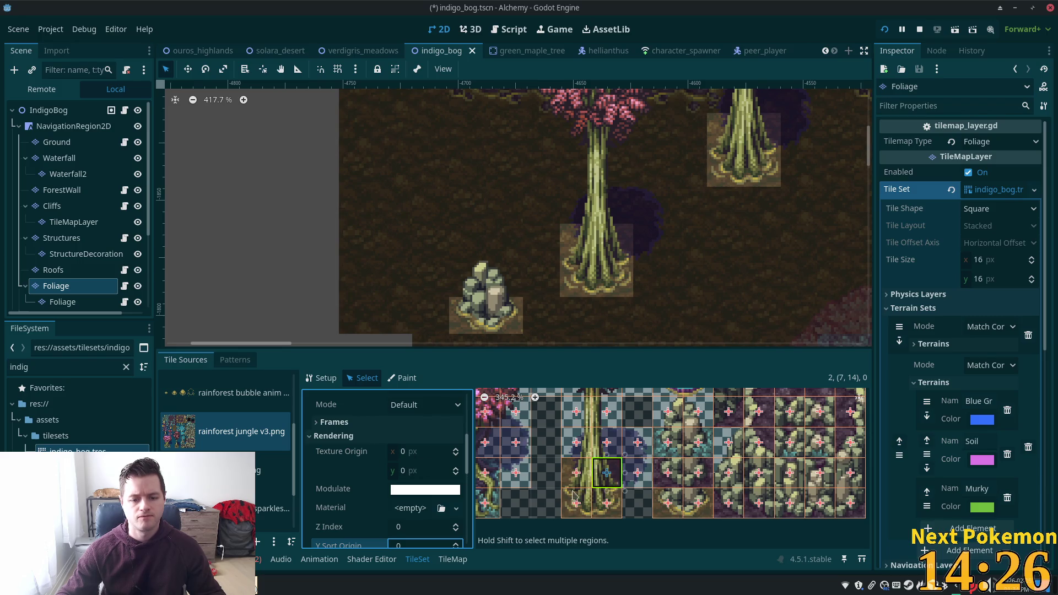
# Drag the collision corners of trunk tiles (7,14) and (6,14) up to each tile's top edge.
pyautogui.scroll(-1, 431, 483)
pyautogui.scroll(-5, 431, 483)
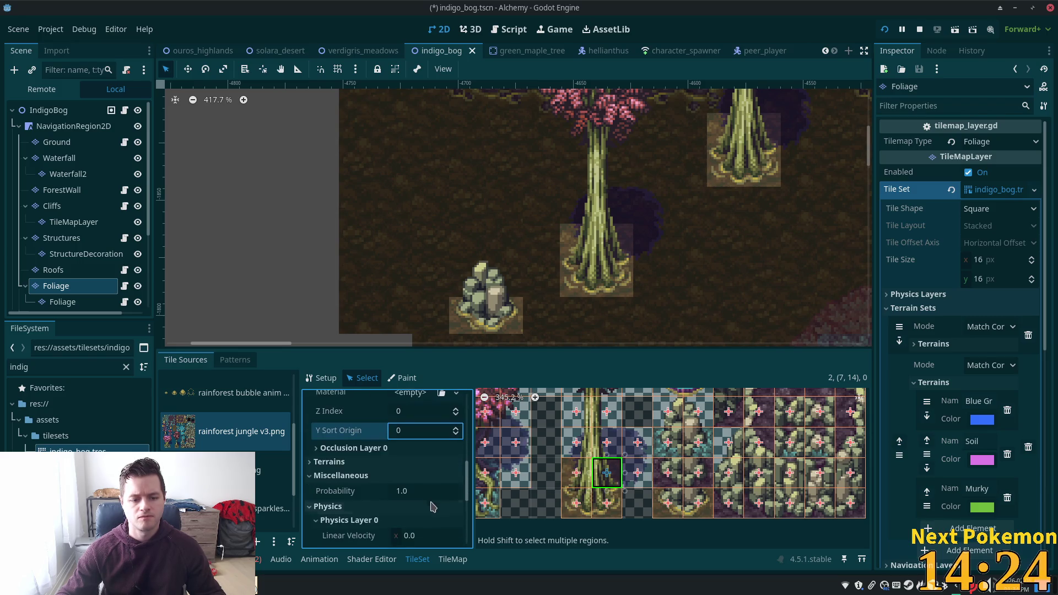
pyautogui.scroll(-2, 421, 526)
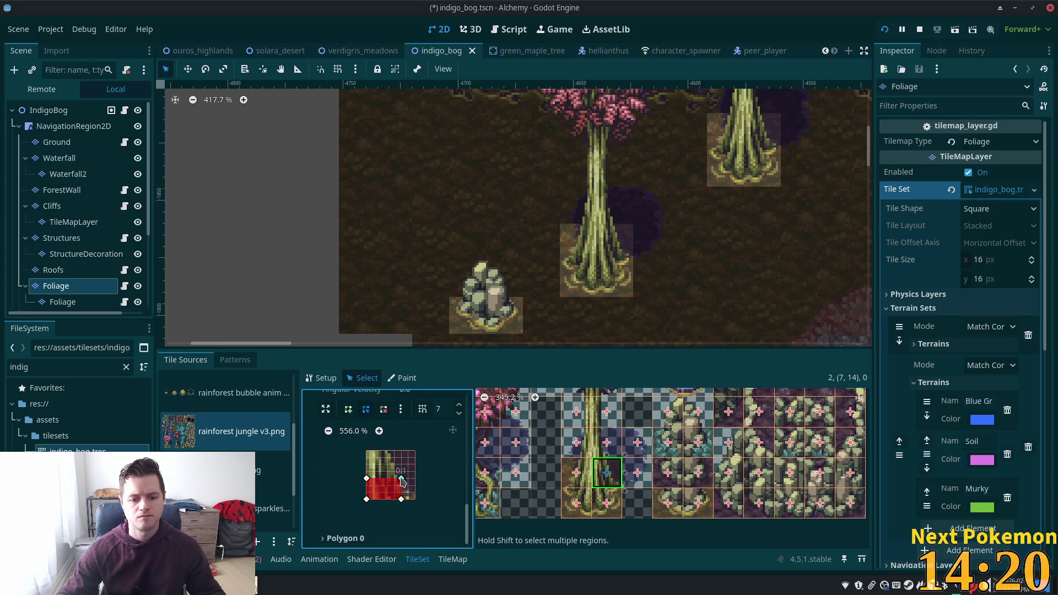
pyautogui.moveTo(401, 479)
pyautogui.mouseDown()
pyautogui.moveTo(387, 451)
pyautogui.moveTo(367, 466)
pyautogui.moveTo(367, 451)
pyautogui.mouseUp()
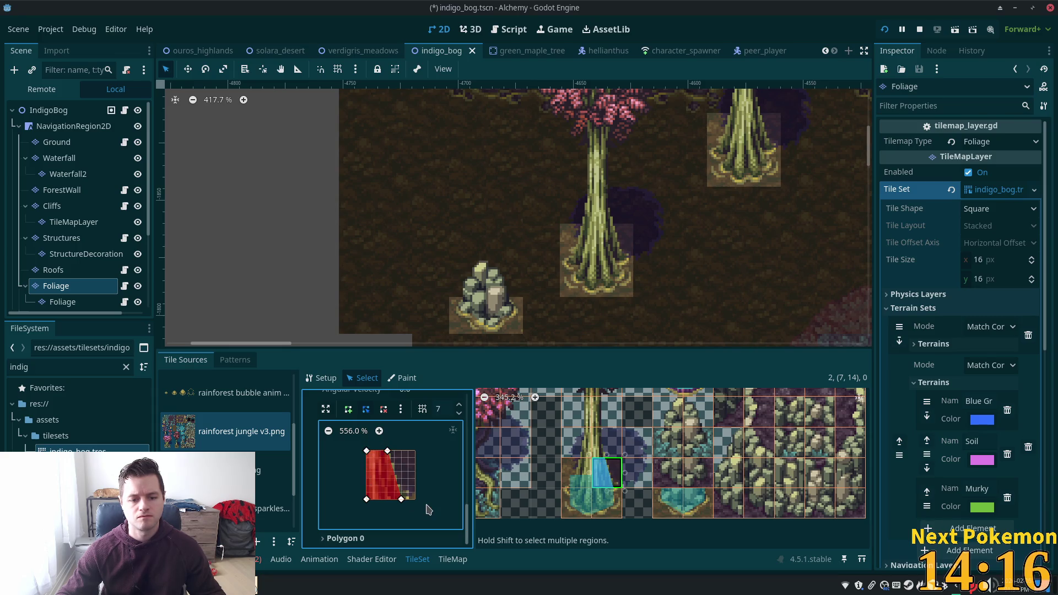
pyautogui.click(575, 472)
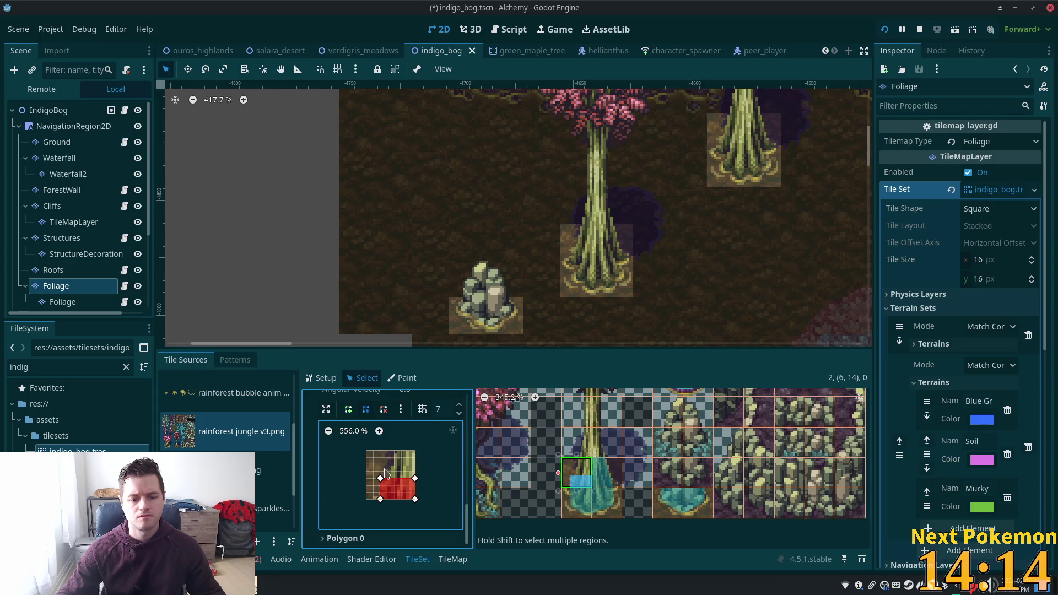
pyautogui.moveTo(389, 468)
pyautogui.mouseDown()
pyautogui.moveTo(394, 451)
pyautogui.moveTo(415, 452)
pyautogui.mouseUp()
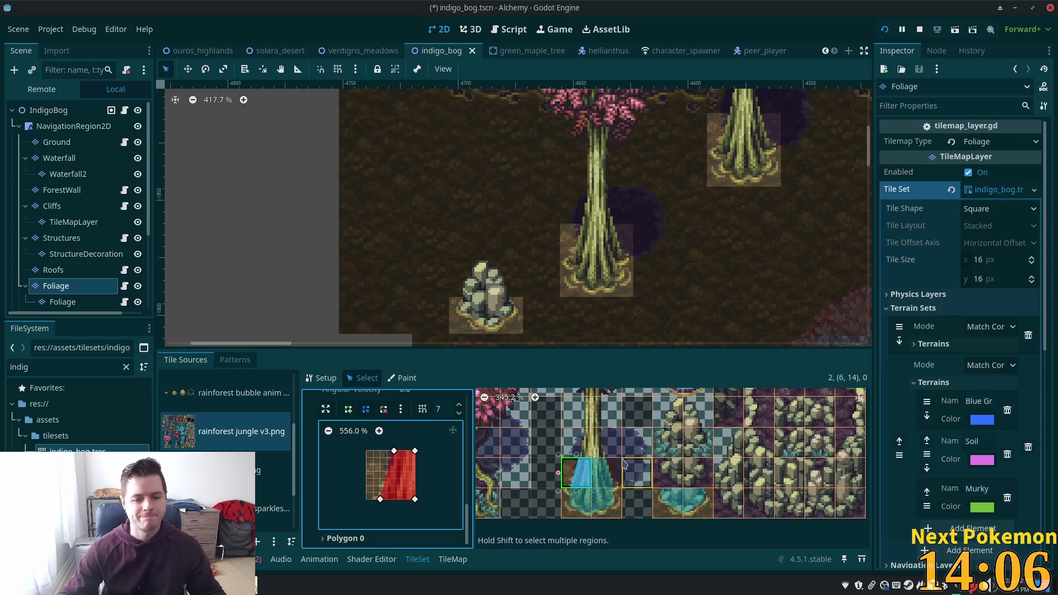
# Select a trunk-column tile plus three tiles in the row above.
pyautogui.click(642, 472)
pyautogui.keyDown('shift'); pyautogui.click(637, 435); pyautogui.keyUp('shift')
pyautogui.keyDown('shift'); pyautogui.click(606, 435); pyautogui.keyUp('shift')
pyautogui.keyDown('shift'); pyautogui.click(577, 436); pyautogui.keyUp('shift')
# Extend the tree selection upward and create the two tree-top tiles in the jungle atlas.
pyautogui.scroll(2, 613, 492)
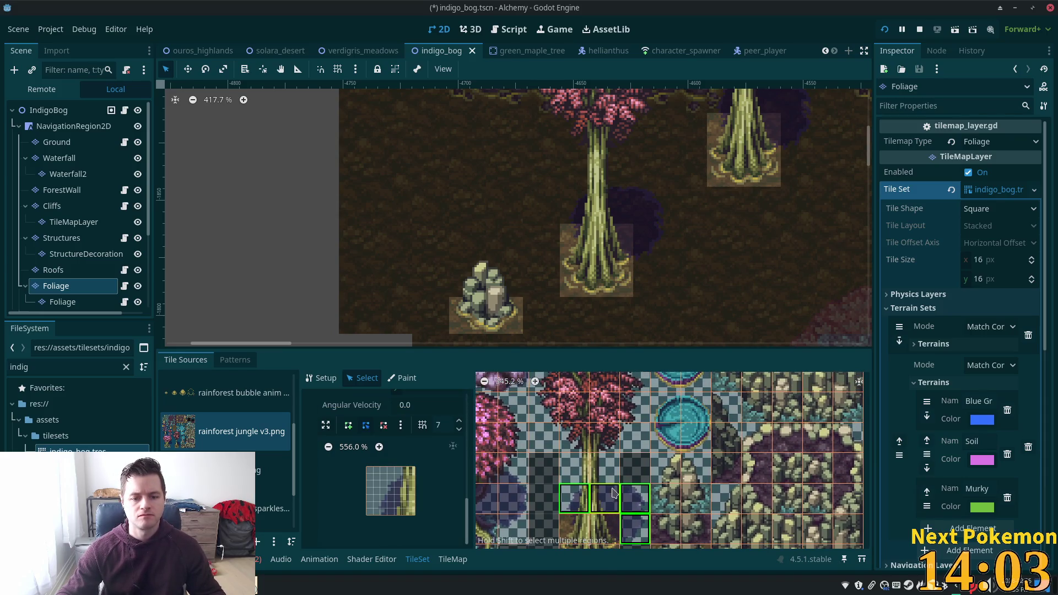
pyautogui.click(573, 441)
pyautogui.moveTo(636, 498); pyautogui.dragTo(636, 413)
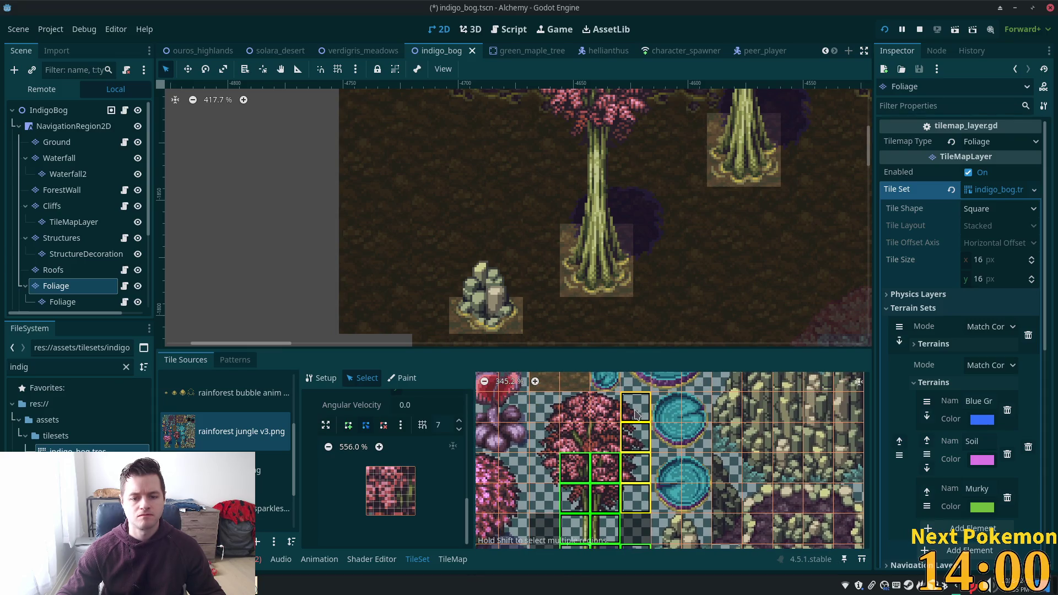
pyautogui.keyDown('shift'); pyautogui.click(606, 408); pyautogui.keyUp('shift')
pyautogui.keyDown('shift'); pyautogui.click(575, 408); pyautogui.keyUp('shift')
# Give the selected tree tiles a Z Index of 5 and run the project.
pyautogui.click(544, 468)
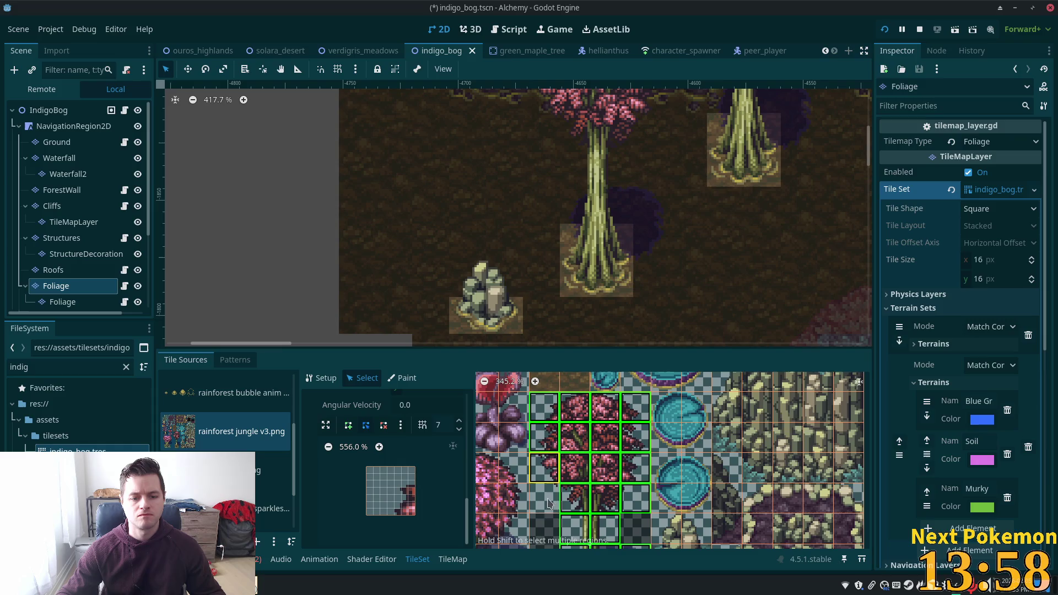
pyautogui.scroll(-4, 661, 452)
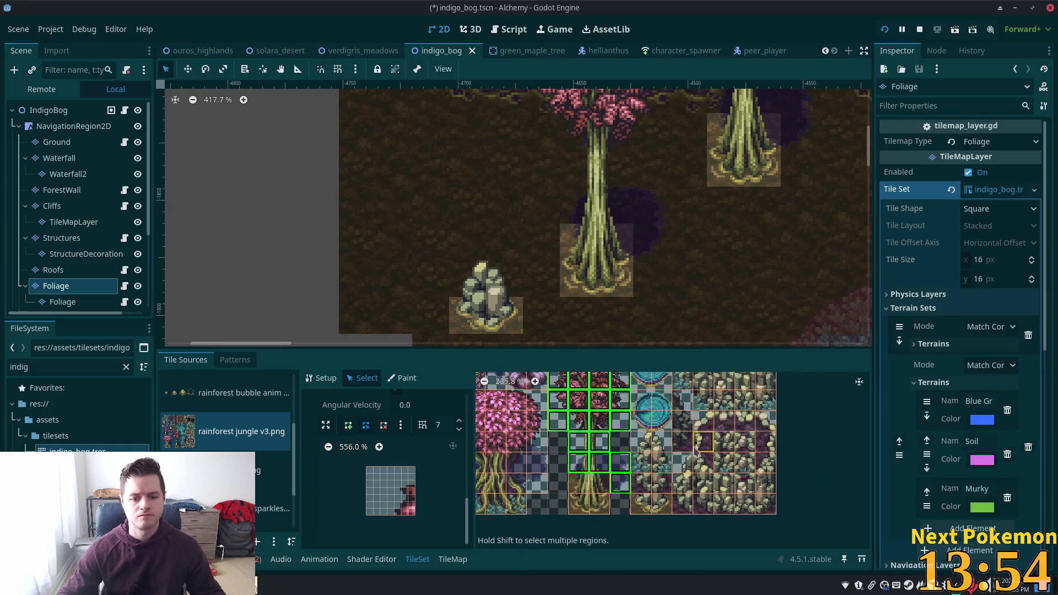
pyautogui.scroll(5, 418, 438)
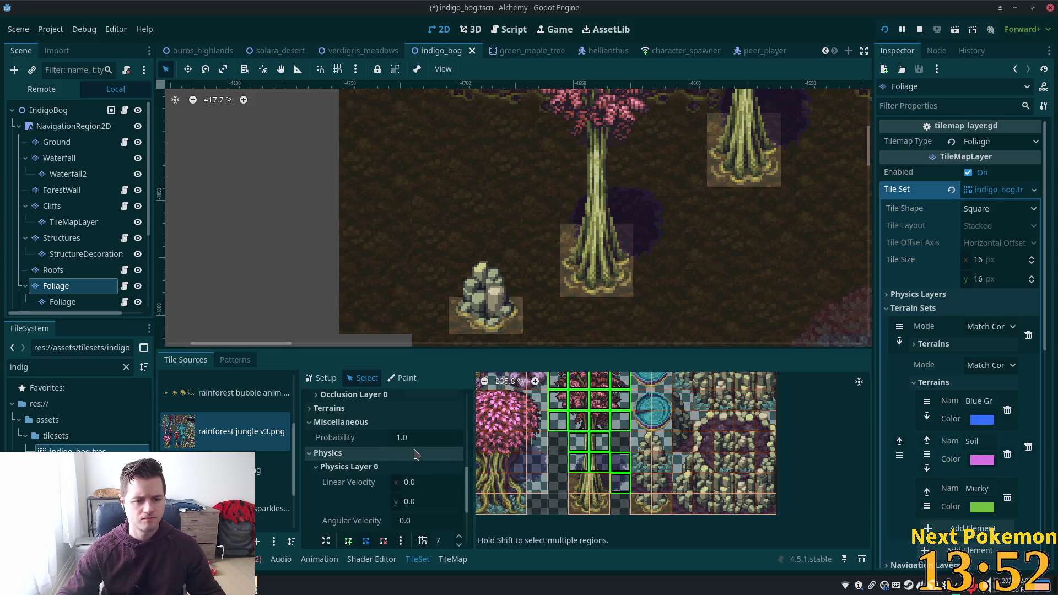
pyautogui.click(404, 455)
pyautogui.write('5')
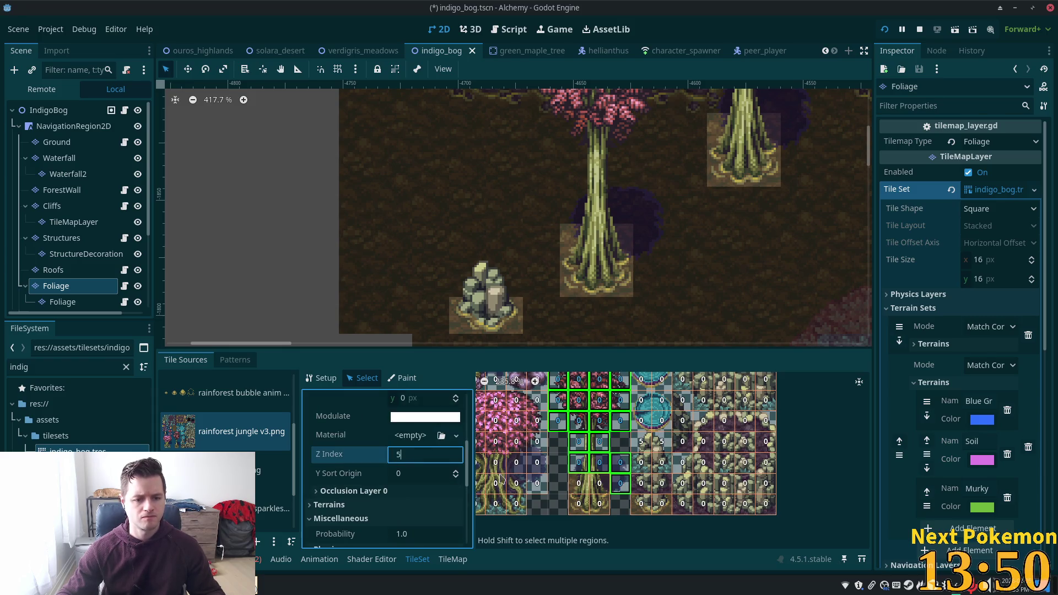
pyautogui.press('Tab')
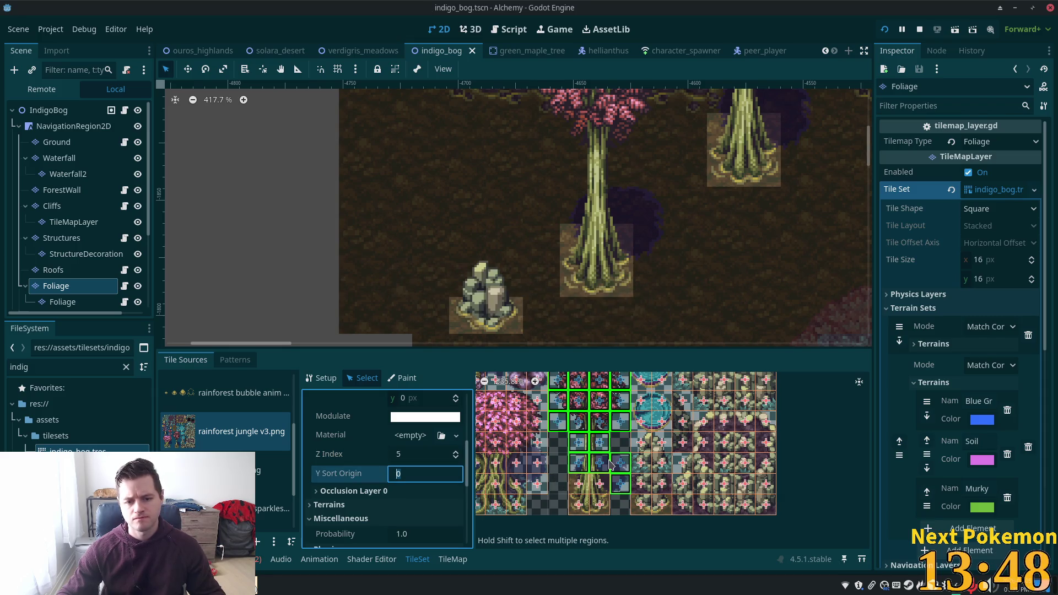
pyautogui.click(884, 29)
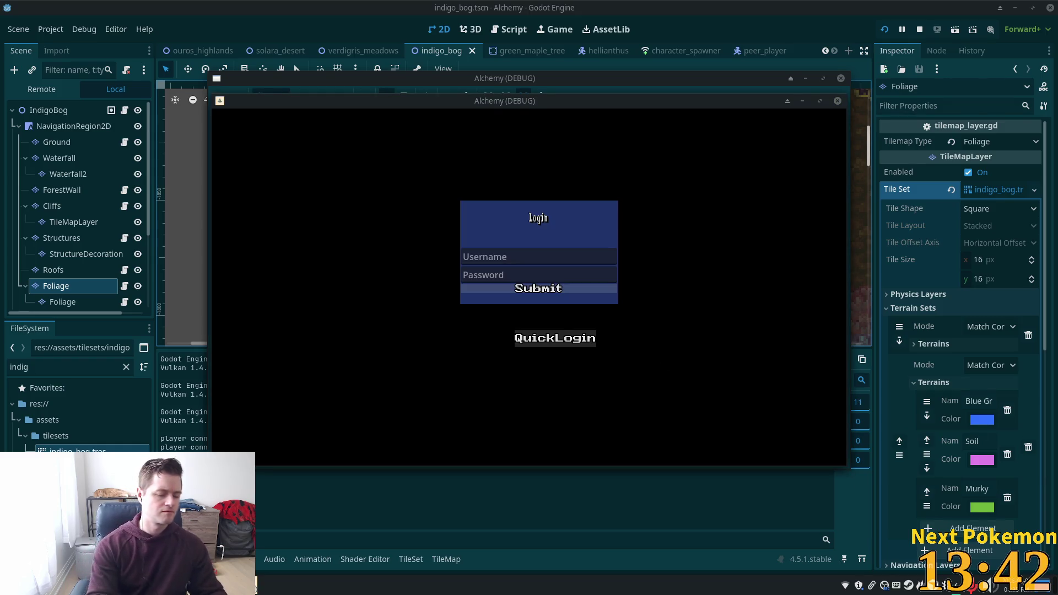
# Log into the game and walk the character up-left behind the tall tree.
pyautogui.click(547, 292)
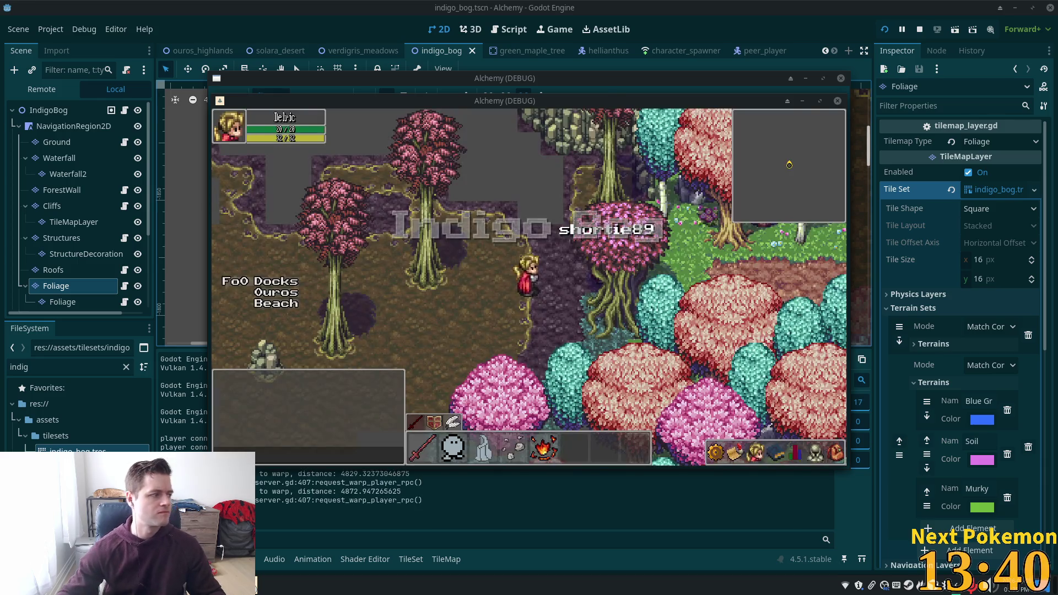
pyautogui.press('a')
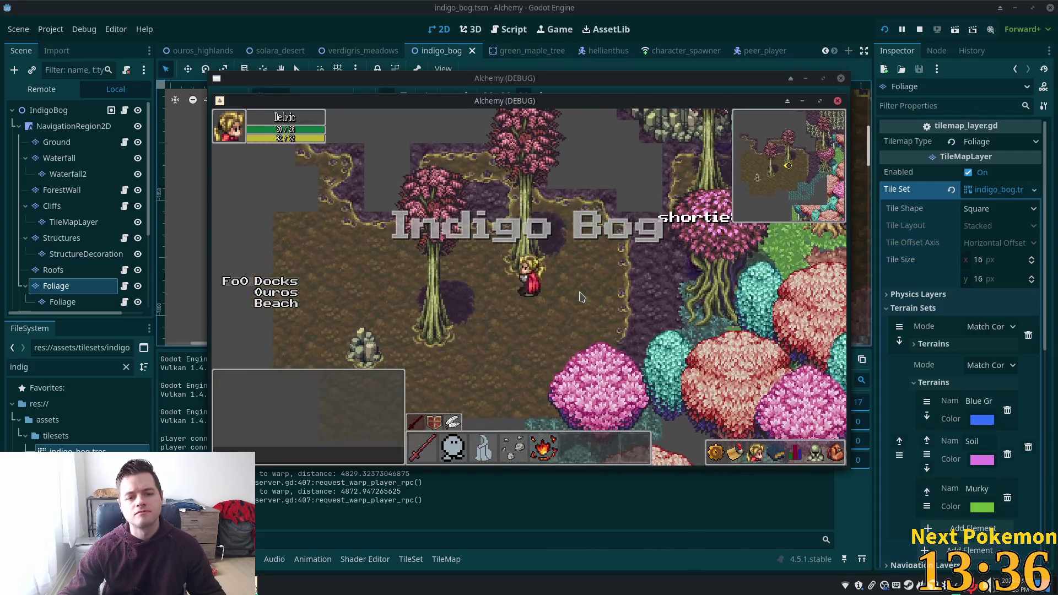
pyautogui.press('w')
pyautogui.press('a')
pyautogui.press('w')
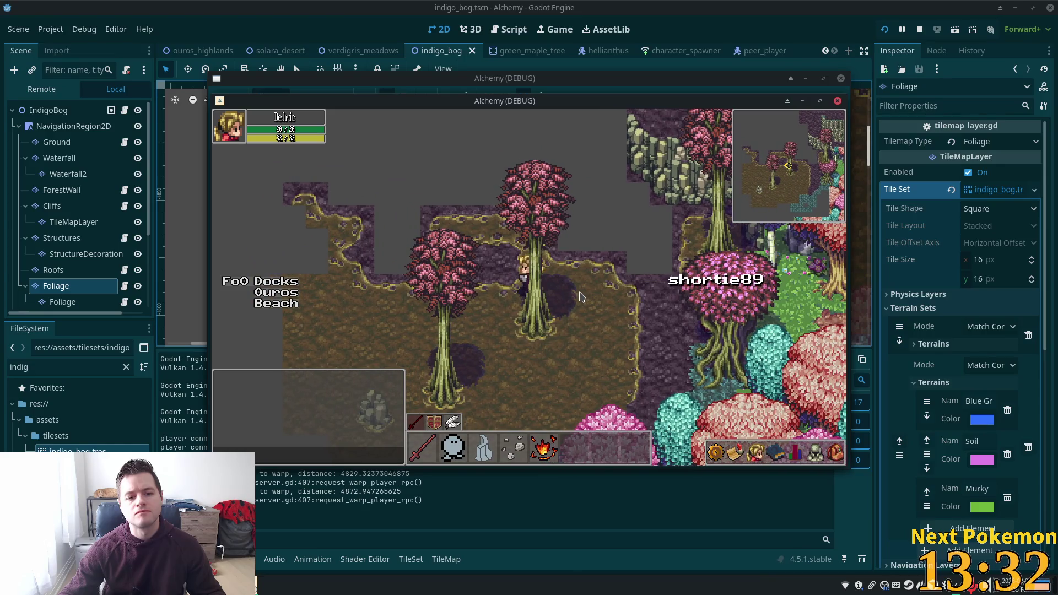
# Walk the character back out past the tree and move the first game window down-left.
pyautogui.press('s')
pyautogui.press('d')
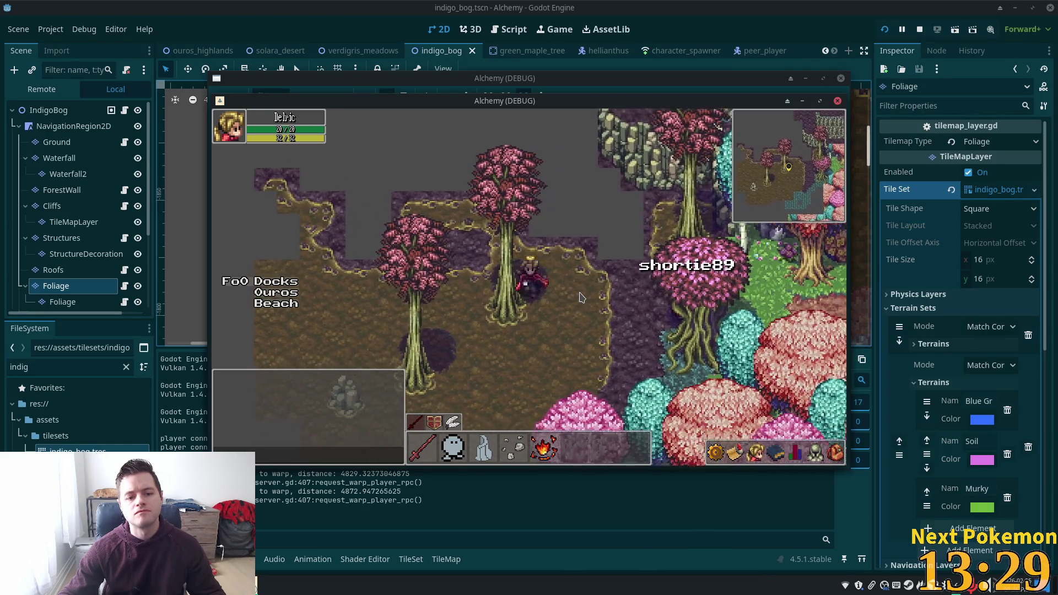
pyautogui.press('s')
pyautogui.press('a')
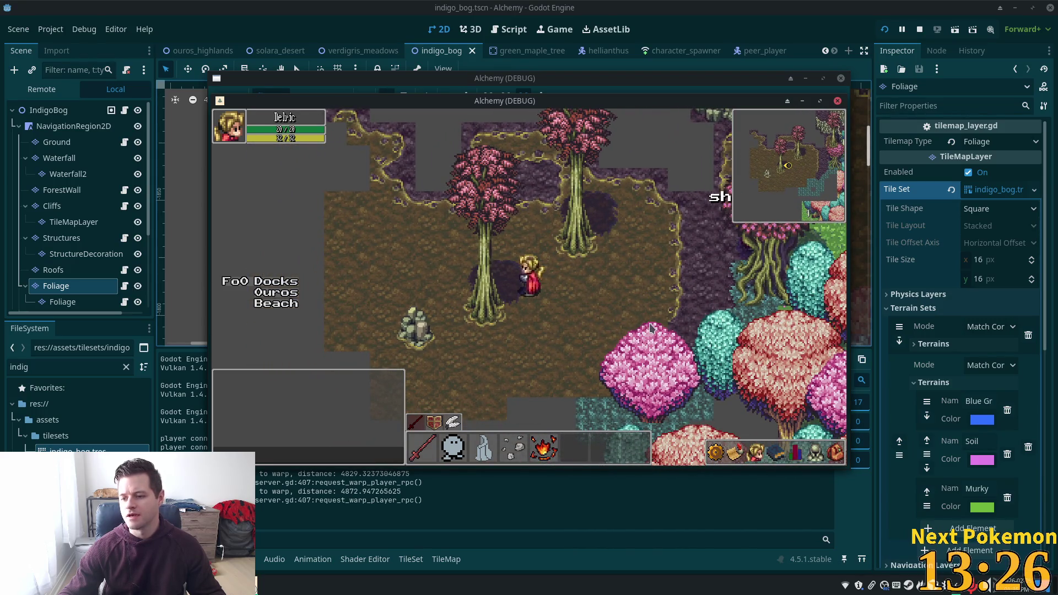
pyautogui.moveTo(473, 109); pyautogui.dragTo(271, 161)
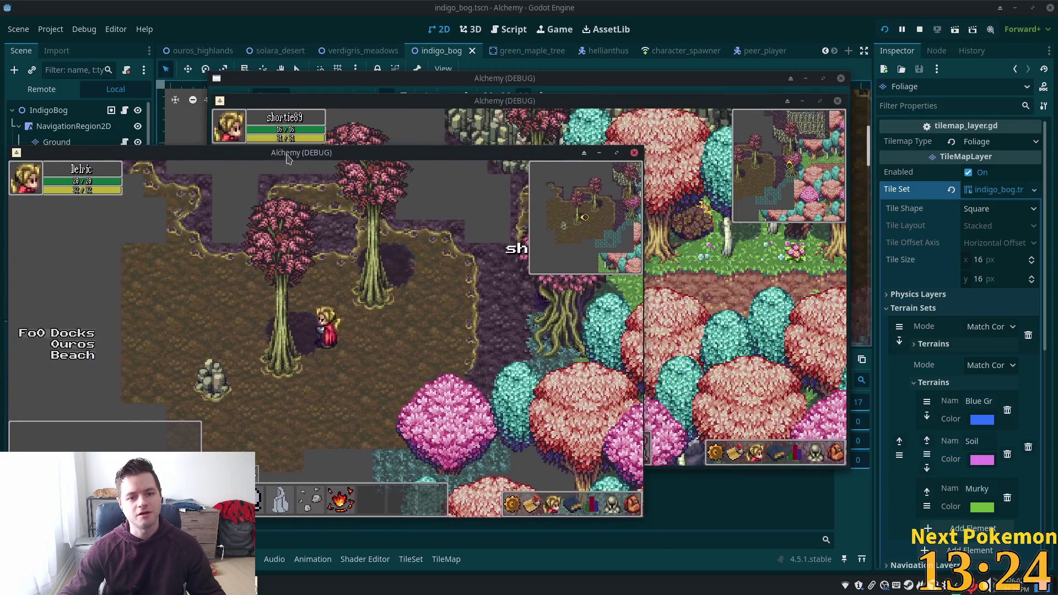
# Move the second game window to the right and walk its character around.
pyautogui.click(545, 124)
pyautogui.moveTo(545, 101); pyautogui.dragTo(820, 127)
pyautogui.press('s')
pyautogui.press('a')
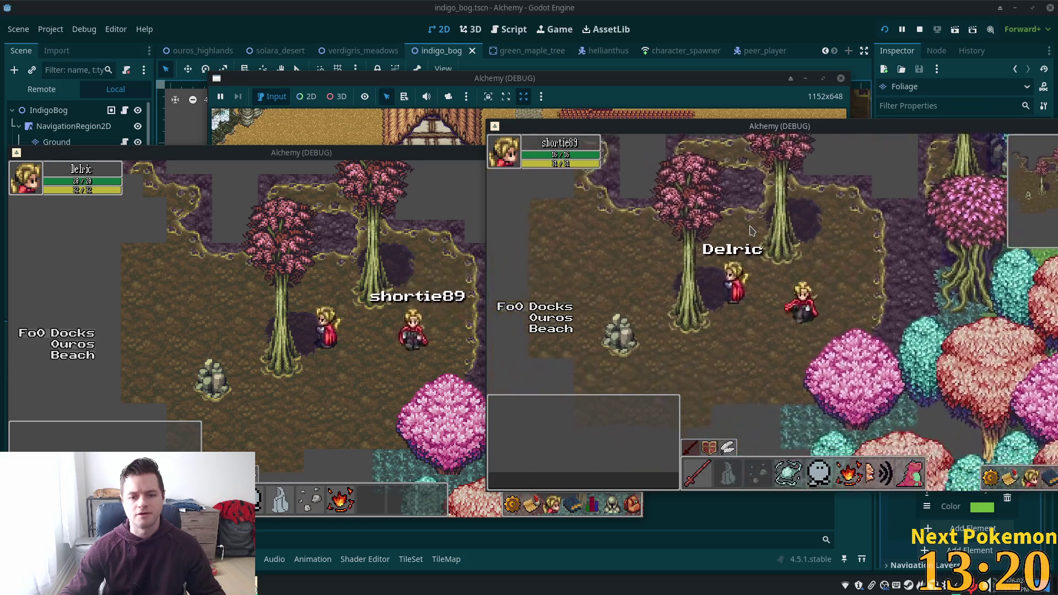
pyautogui.press('w')
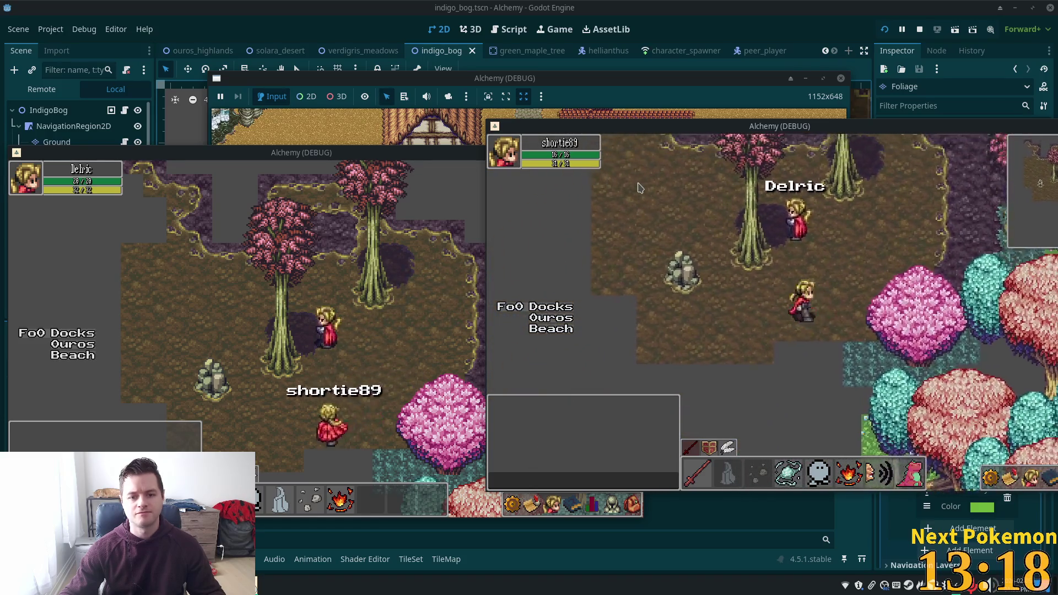
# Walk the first character beside the other and send the 'heya' chat greeting.
pyautogui.click(401, 161)
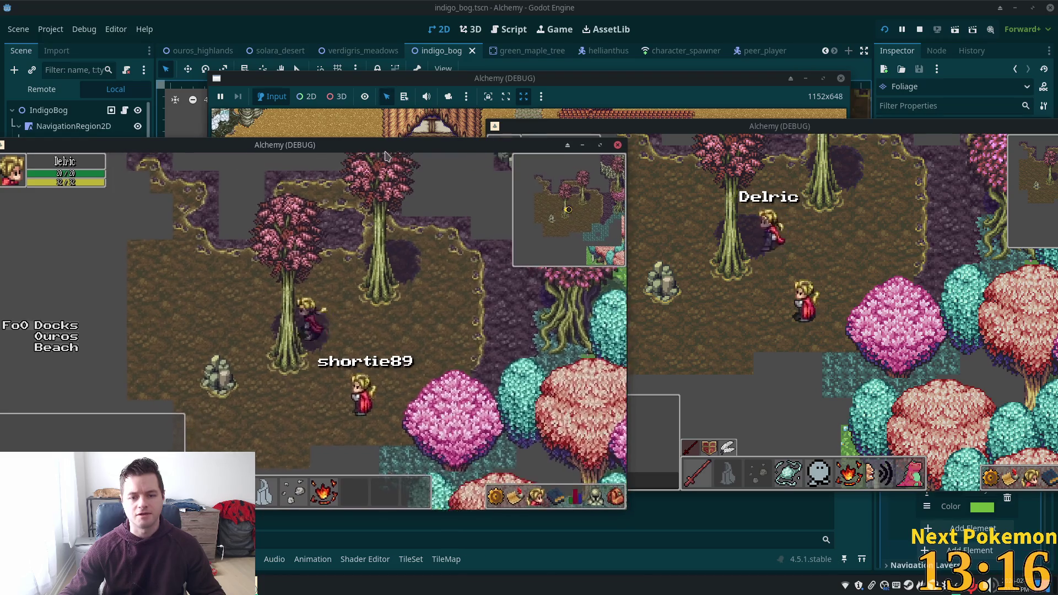
pyautogui.press('a')
pyautogui.press('s')
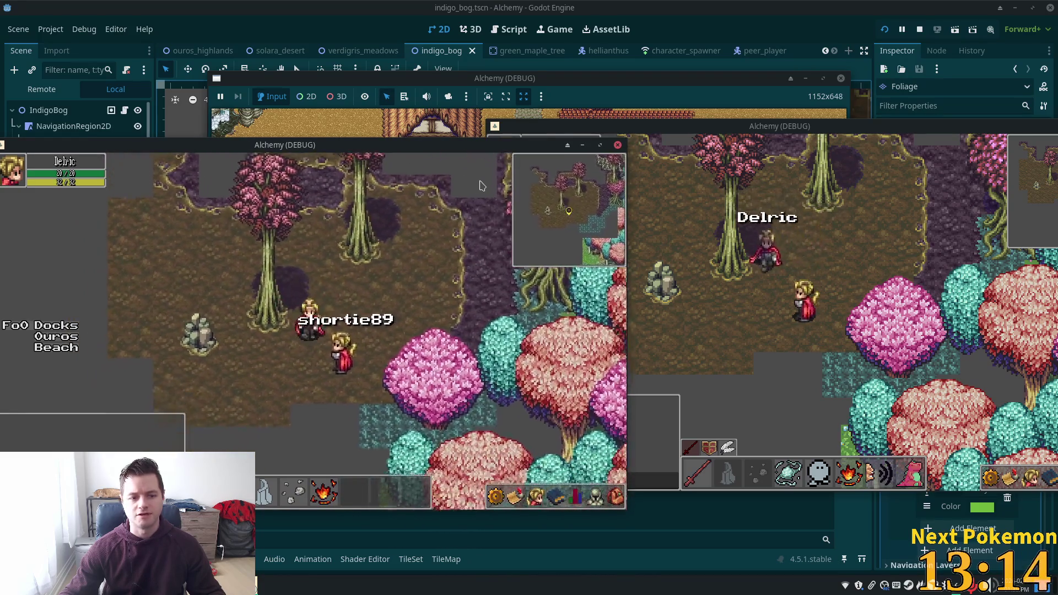
pyautogui.press('Return')
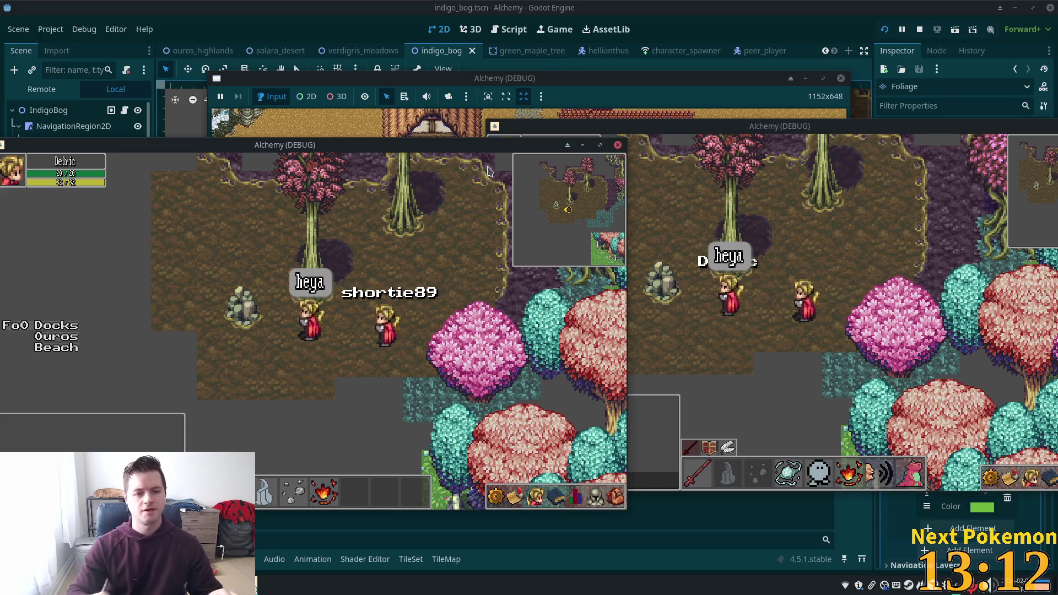
pyautogui.click(463, 82)
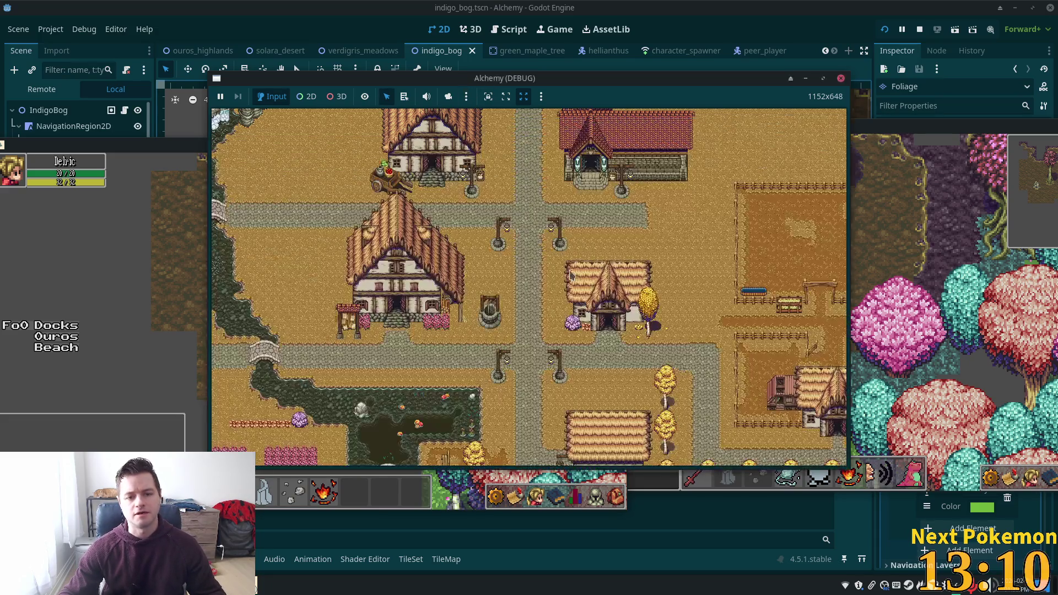
pyautogui.scroll(-3, 514, 270)
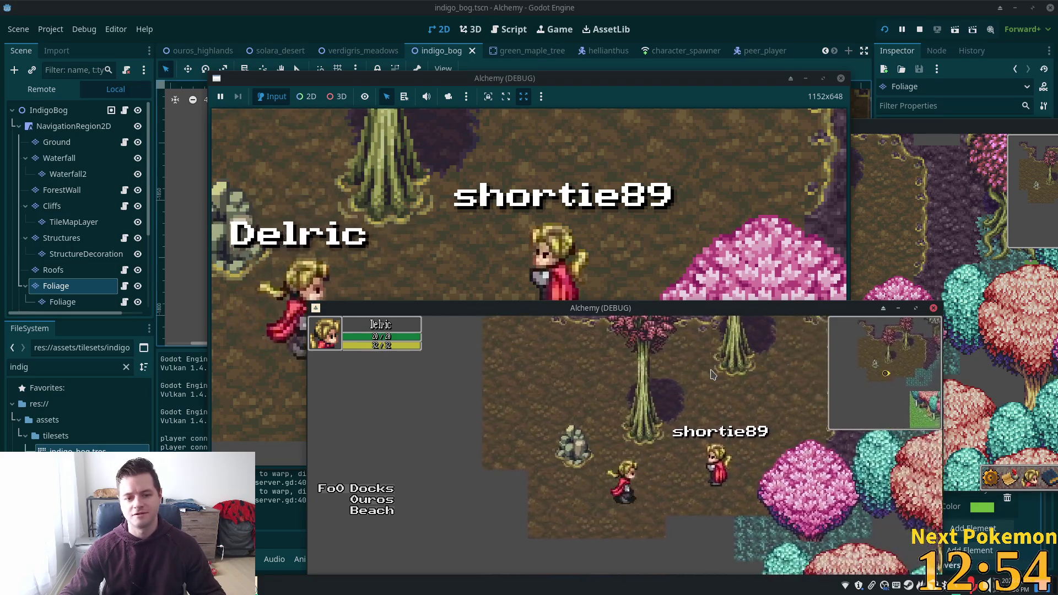
pyautogui.click(610, 263)
# Zoom the camera out to the whole world map, then back in on the bog.
pyautogui.scroll(-5, 610, 264)
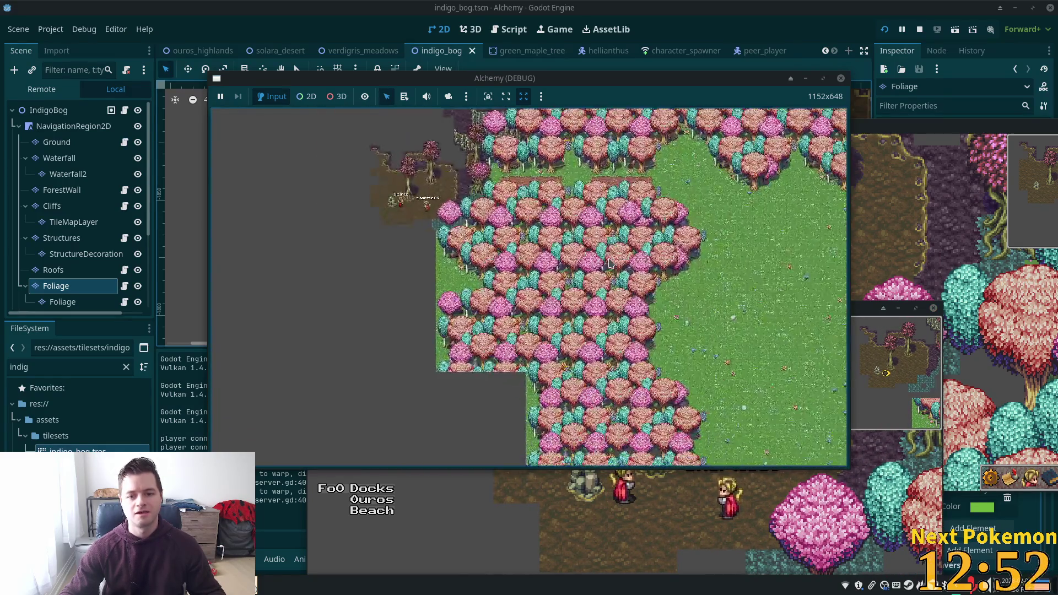
pyautogui.scroll(-3, 610, 263)
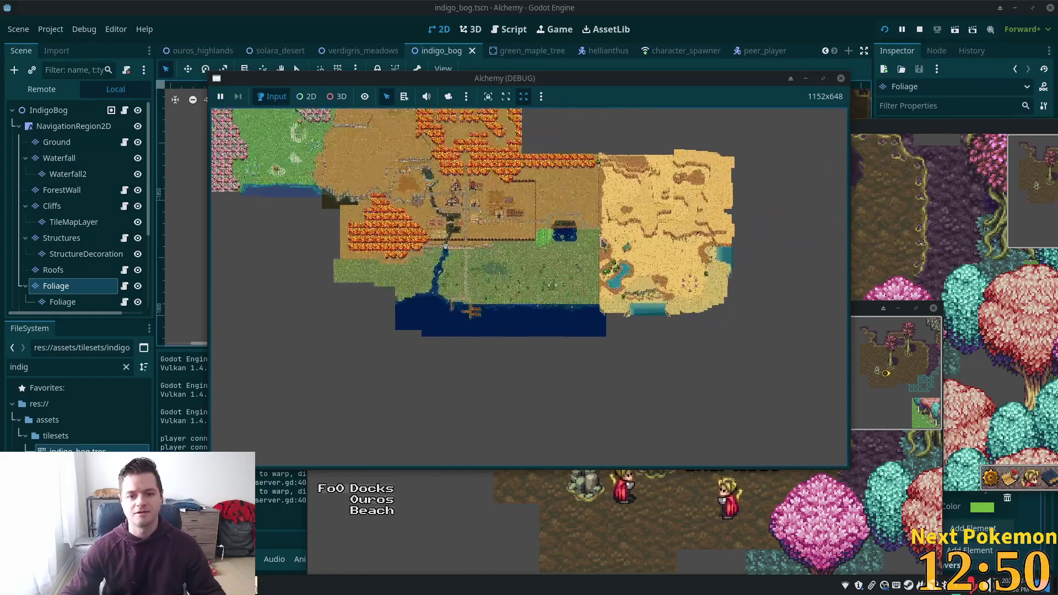
pyautogui.scroll(-3, 659, 229)
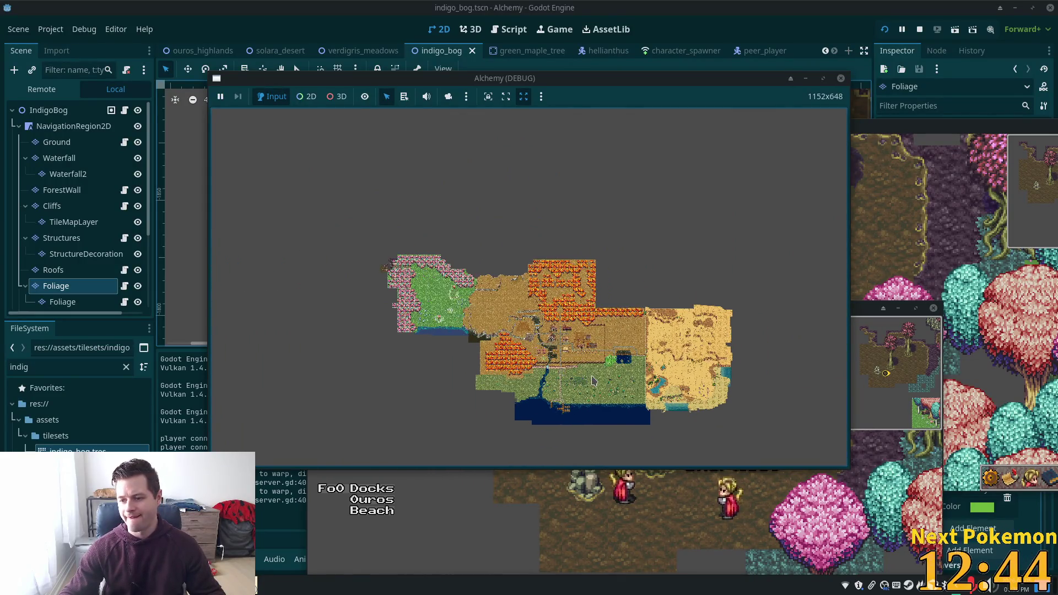
pyautogui.scroll(5, 445, 309)
pyautogui.scroll(5, 445, 308)
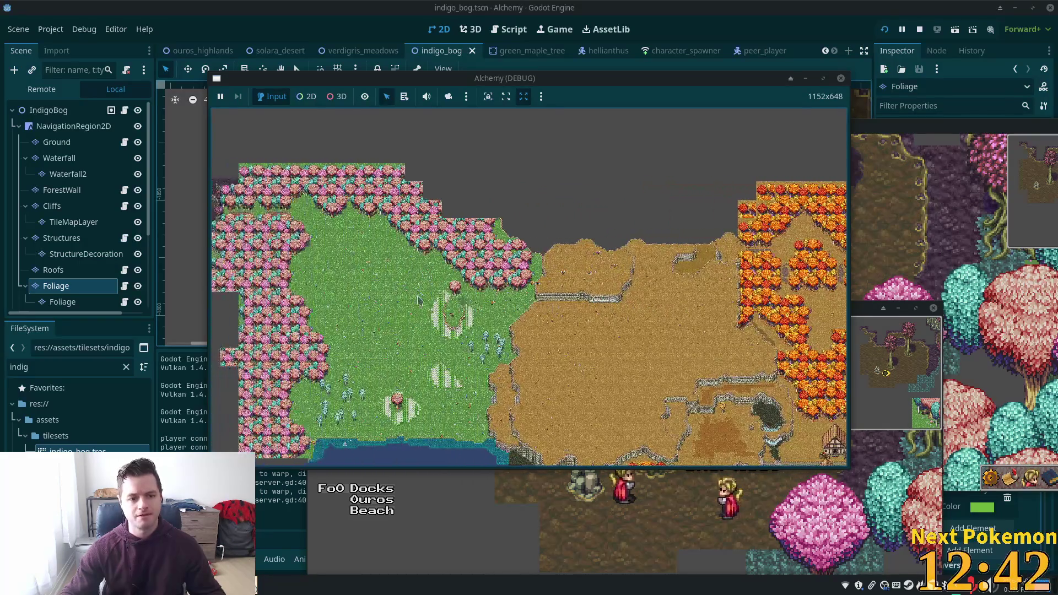
pyautogui.scroll(3, 403, 329)
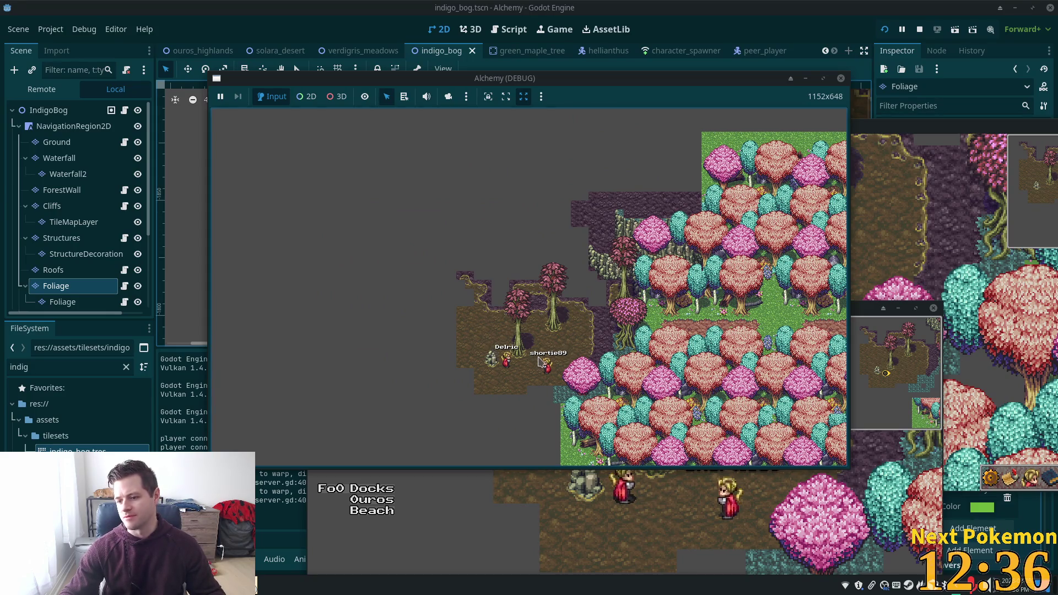
# Bring both player windows forward and move the first one up-left.
pyautogui.click(884, 126)
pyautogui.click(437, 481)
pyautogui.moveTo(547, 316)
pyautogui.mouseDown()
pyautogui.moveTo(430, 122)
pyautogui.moveTo(361, 104)
pyautogui.mouseUp()
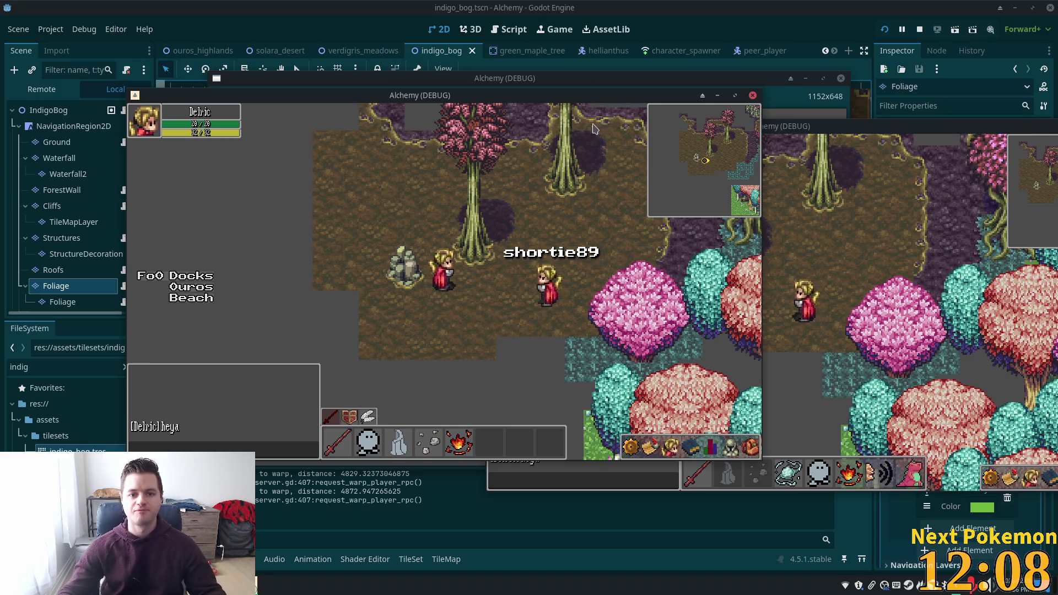
# Rearrange the game windows and walk the second character over toward the first.
pyautogui.moveTo(594, 98); pyautogui.dragTo(586, 150)
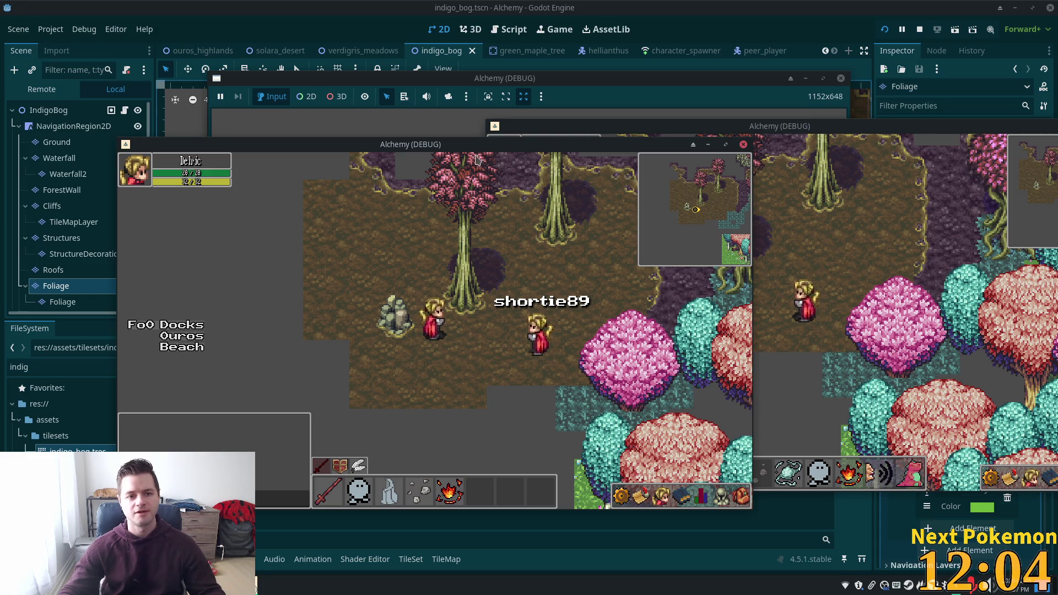
pyautogui.moveTo(477, 150); pyautogui.dragTo(432, 135)
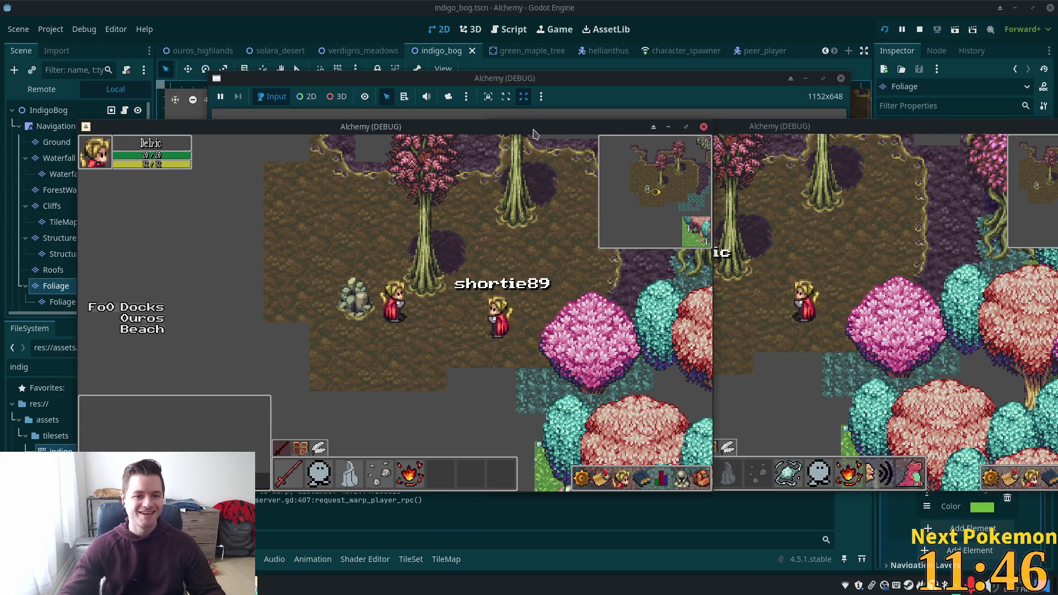
pyautogui.click(723, 266)
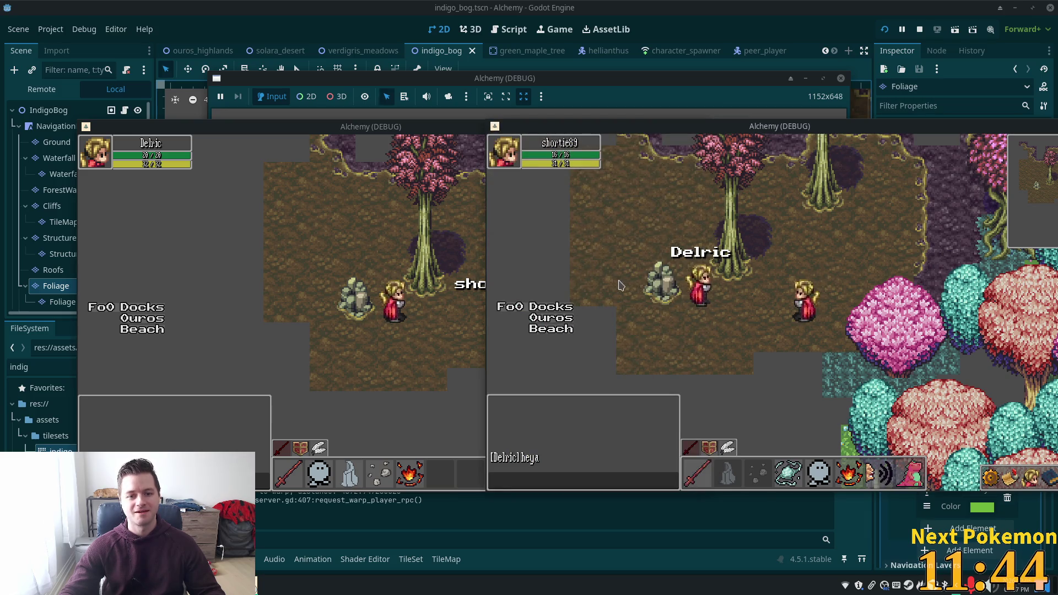
pyautogui.click(714, 306)
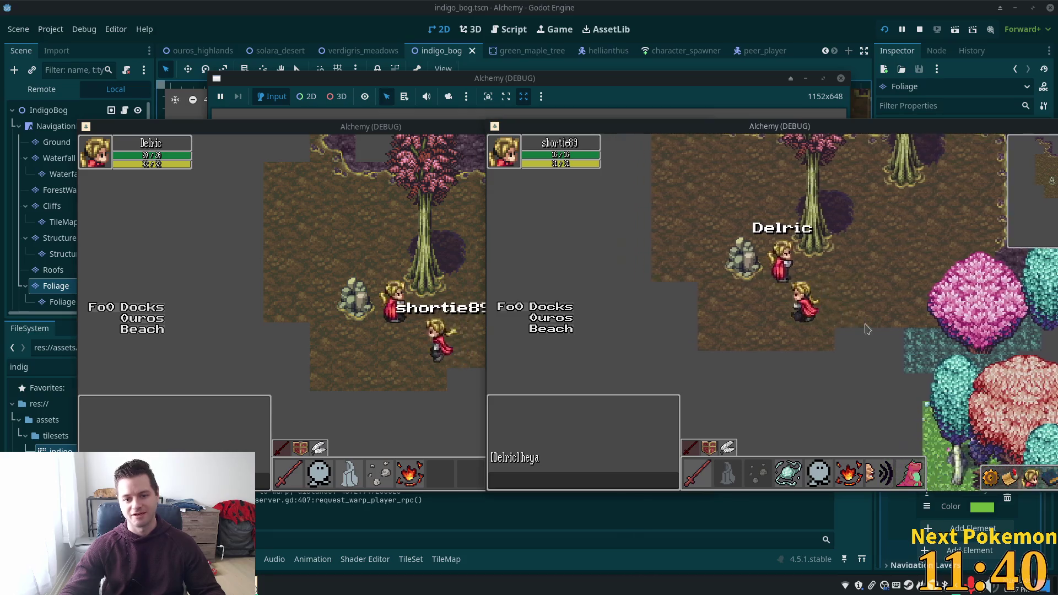
pyautogui.click(848, 344)
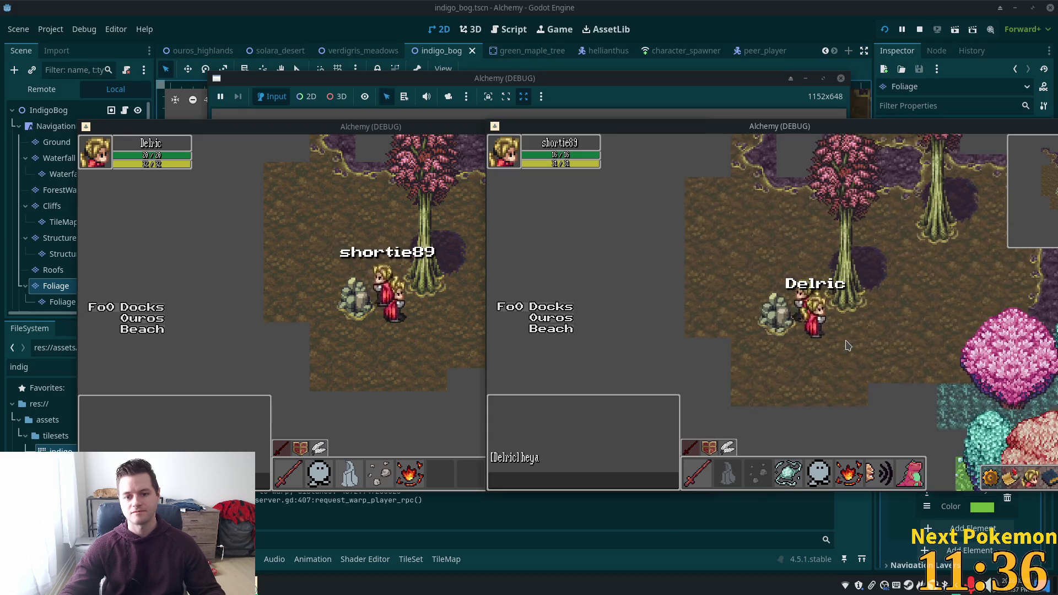
pyautogui.click(847, 346)
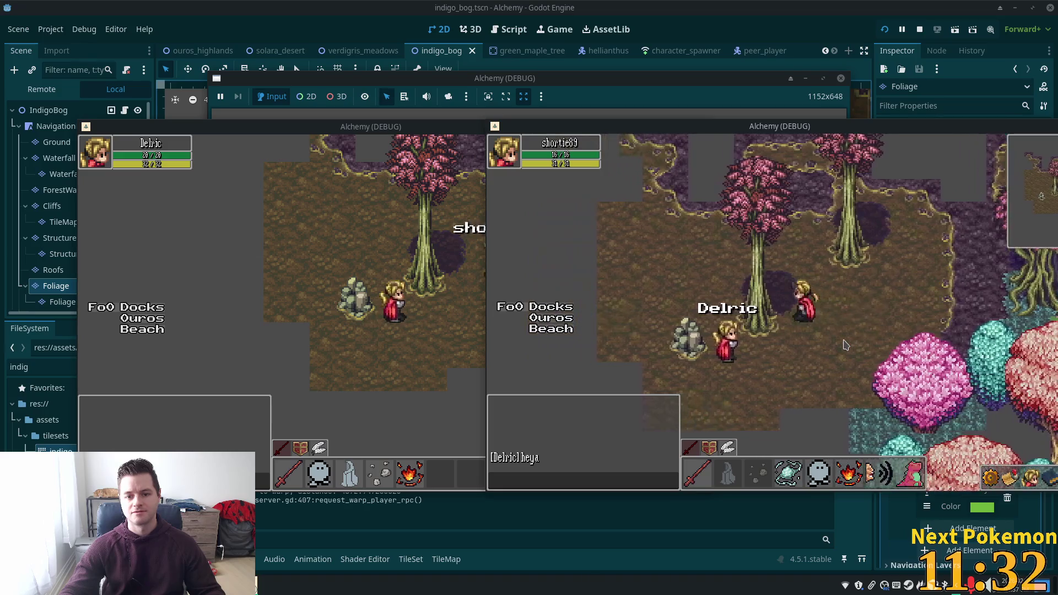
# Walk the character behind the tree and back beside the other player, then return to the editor.
pyautogui.press('Up')
pyautogui.press('Left')
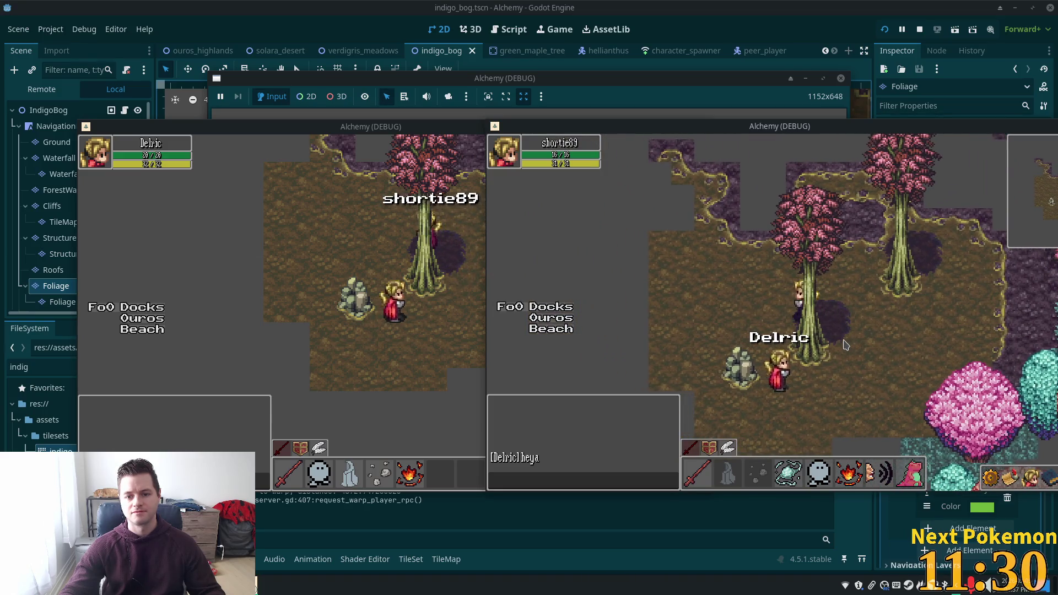
pyautogui.press('Up')
pyautogui.press('Right')
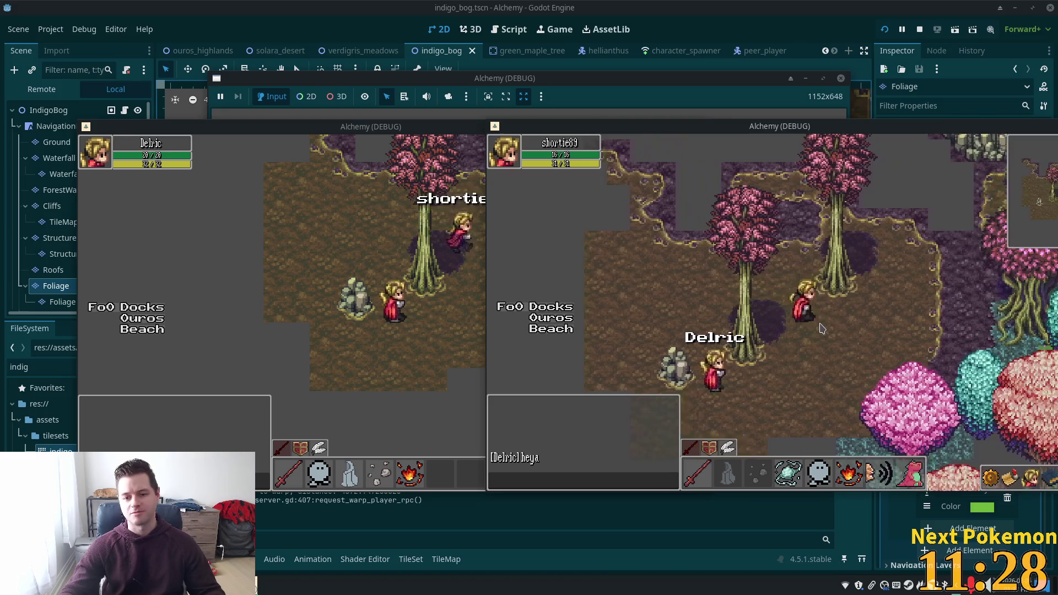
pyautogui.press('Down')
pyautogui.press('Left')
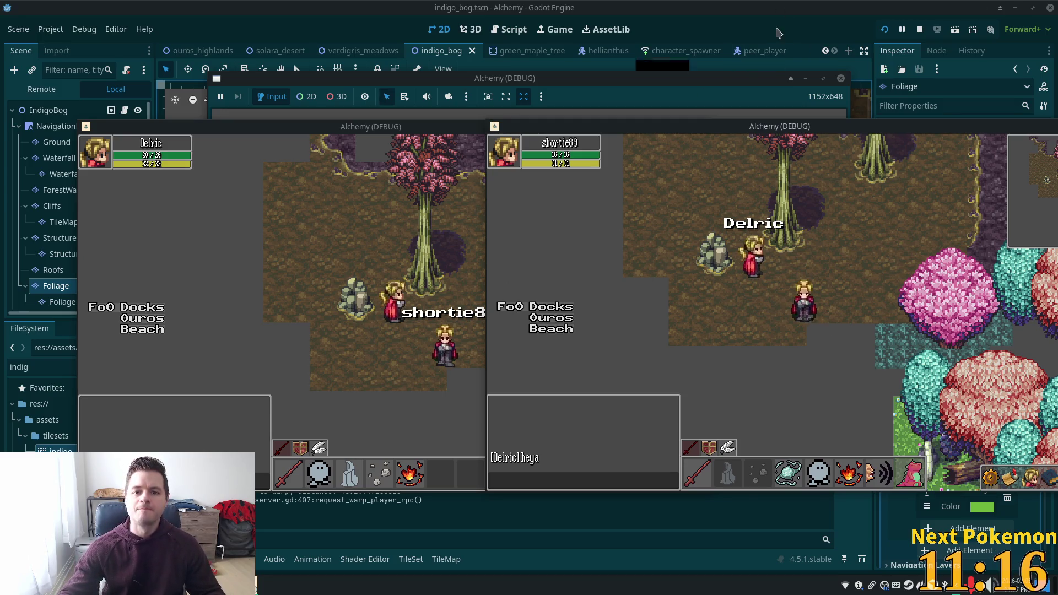
pyautogui.click(683, 131)
# Check the Ground and Waterfall layers, then select Foliage to show its rainforest jungle v3.png tiles.
pyautogui.scroll(-5, 539, 225)
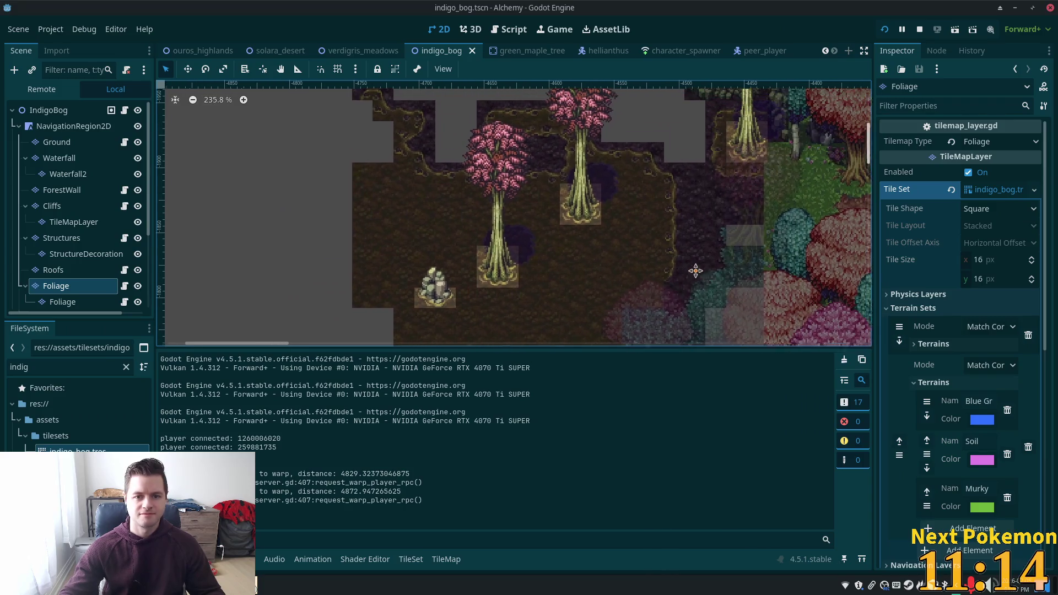
pyautogui.click(78, 142)
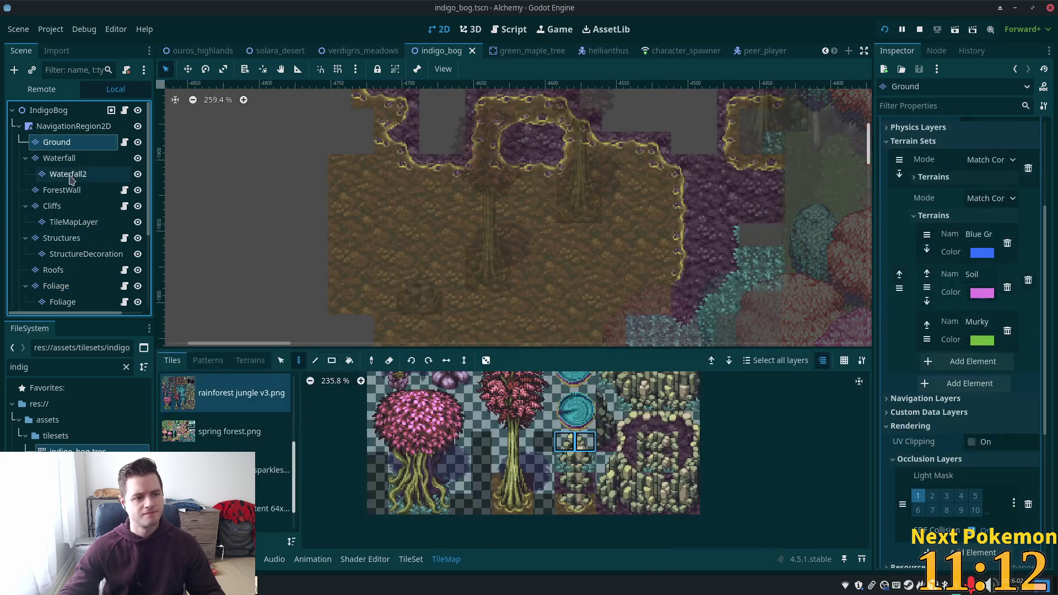
pyautogui.click(65, 158)
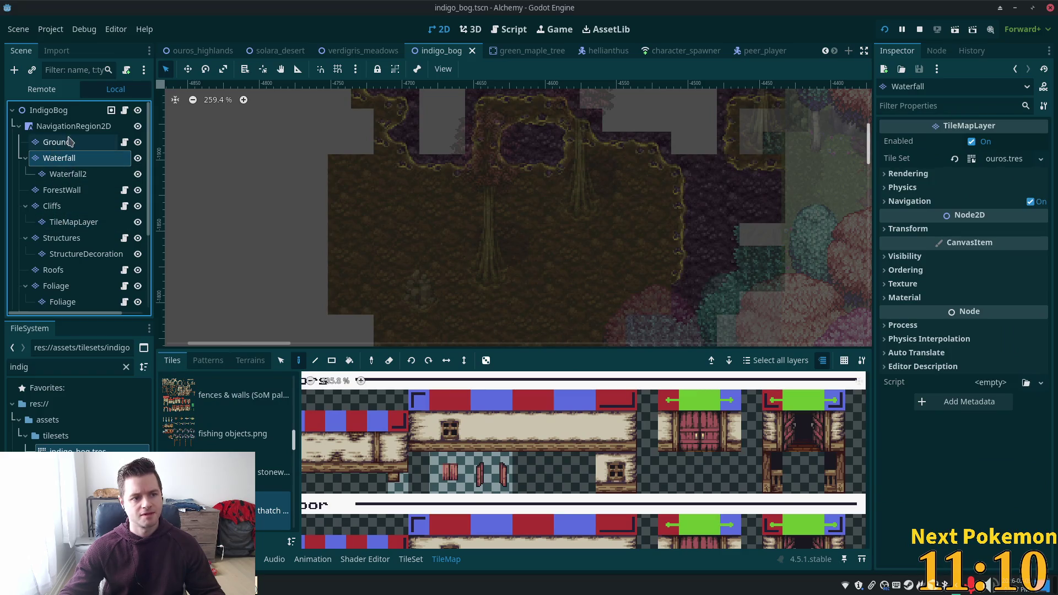
pyautogui.click(55, 285)
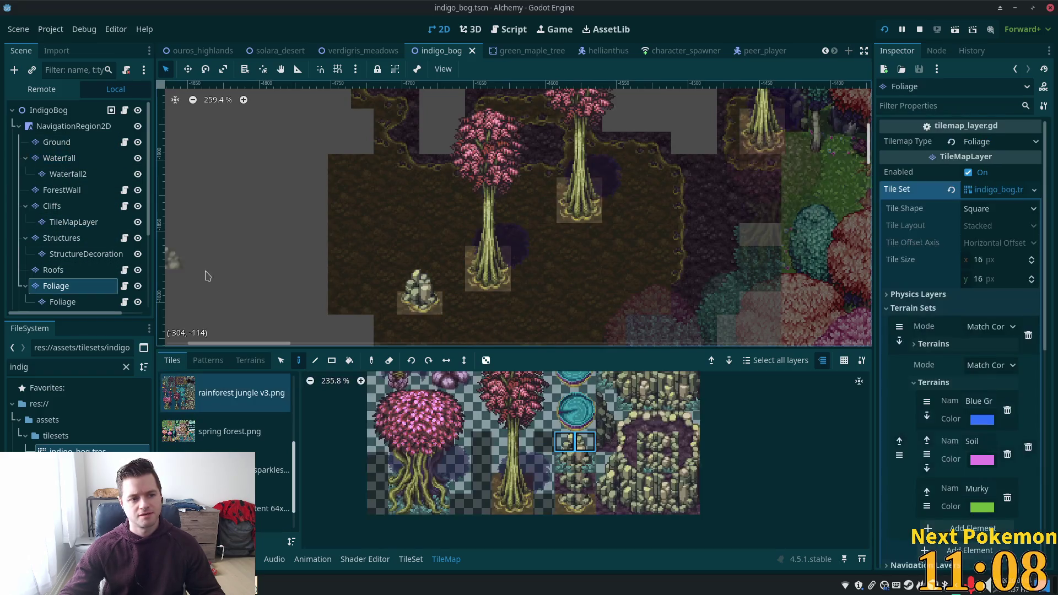
pyautogui.scroll(5, 570, 459)
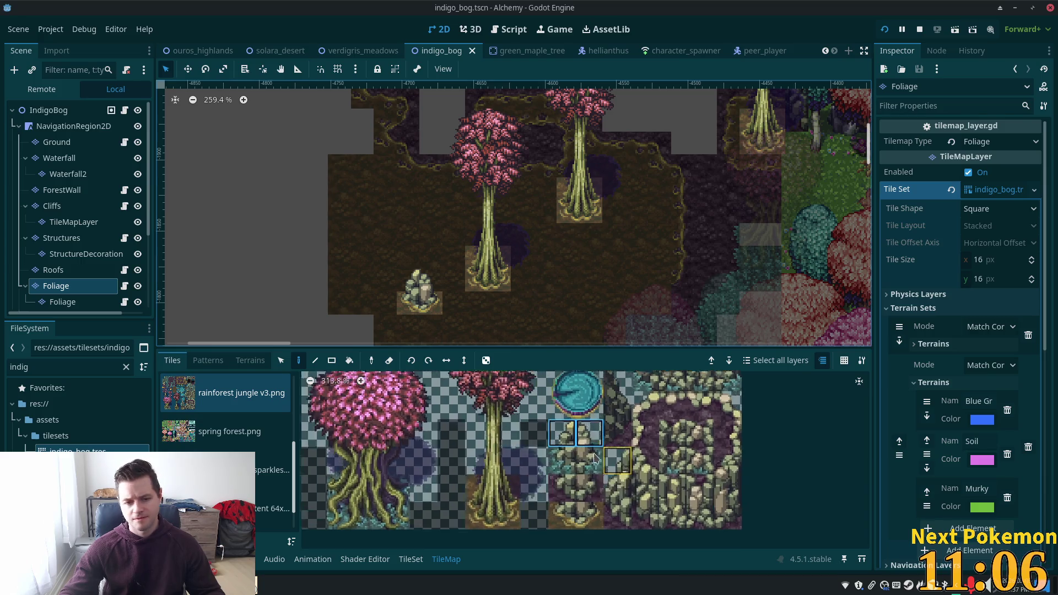
# Pick the 3x3 blue pond tiles and stamp the pond left of the tall tree.
pyautogui.scroll(-5, 611, 413)
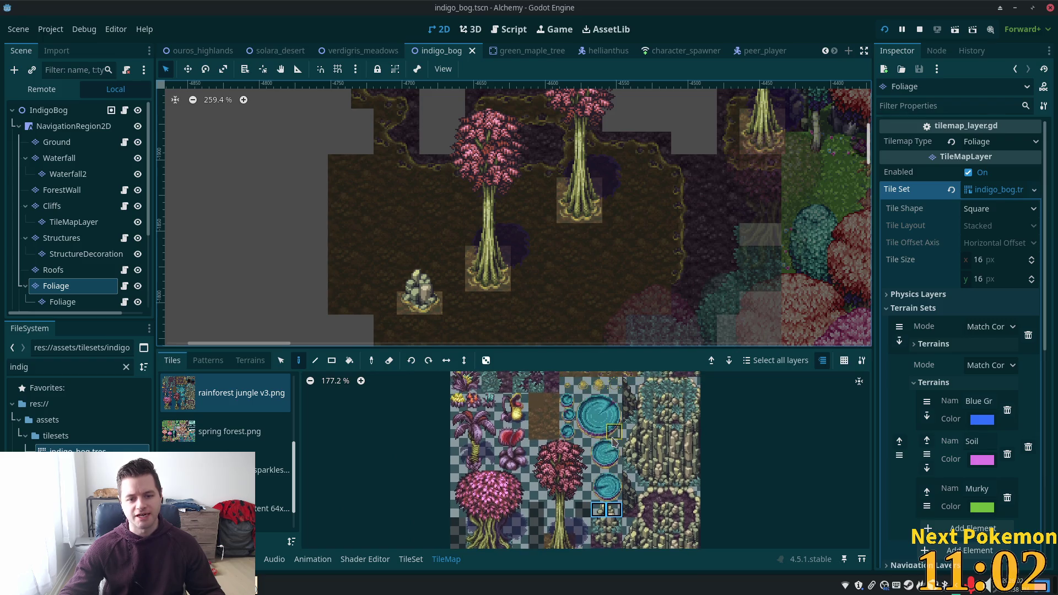
pyautogui.moveTo(583, 400); pyautogui.dragTo(618, 437)
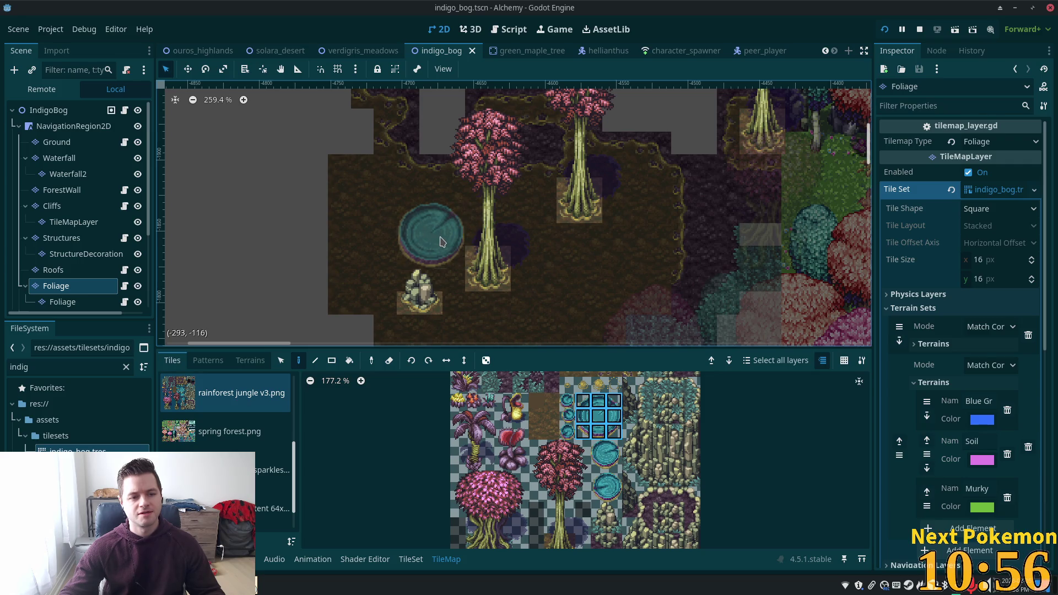
pyautogui.scroll(4, 440, 241)
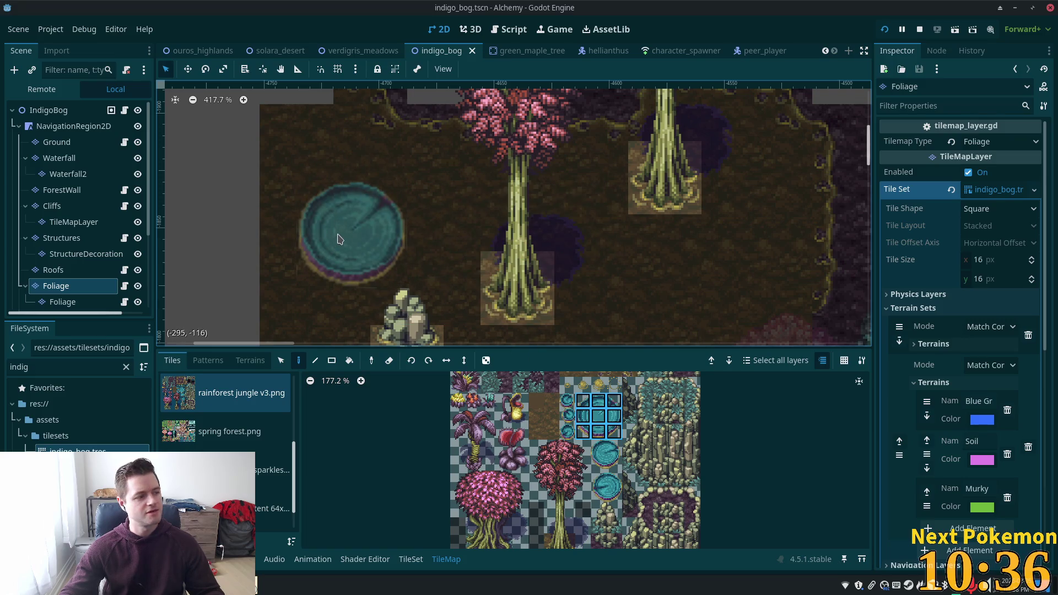
pyautogui.click(394, 235)
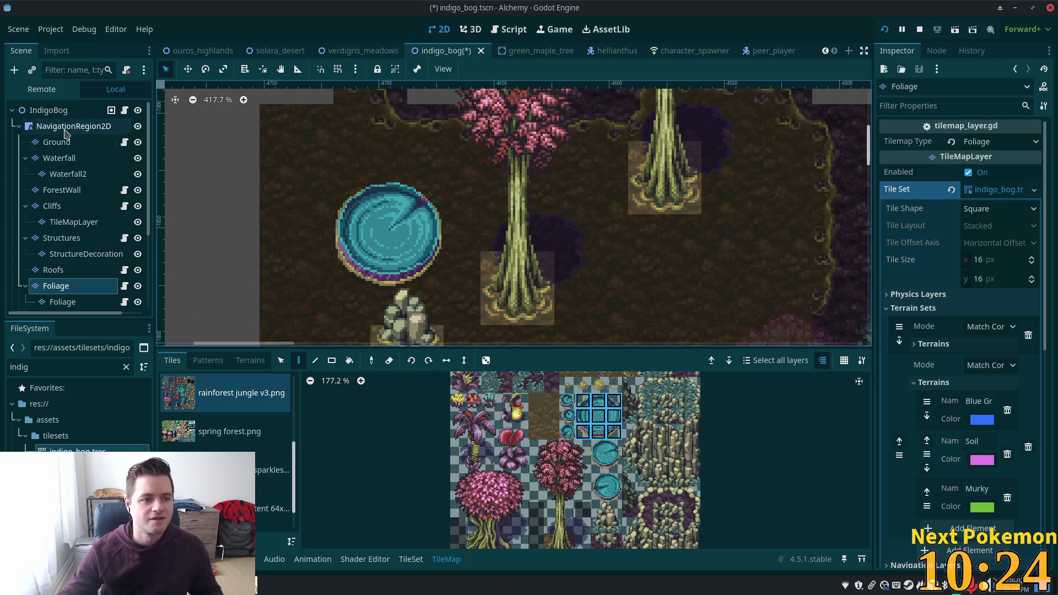
# Undo that pond and restamp it on the Foliage layer below-right of the tree.
pyautogui.click(48, 110)
pyautogui.scroll(-3, 548, 297)
pyautogui.moveTo(549, 297)
pyautogui.mouseDown()
pyautogui.moveTo(513, 342)
pyautogui.moveTo(471, 341)
pyautogui.mouseUp()
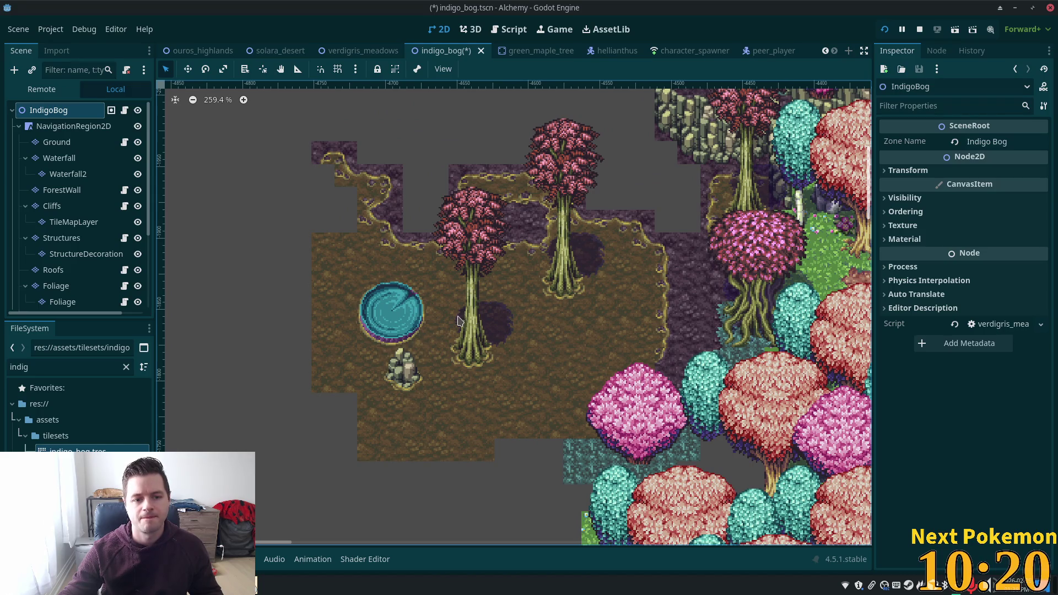
pyautogui.scroll(4, 546, 359)
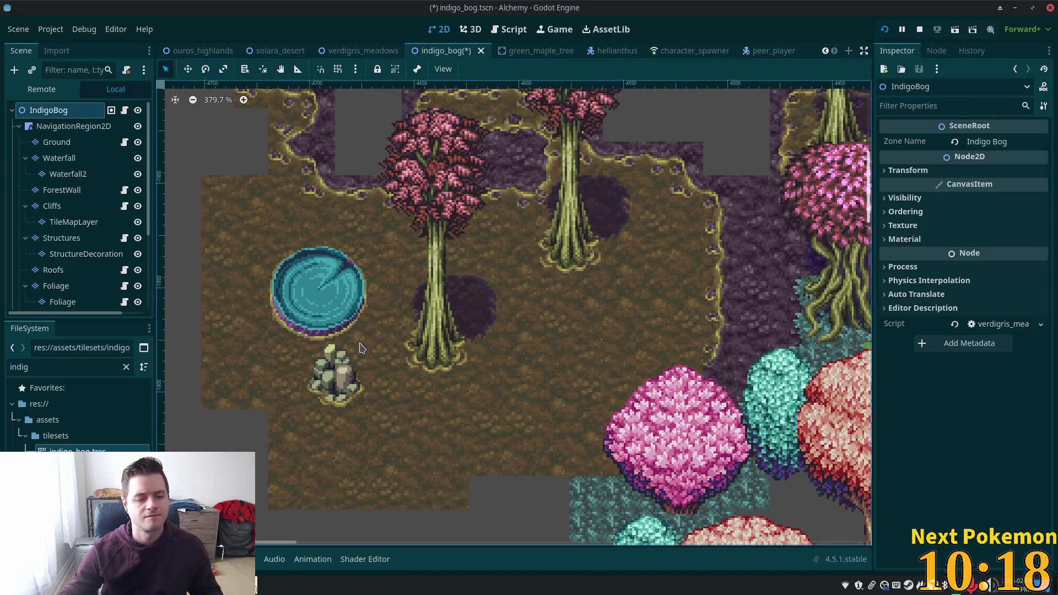
pyautogui.hotkey('ctrl', 'z')
pyautogui.click(57, 285)
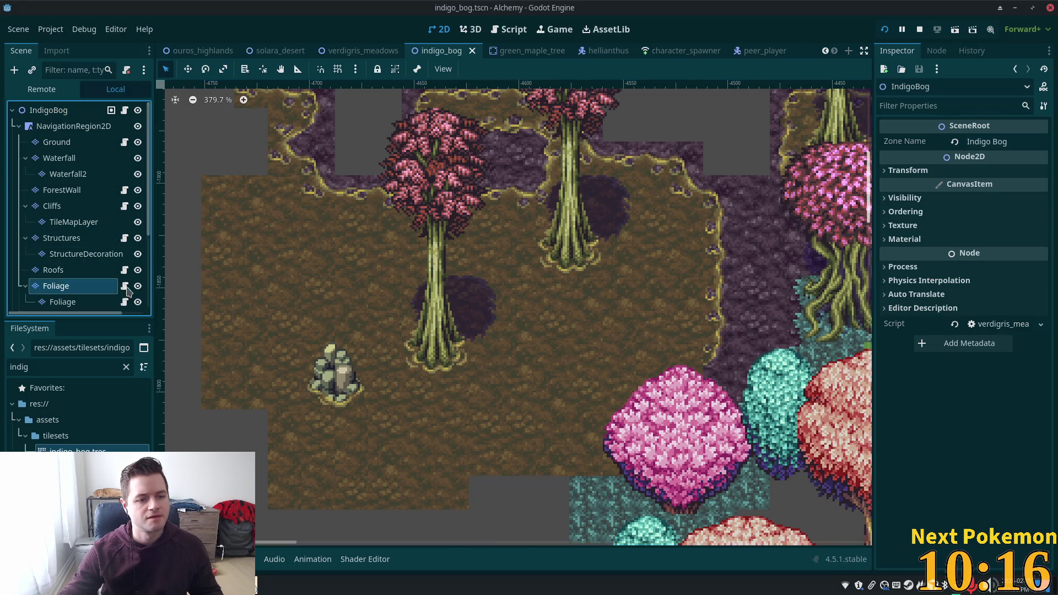
pyautogui.scroll(-5, 590, 351)
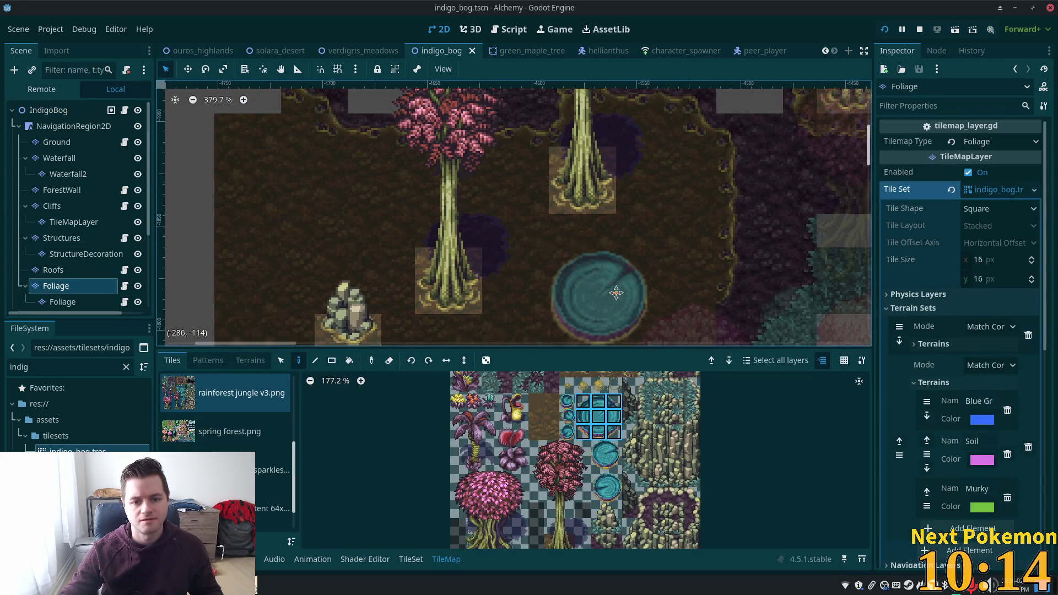
pyautogui.click(636, 287)
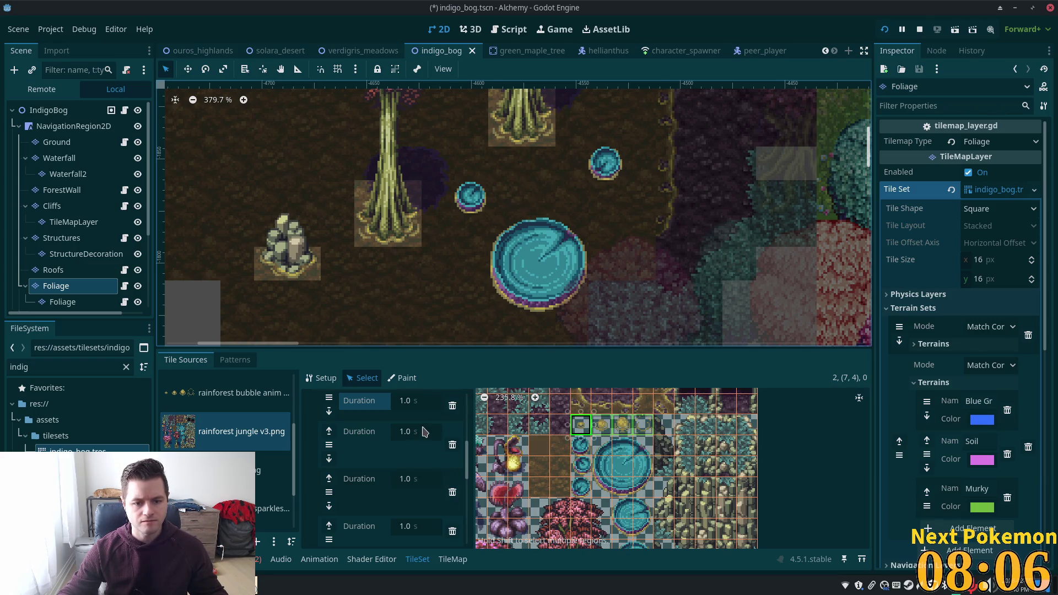
# Set the bubble animation's second frame duration to 0.15 s.
pyautogui.scroll(2, 418, 429)
pyautogui.scroll(-1, 423, 452)
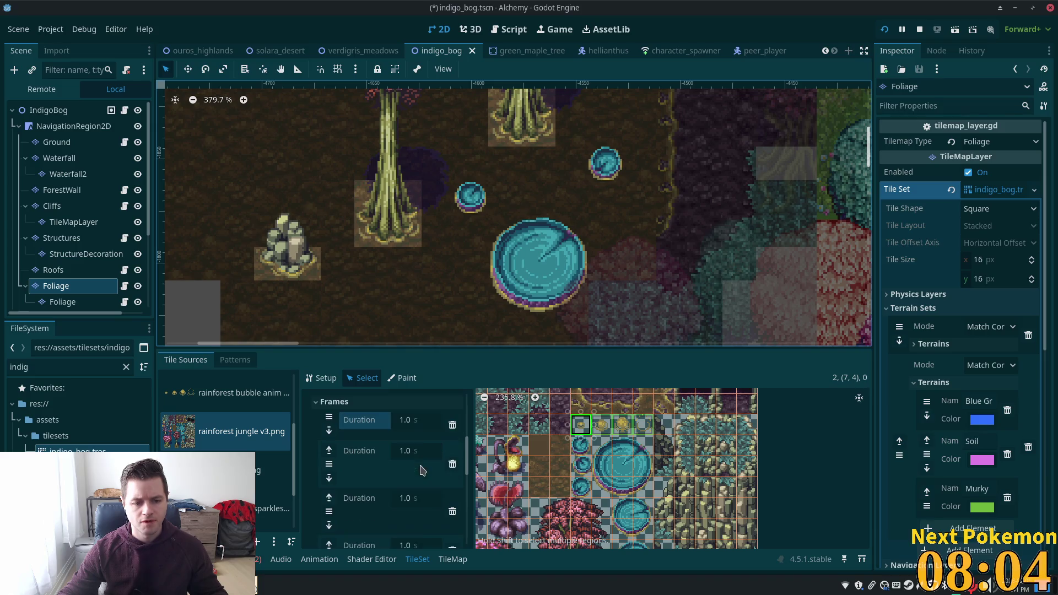
pyautogui.click(427, 451)
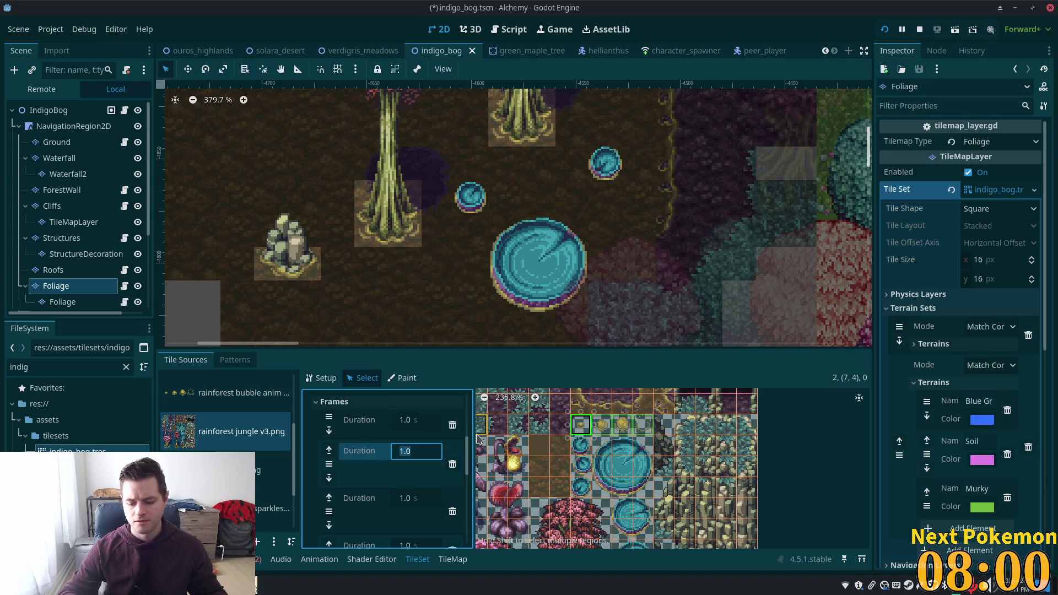
pyautogui.press('Left')
pyautogui.write('15')
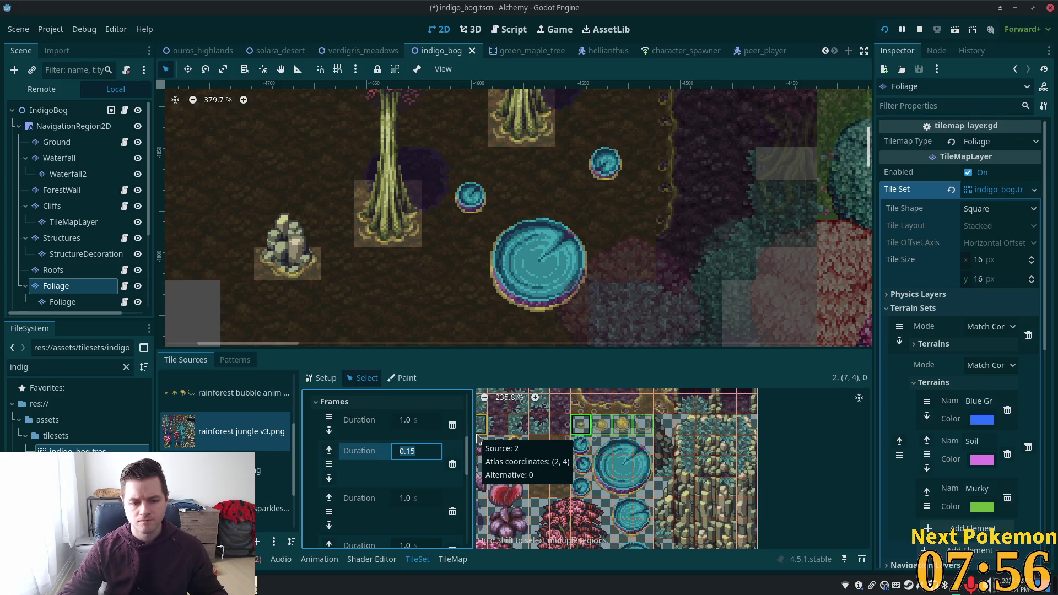
pyautogui.click(416, 500)
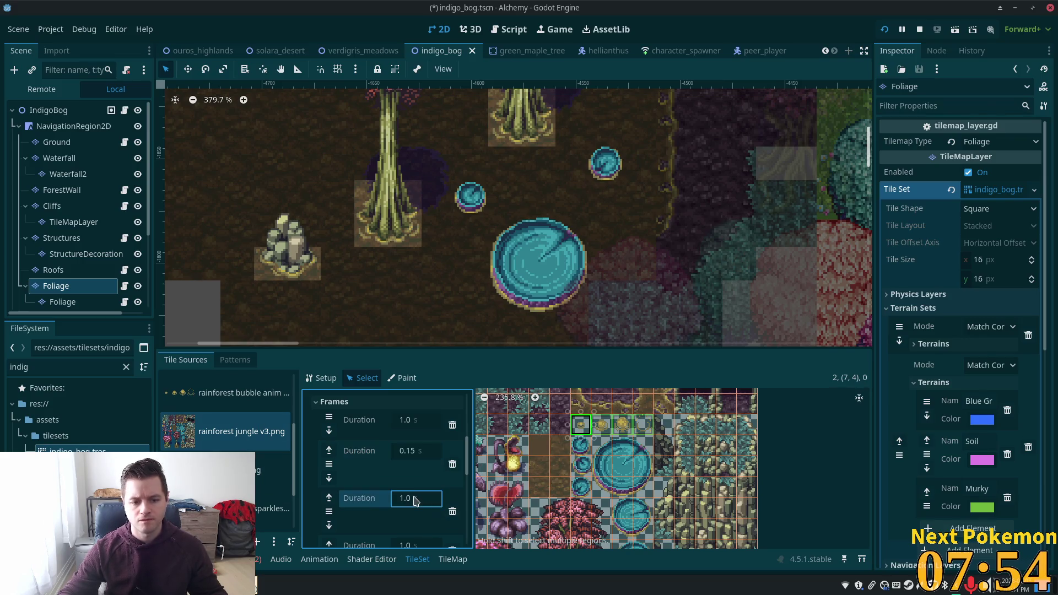
# Edit the third frame's duration, set the last frame to 0.2 s, and save.
pyautogui.write('0.15')
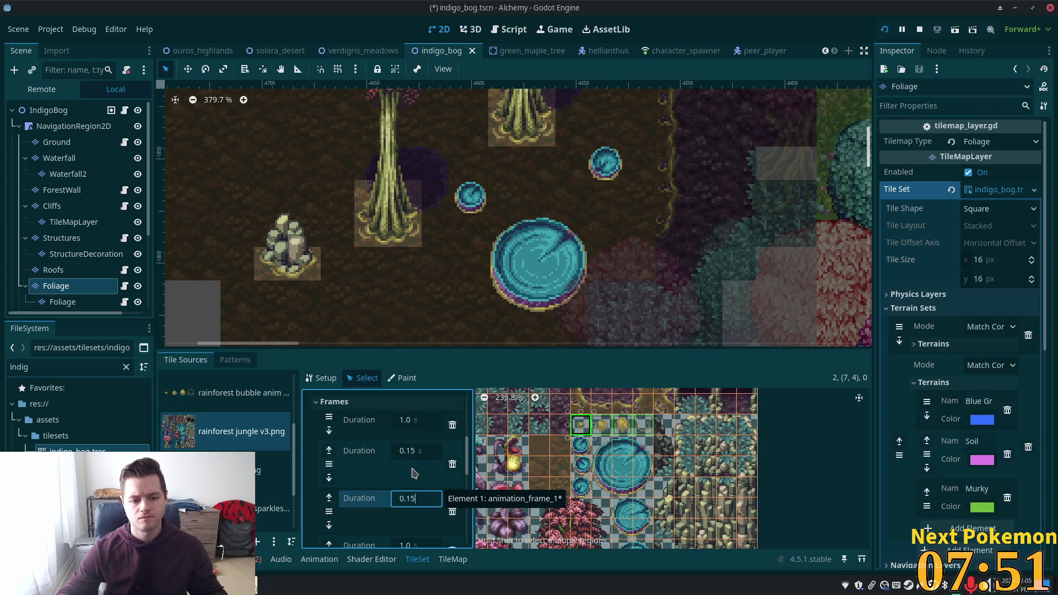
pyautogui.scroll(-2, 414, 473)
pyautogui.click(418, 508)
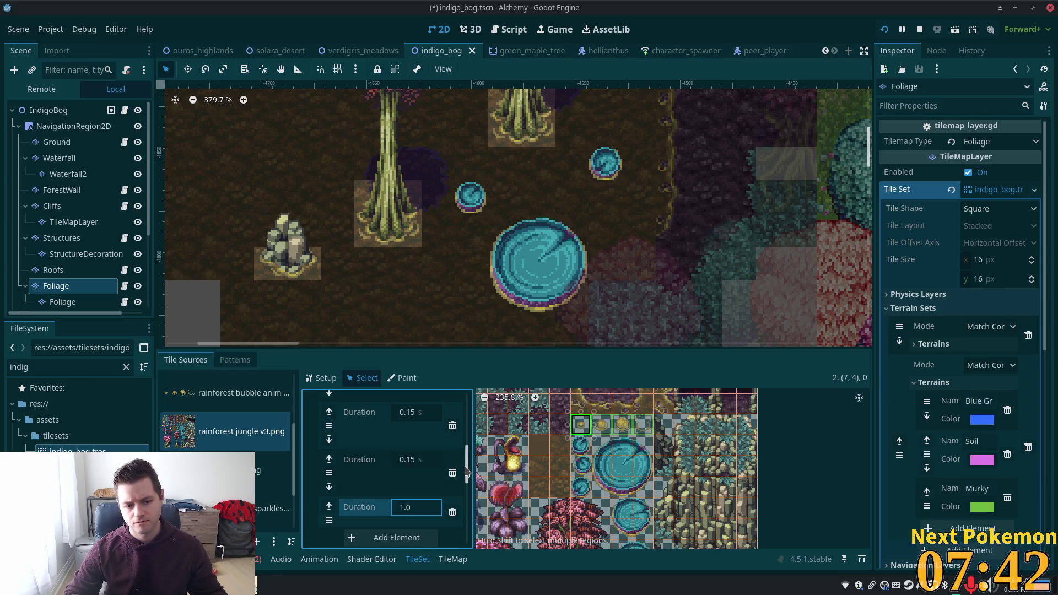
pyautogui.press('Home')
pyautogui.write('2')
pyautogui.press('Return')
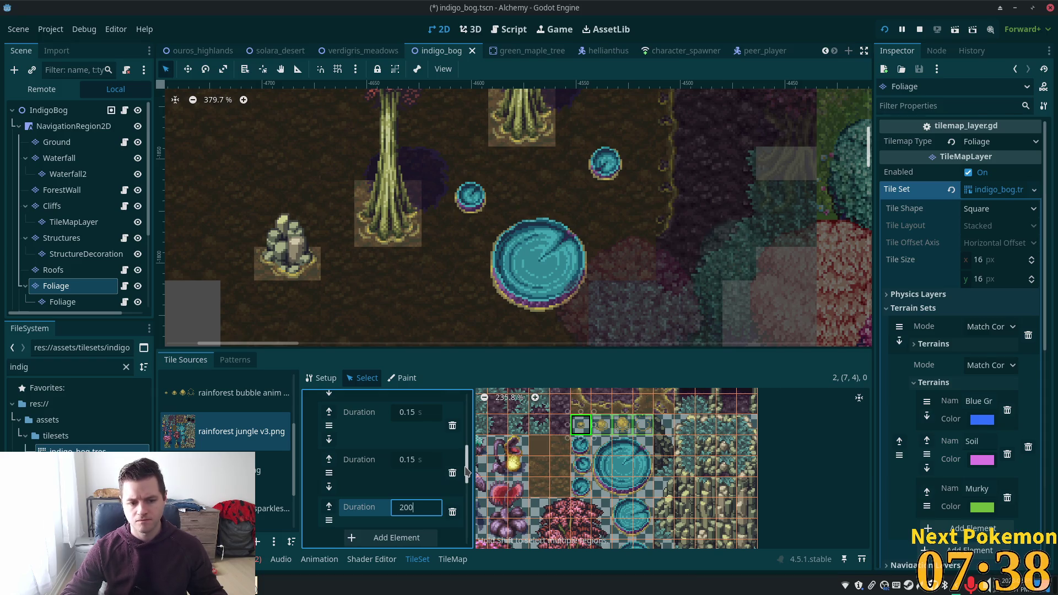
pyautogui.press('Home')
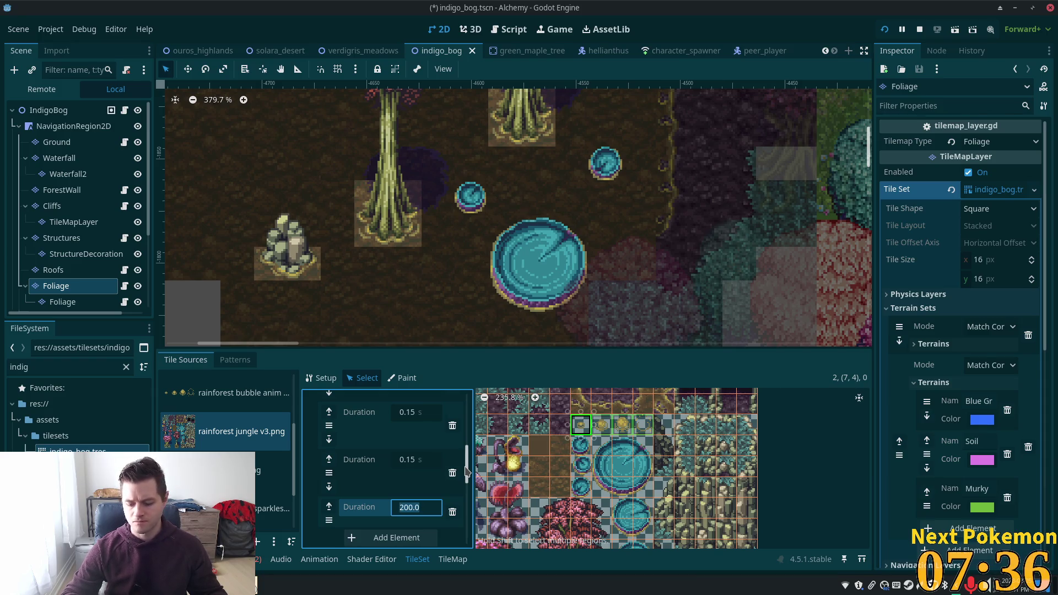
pyautogui.write('.2')
pyautogui.press('Return')
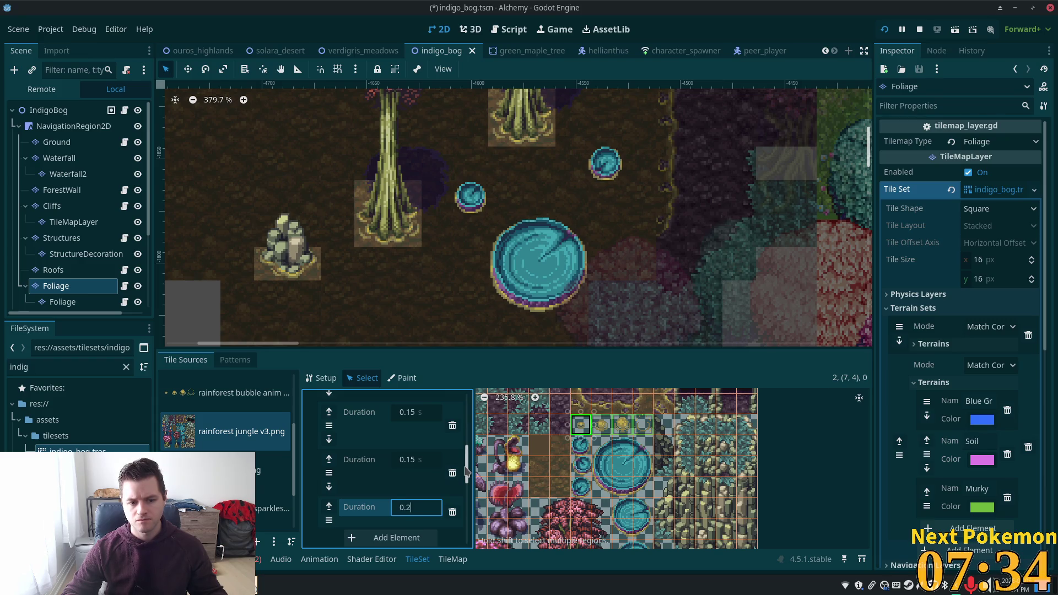
pyautogui.hotkey('ctrl', 's')
# Set the tile's animation Mode to Random Start Times and save the scene.
pyautogui.scroll(-2, 435, 466)
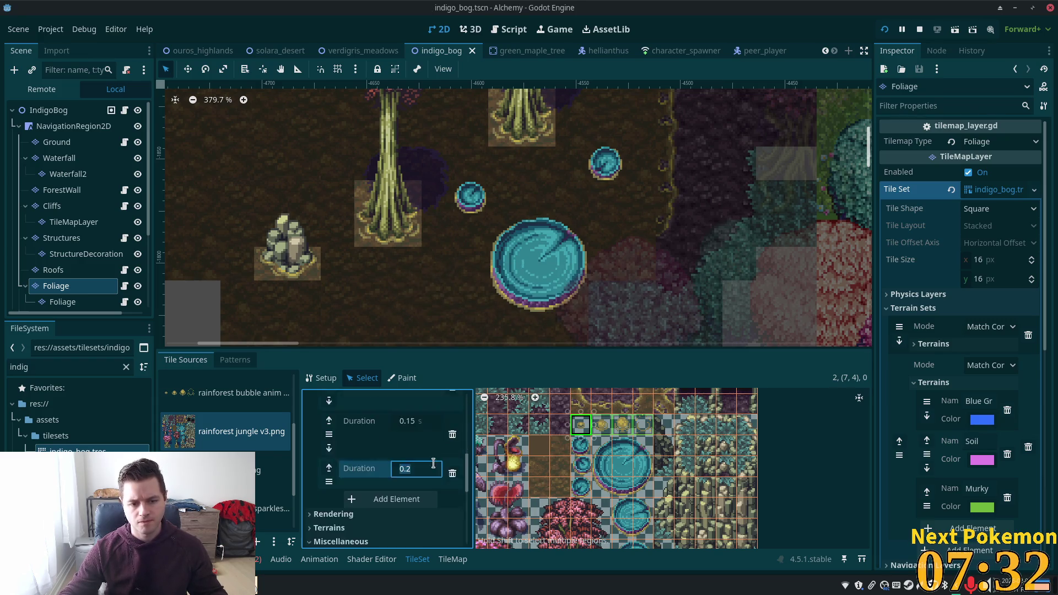
pyautogui.scroll(2, 407, 463)
pyautogui.scroll(5, 406, 463)
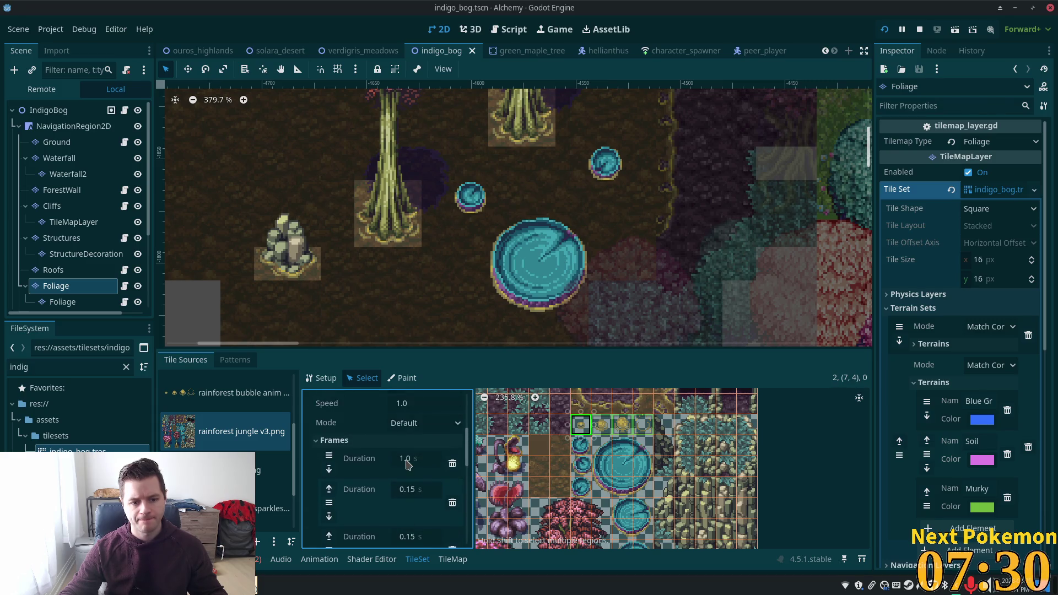
pyautogui.click(422, 482)
pyautogui.click(436, 513)
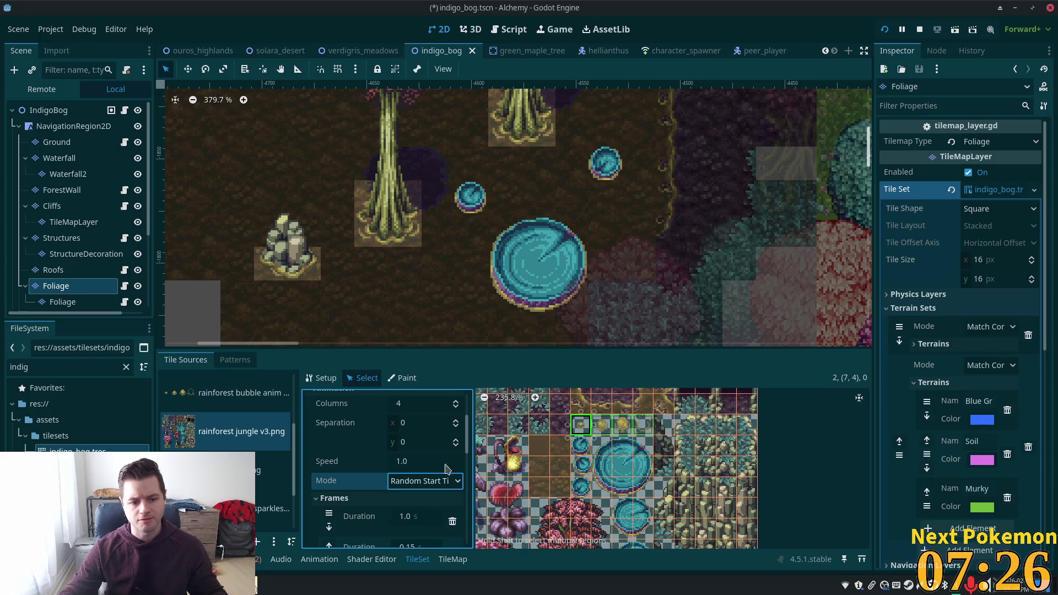
pyautogui.scroll(-3, 415, 437)
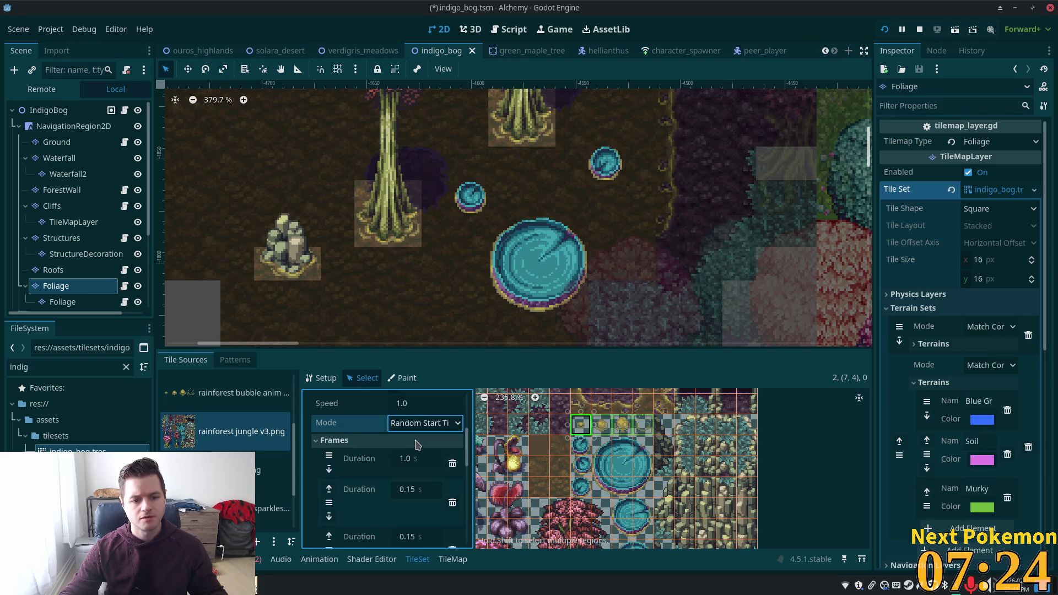
pyautogui.hotkey('ctrl', 's')
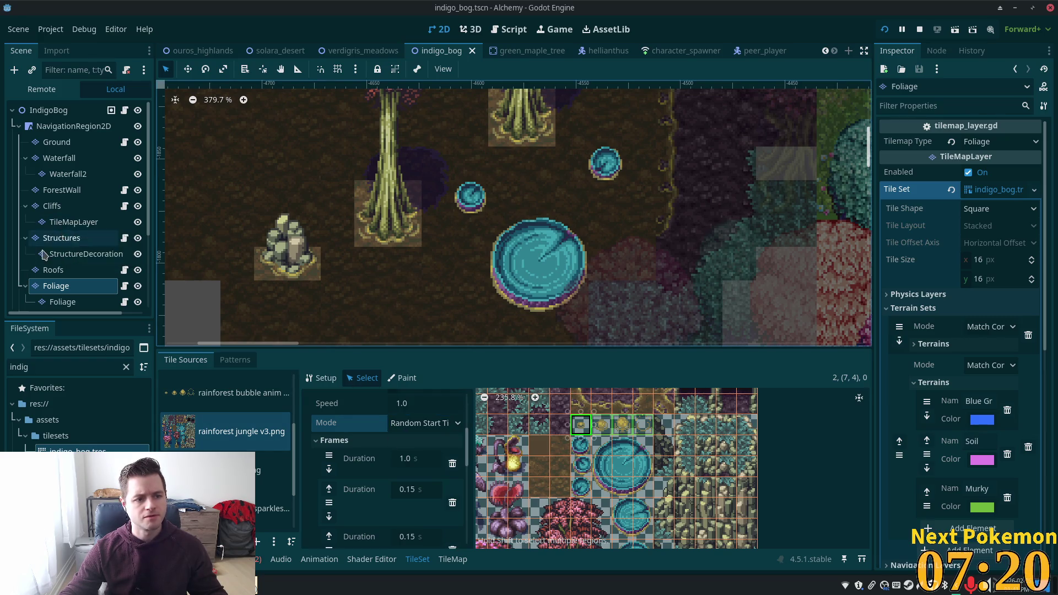
pyautogui.scroll(-1, 436, 325)
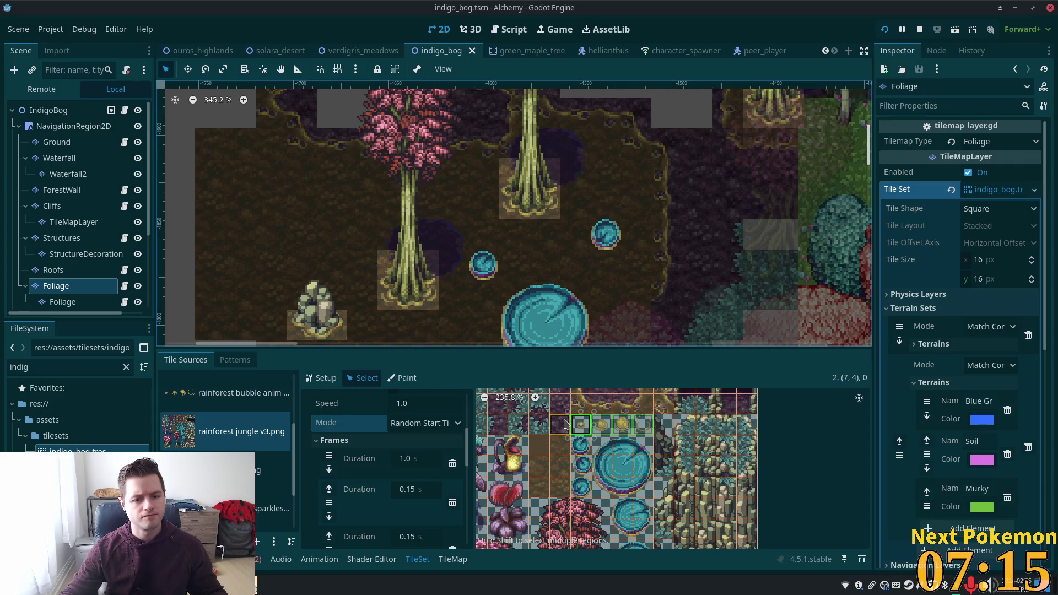
# Select the animated bubble tile, paint two bubbles onto the bog floor, and save.
pyautogui.click(452, 560)
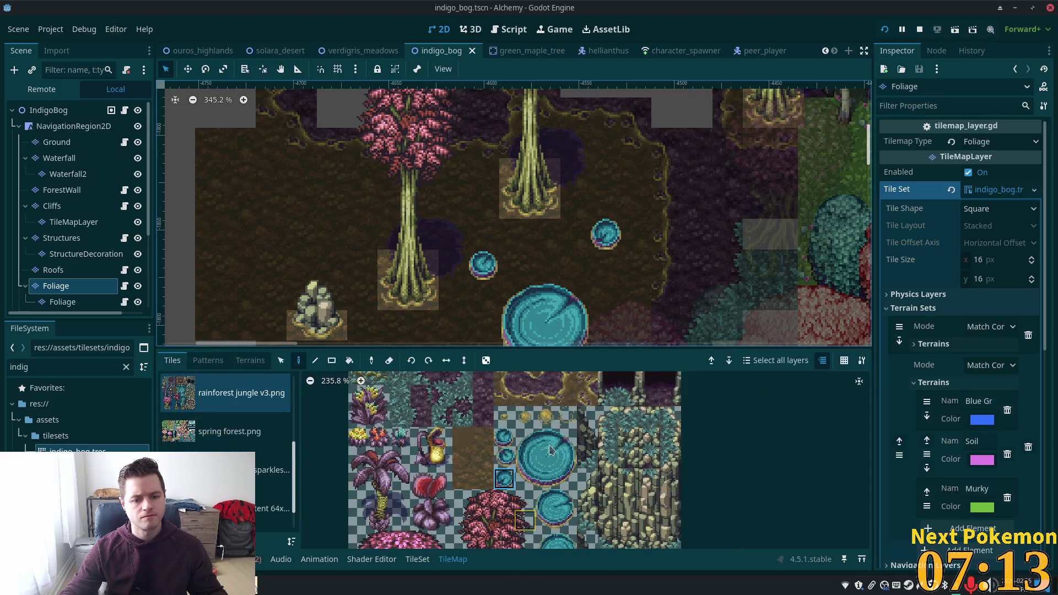
pyautogui.moveTo(567, 417); pyautogui.dragTo(512, 417)
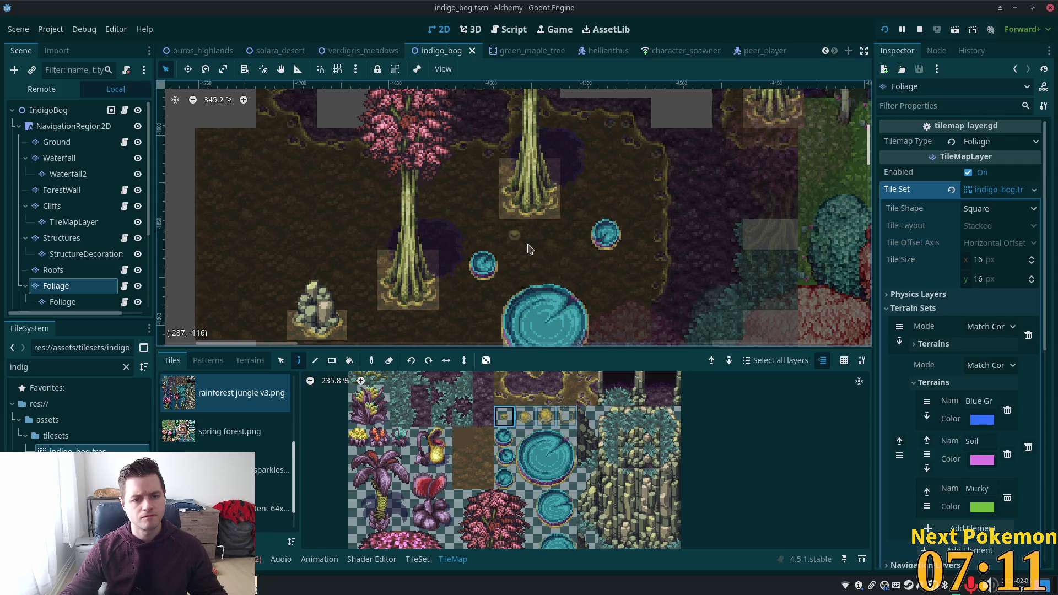
pyautogui.click(563, 256)
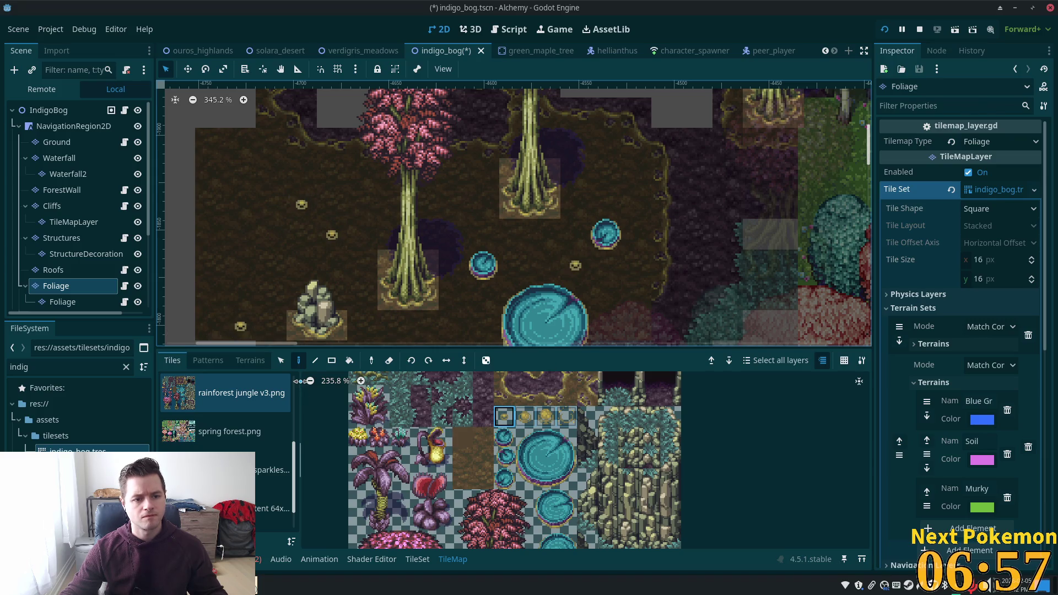
pyautogui.click(606, 174)
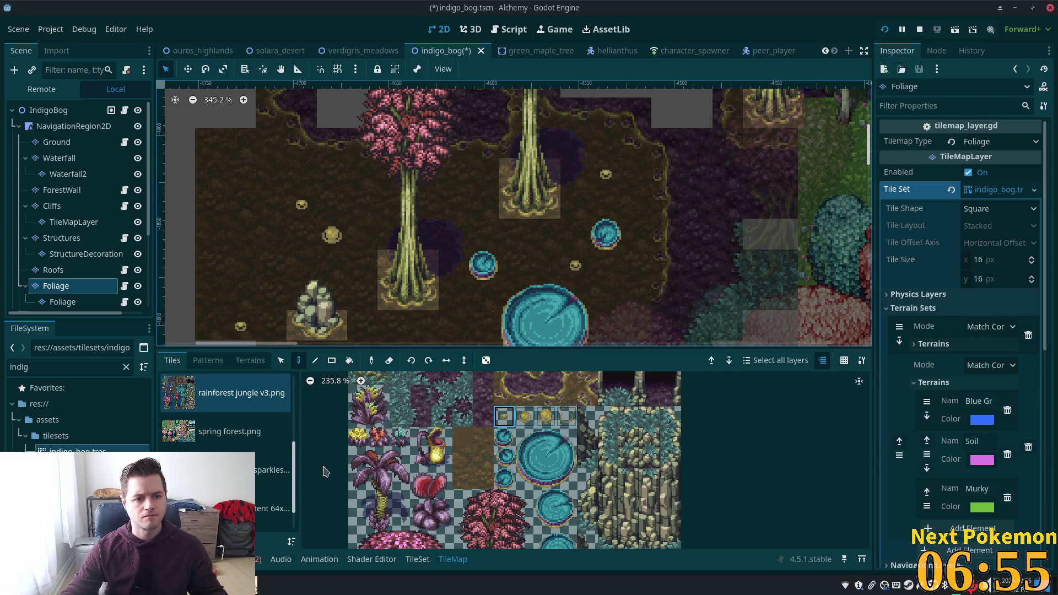
pyautogui.hotkey('ctrl', 's')
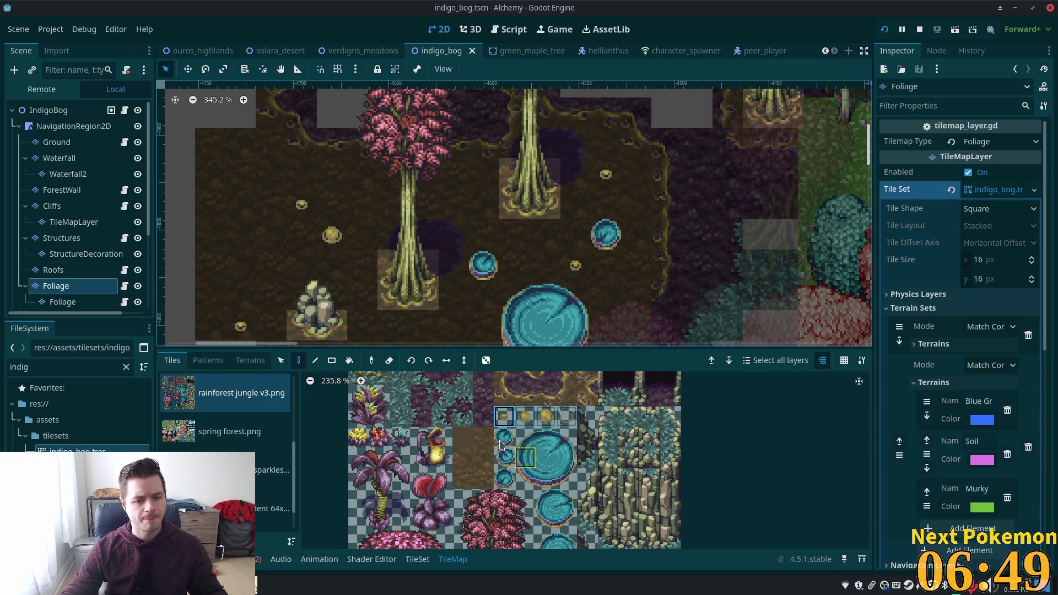
# Change the bubble tile's first frame duration to 8.0 s and launch the game to test it.
pyautogui.click(420, 559)
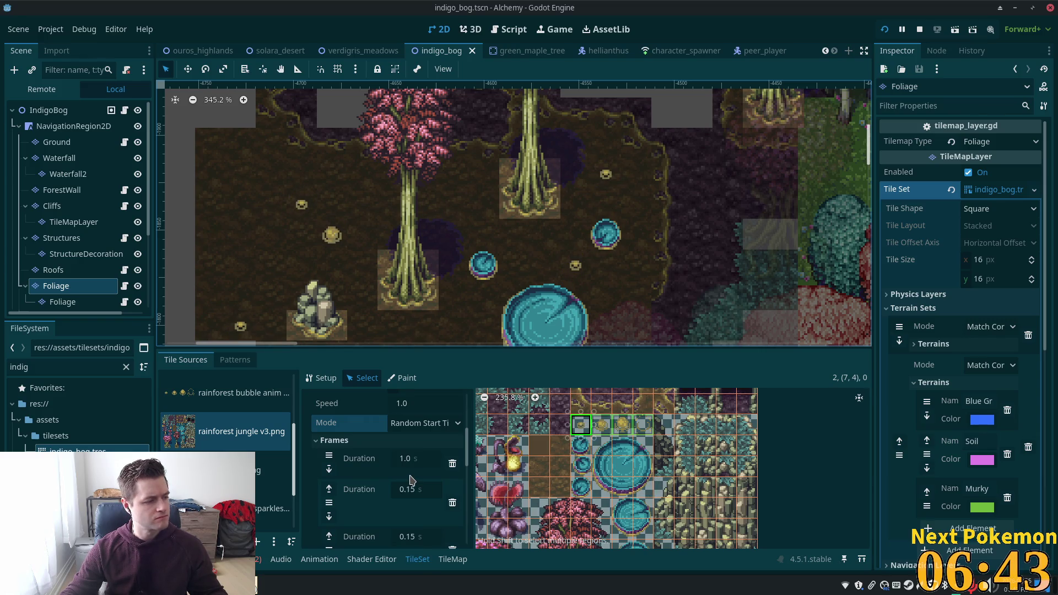
pyautogui.scroll(1, 418, 444)
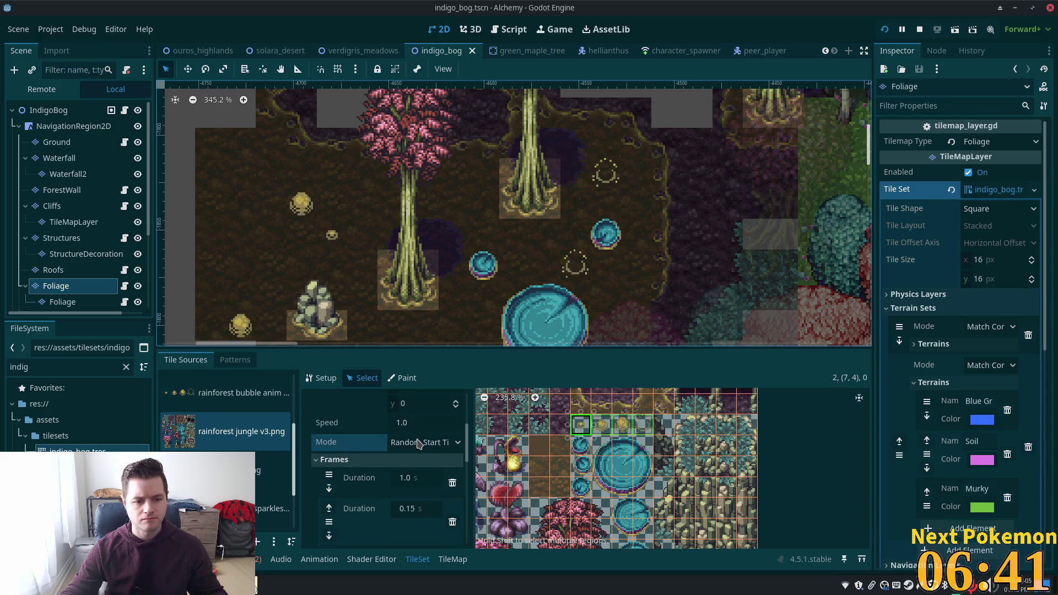
pyautogui.scroll(1, 419, 444)
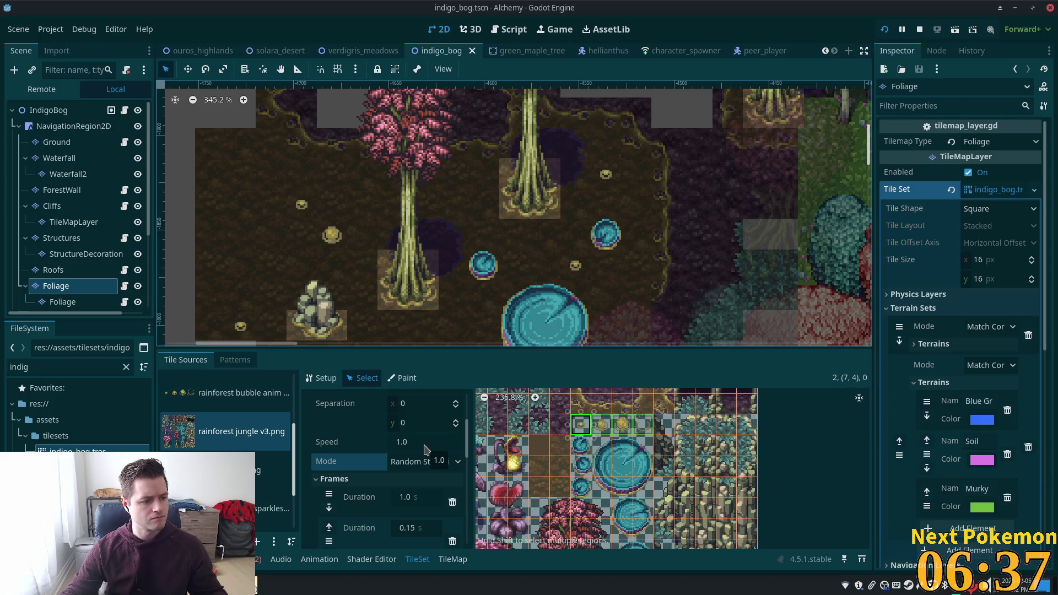
pyautogui.scroll(4, 422, 455)
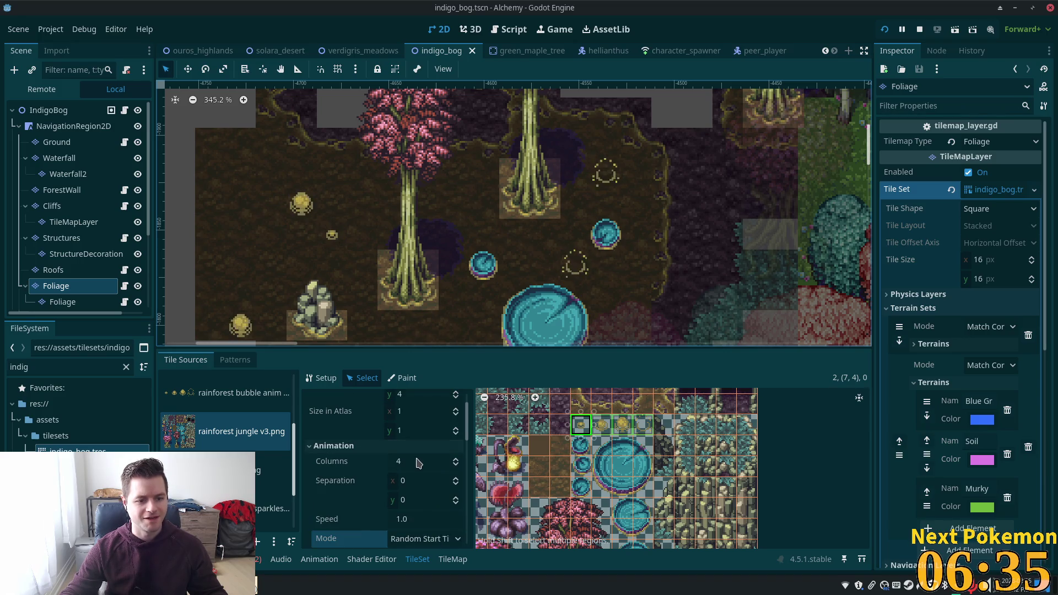
pyautogui.scroll(-5, 419, 463)
pyautogui.click(417, 459)
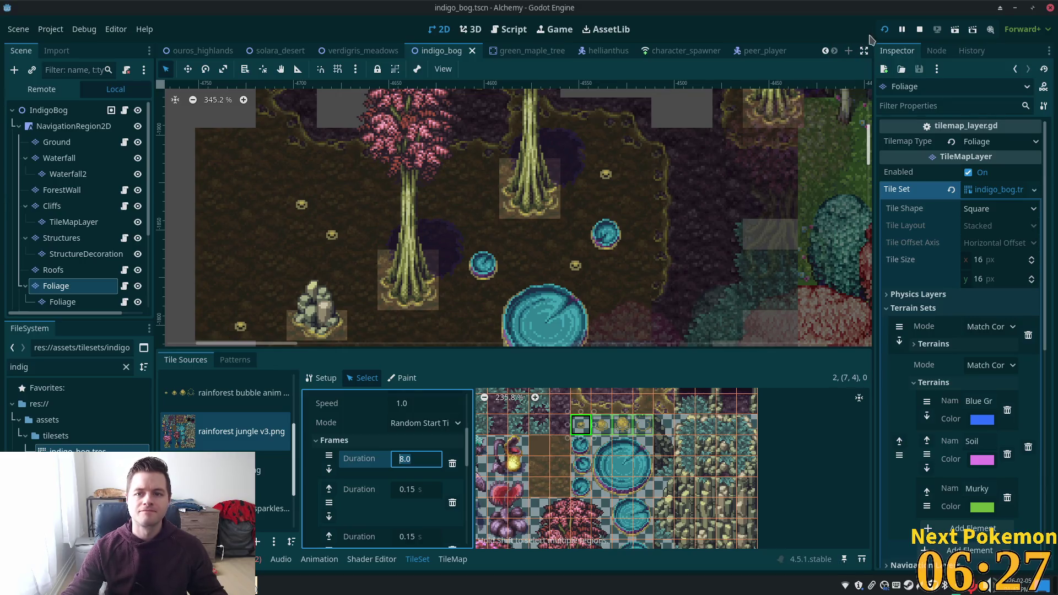
pyautogui.click(884, 31)
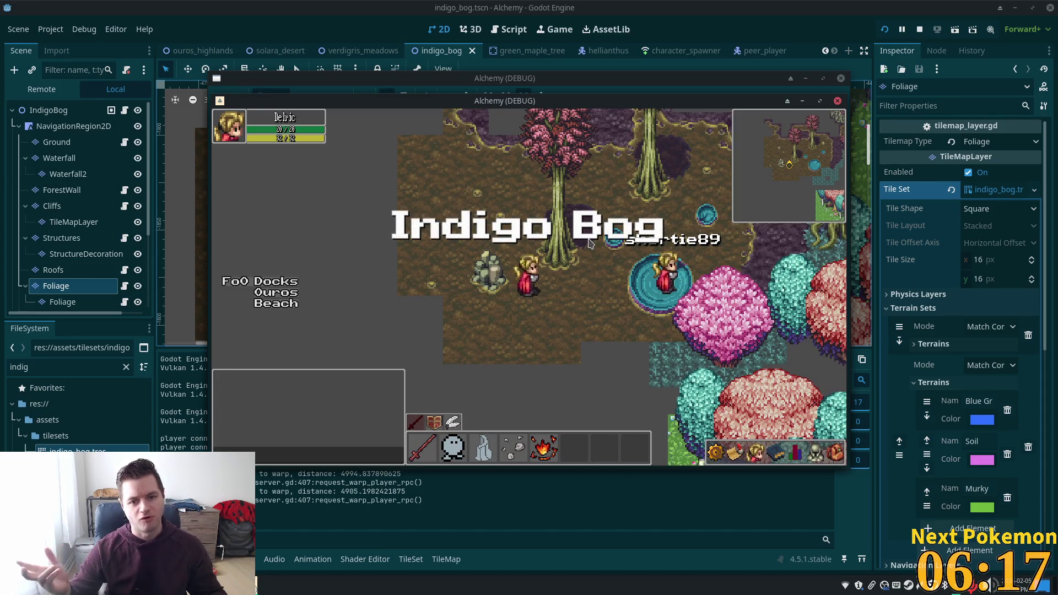
pyautogui.press('w')
pyautogui.press('d')
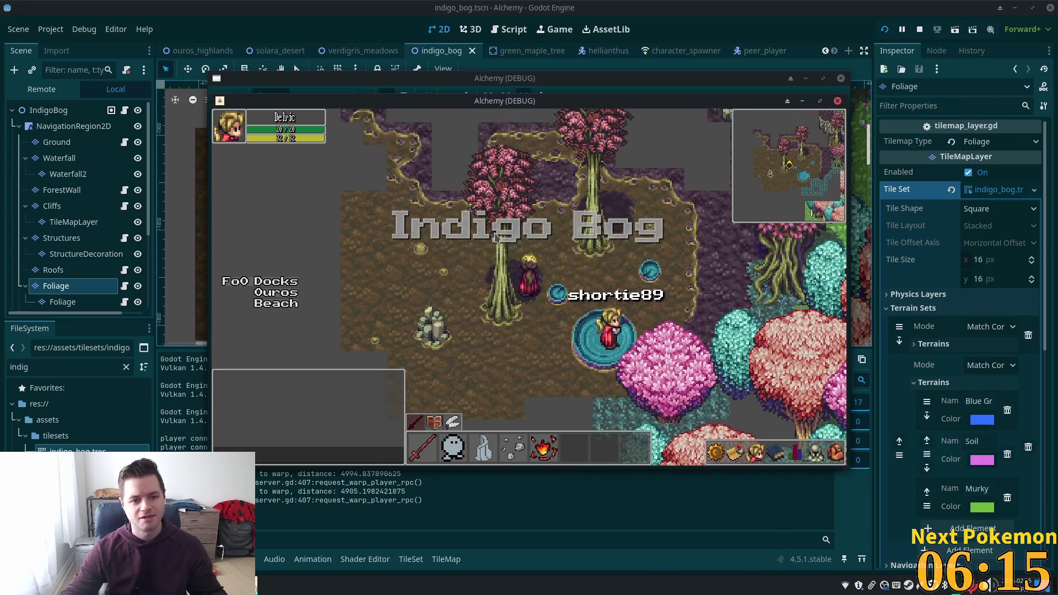
pyautogui.press('w')
pyautogui.press('d')
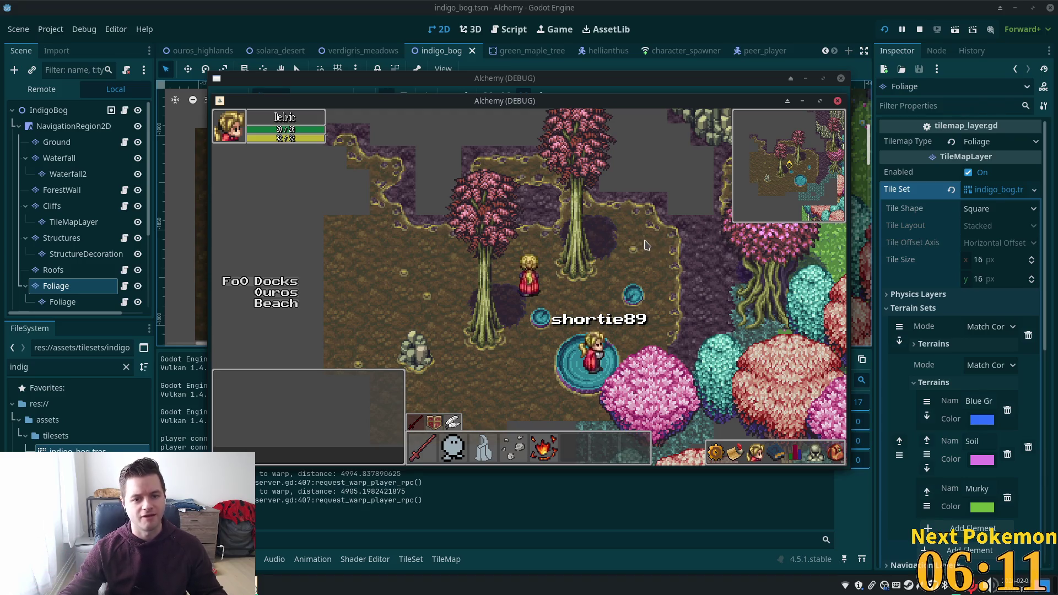
pyautogui.press('d')
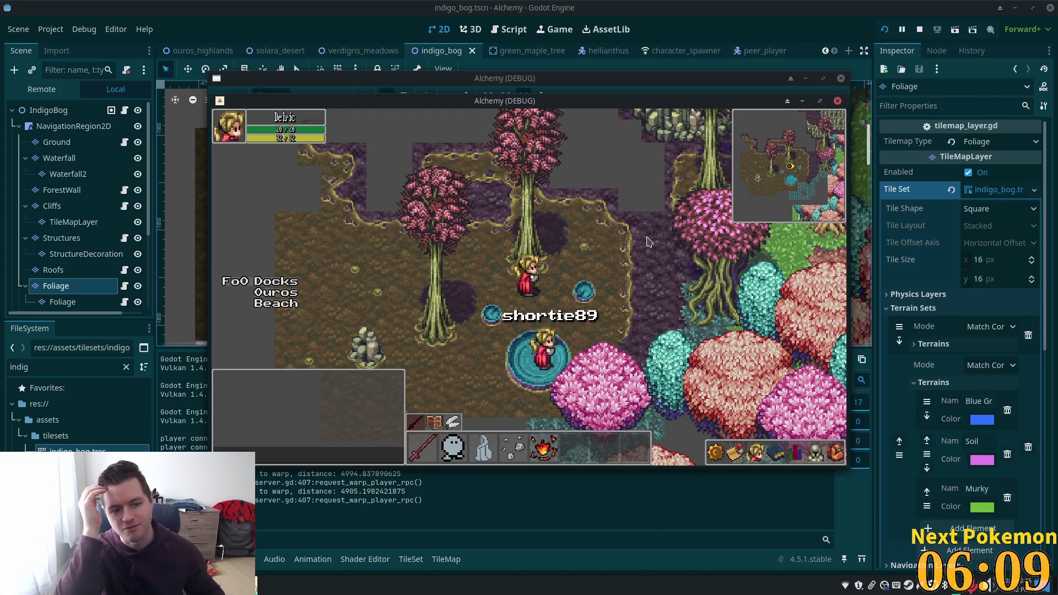
pyautogui.press('s')
pyautogui.press('a')
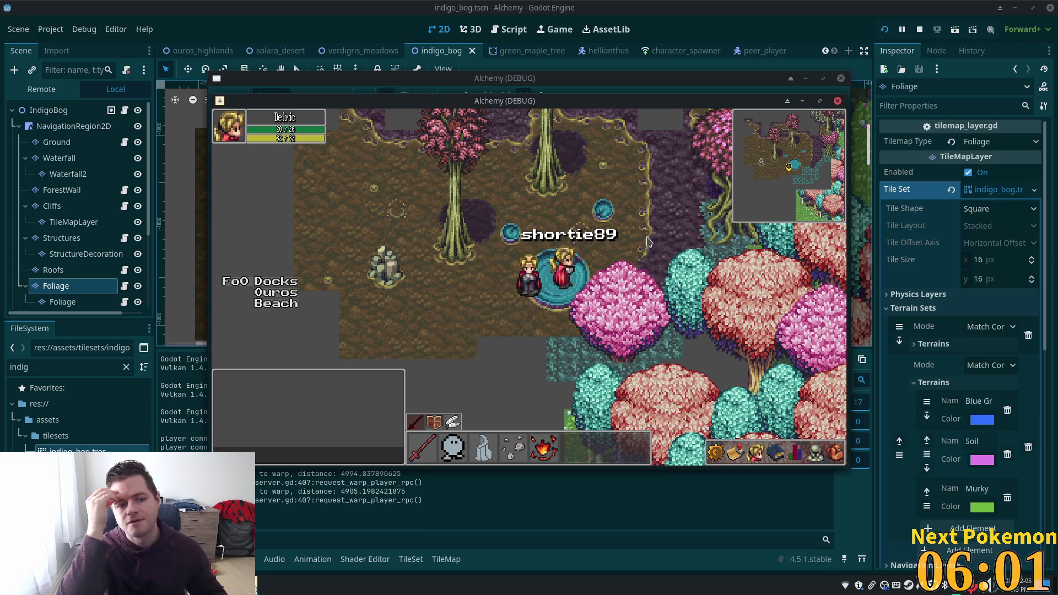
pyautogui.press('Left')
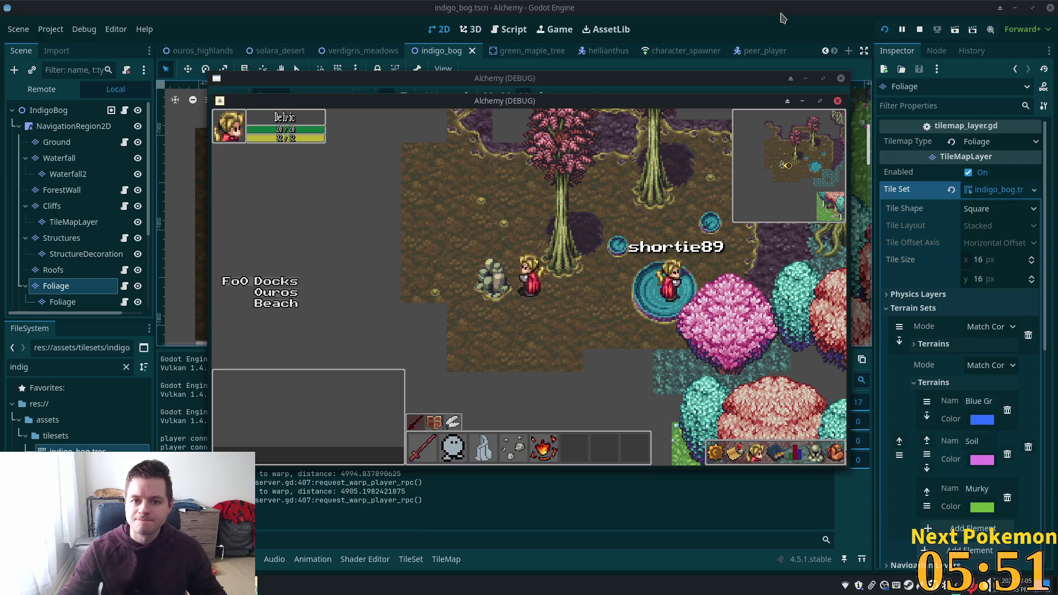
pyautogui.press('F8')
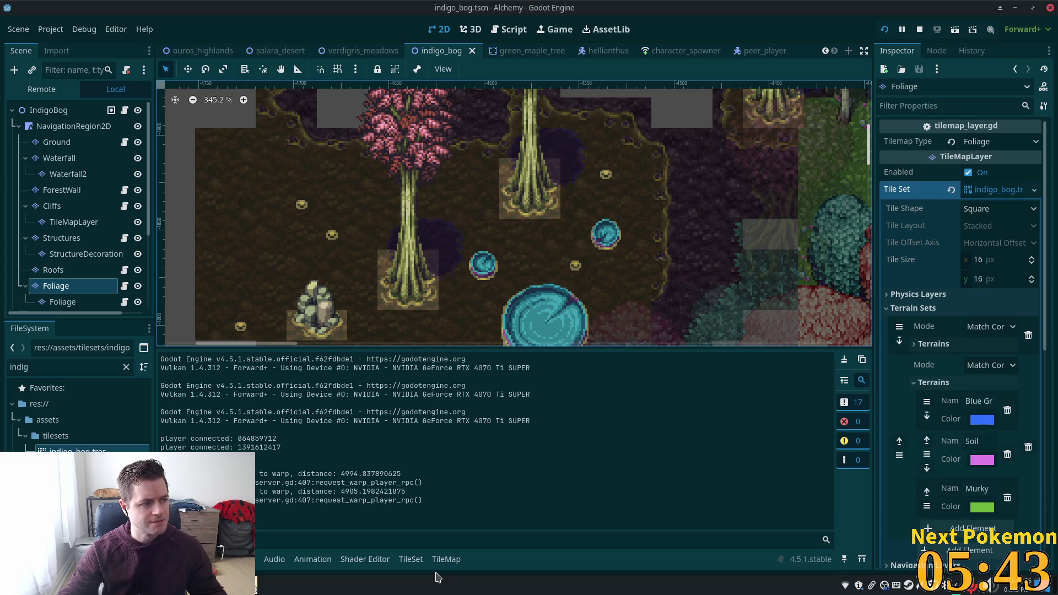
pyautogui.click(410, 559)
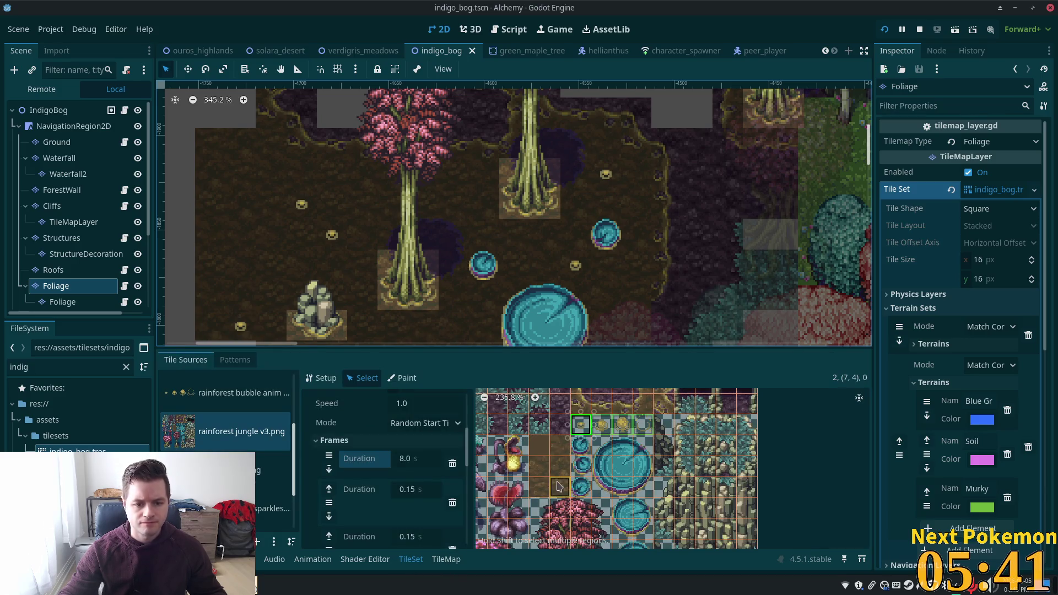
# Check the animation mode and add another frame to the jungle atlas bubble tile's animation.
pyautogui.scroll(-3, 559, 486)
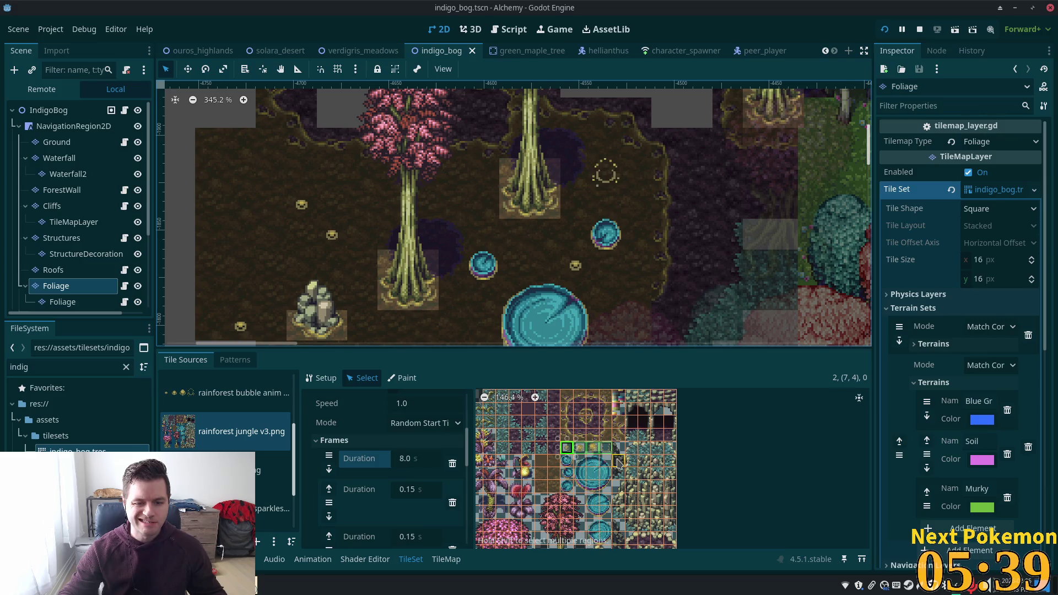
pyautogui.scroll(3, 618, 463)
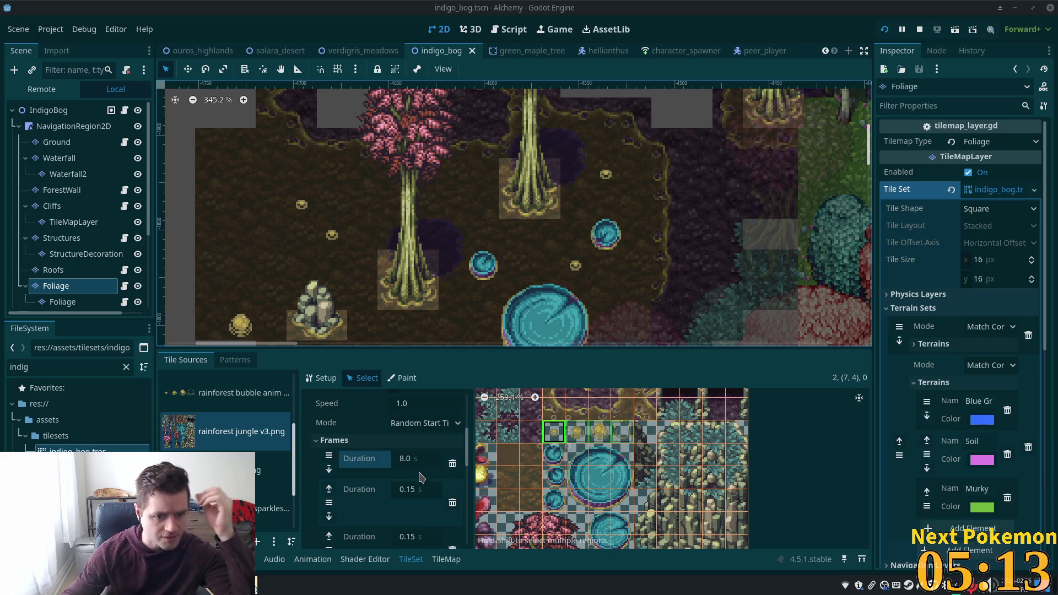
pyautogui.scroll(3, 420, 474)
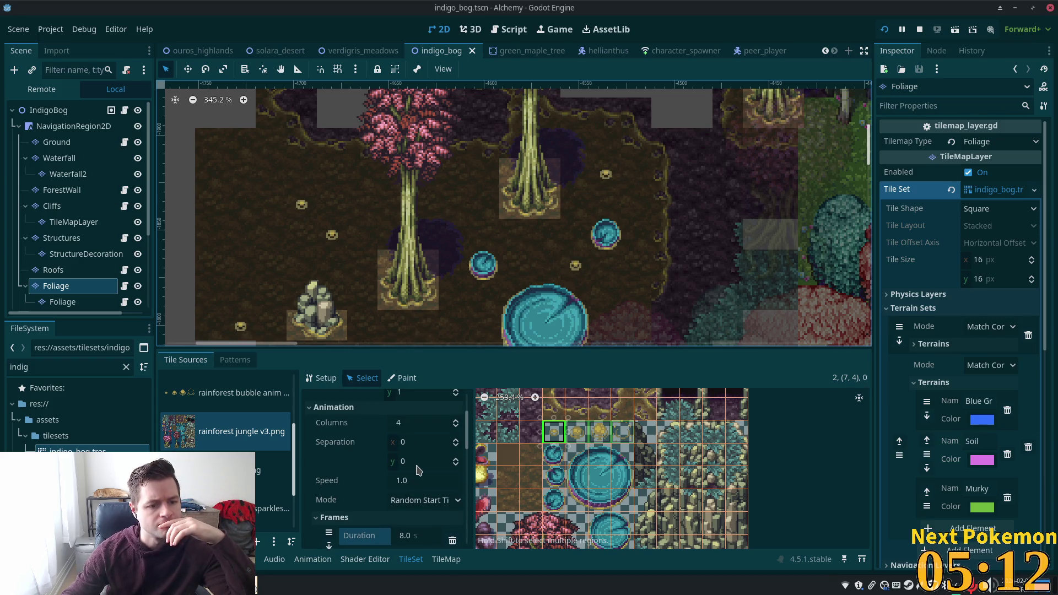
pyautogui.click(410, 500)
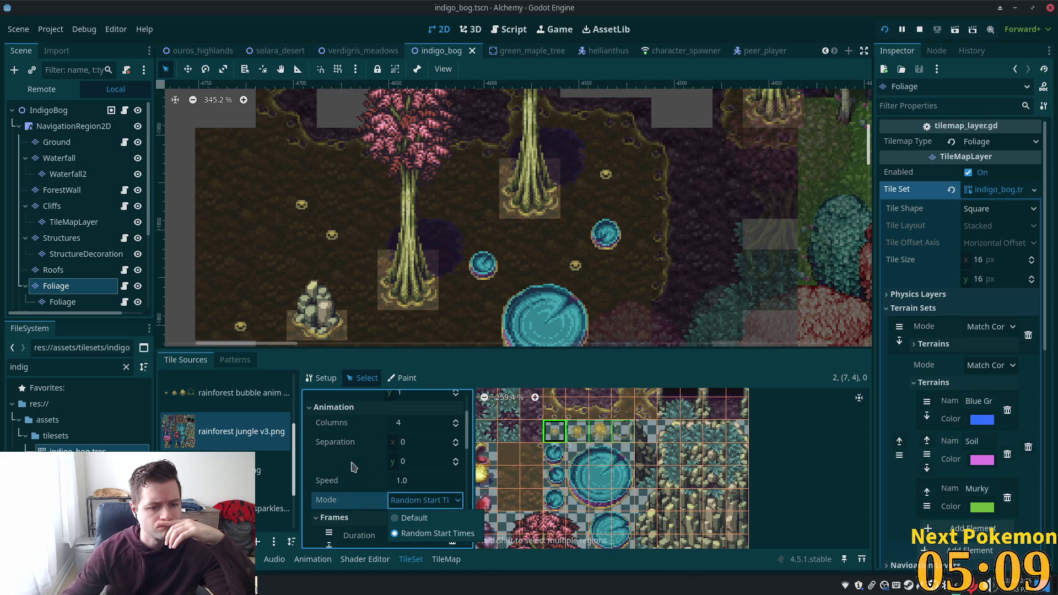
pyautogui.scroll(-5, 353, 468)
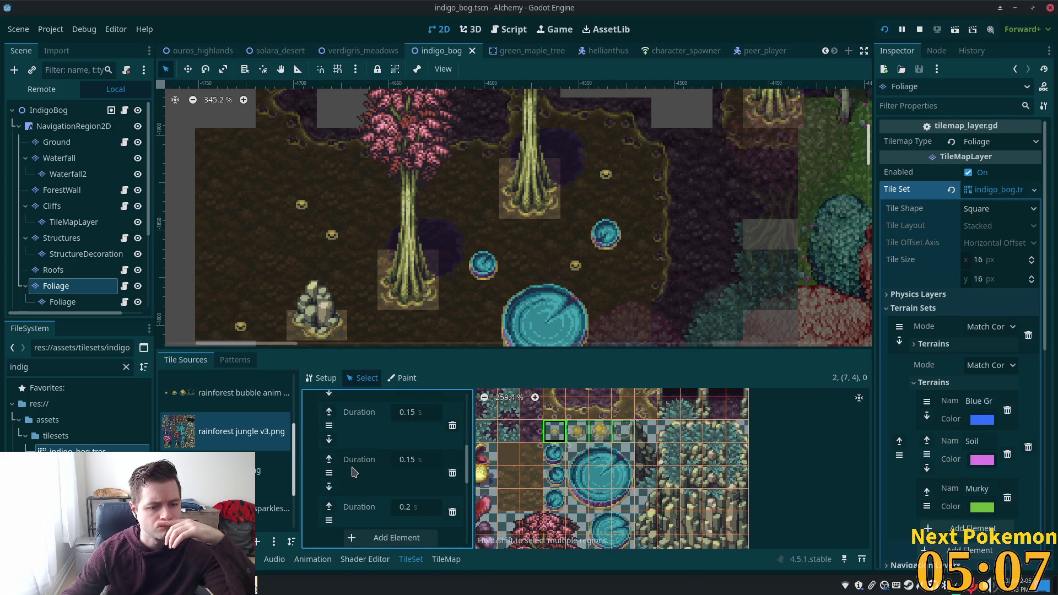
pyautogui.scroll(-2, 353, 471)
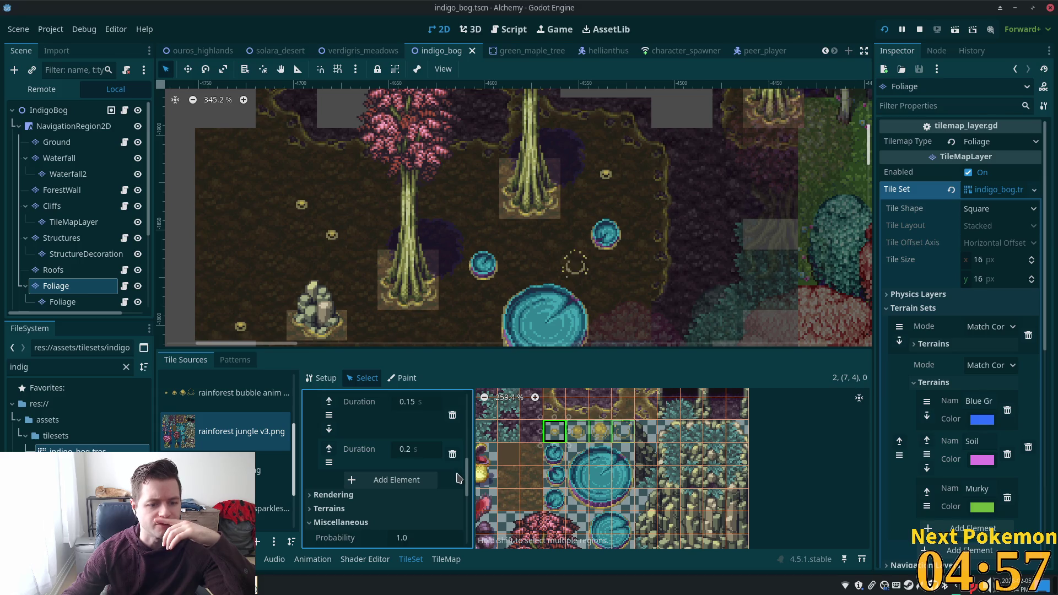
pyautogui.click(428, 483)
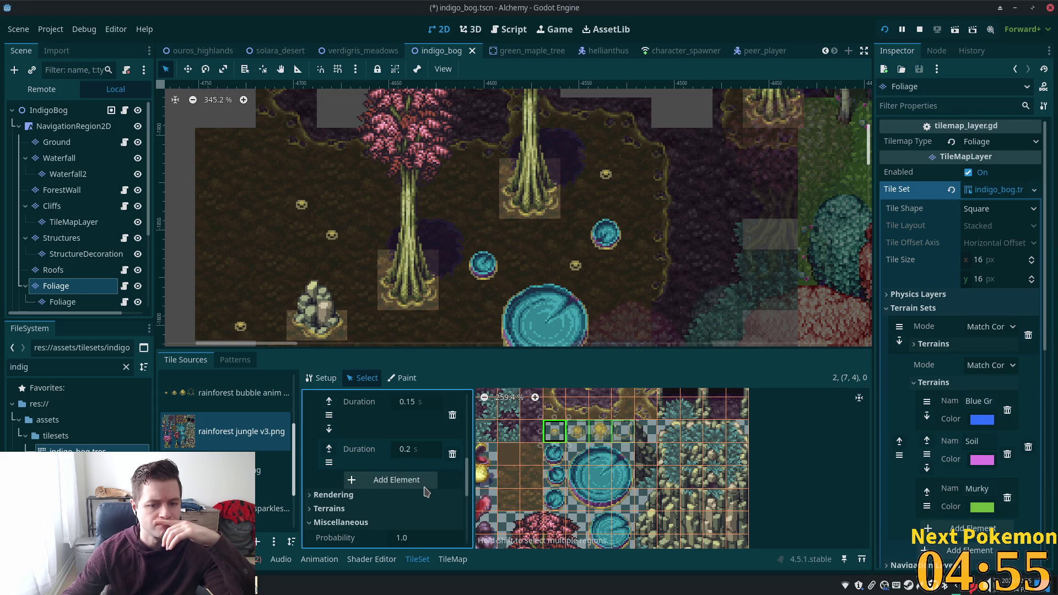
# Expand the bubble tile's Rendering properties and zoom out the atlas view.
pyautogui.scroll(5, 413, 479)
pyautogui.scroll(4, 410, 477)
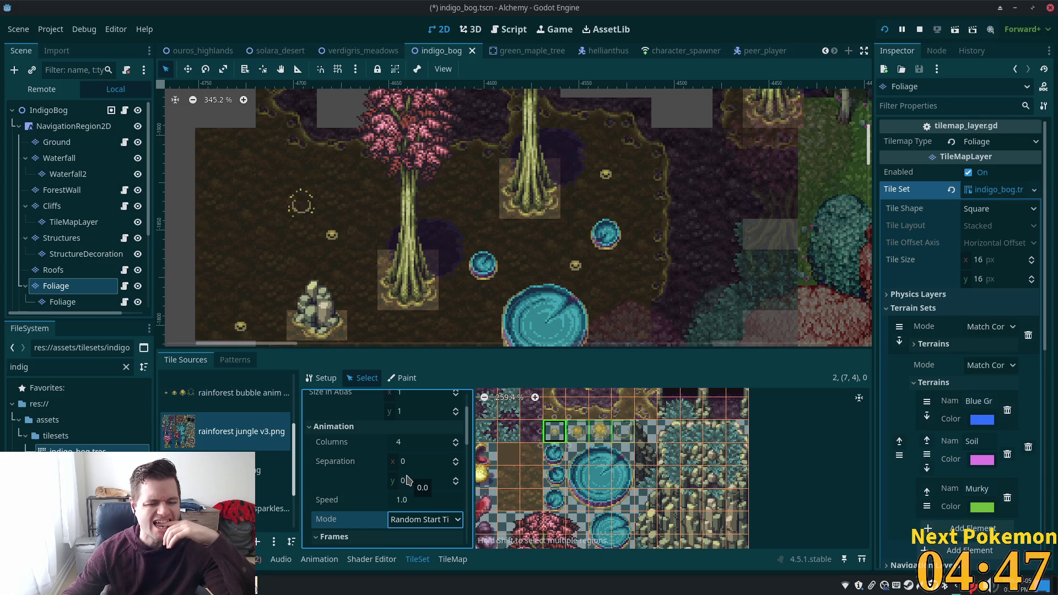
pyautogui.scroll(-6, 407, 481)
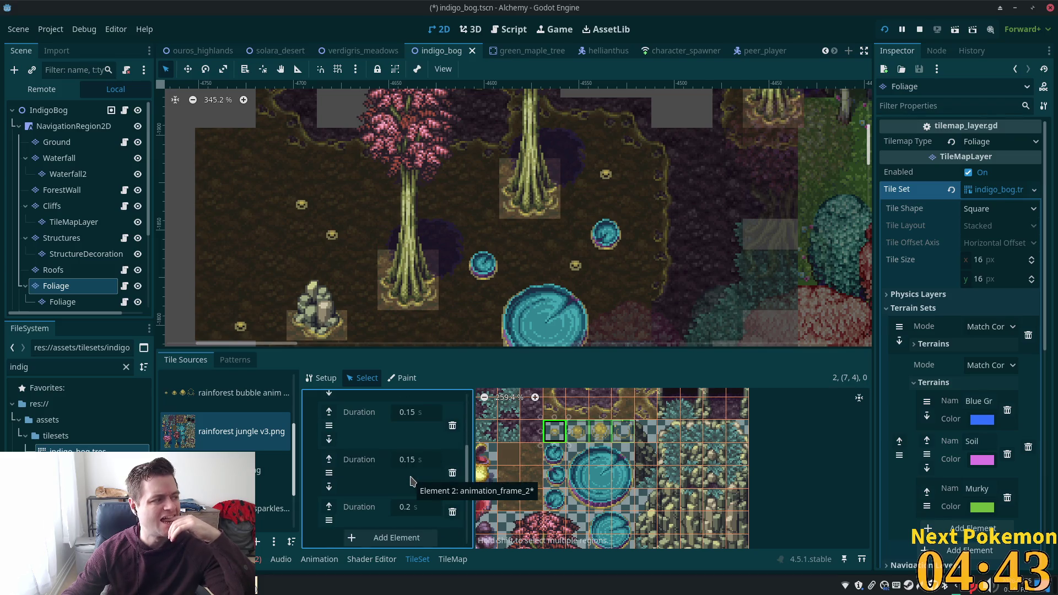
pyautogui.scroll(-3, 410, 481)
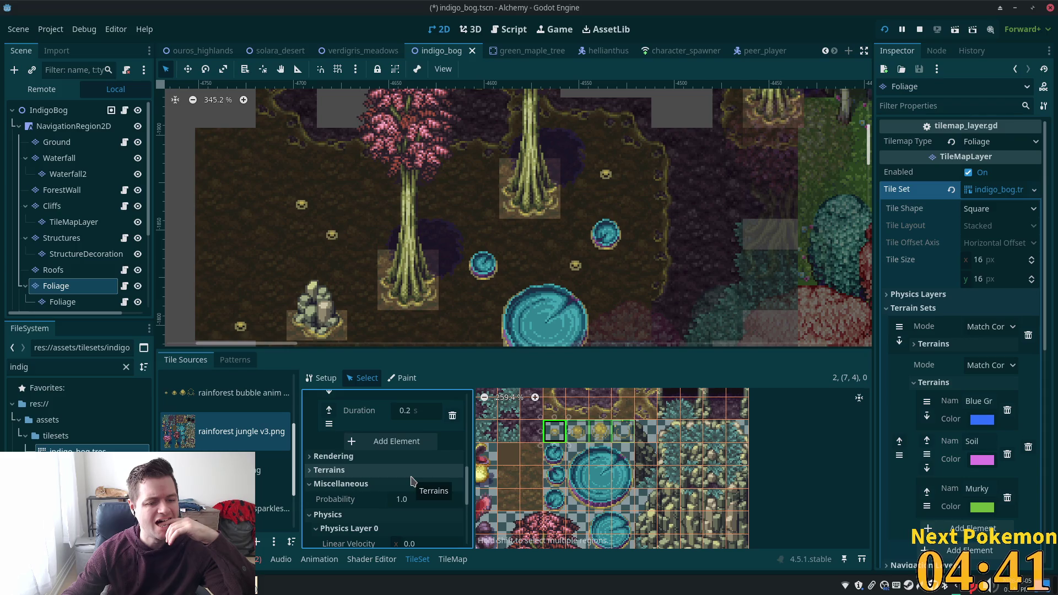
pyautogui.click(410, 457)
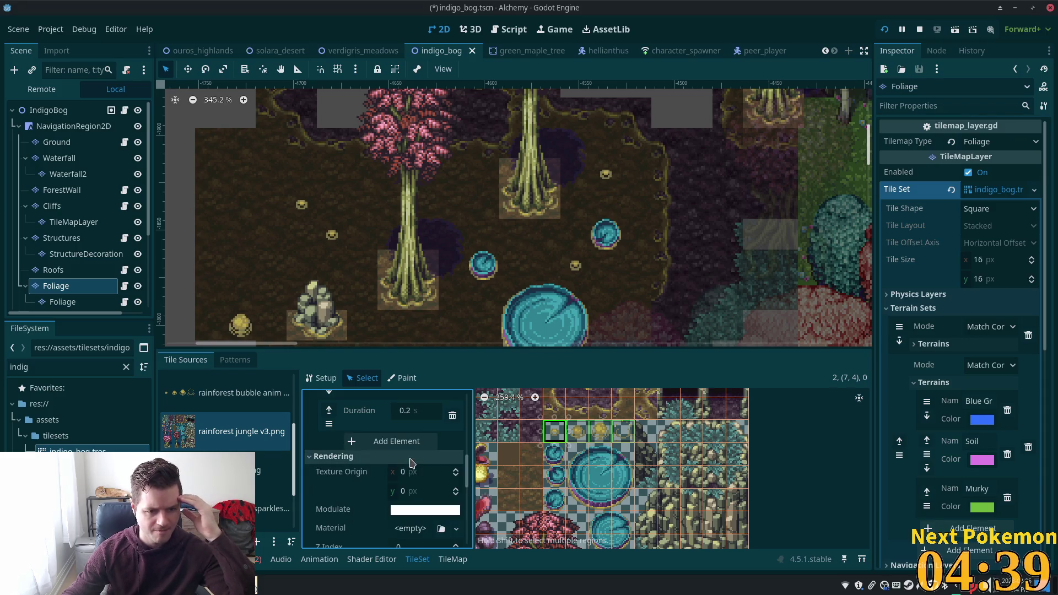
pyautogui.scroll(-1, 428, 495)
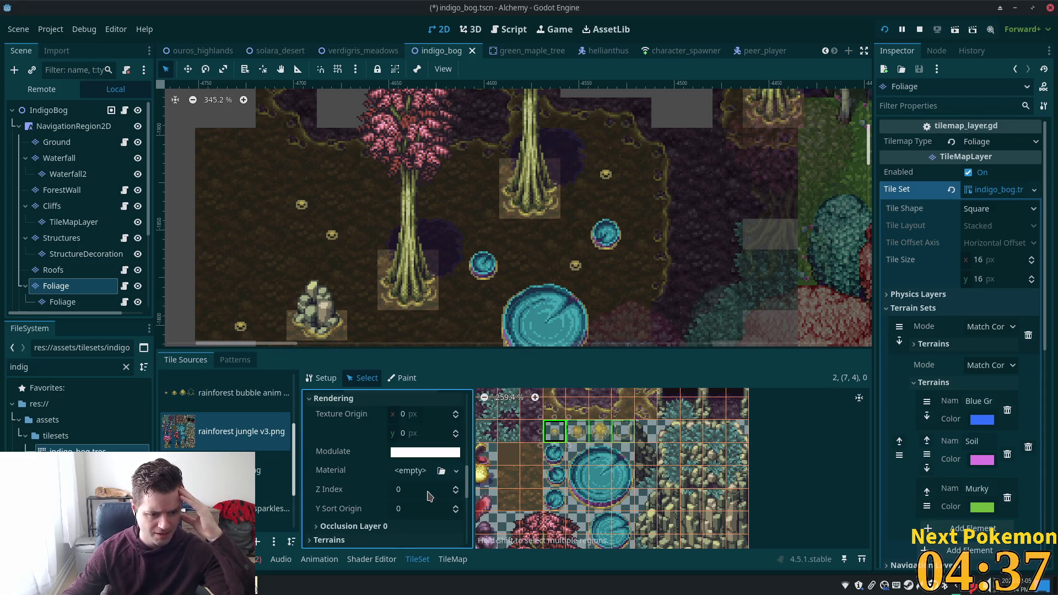
pyautogui.scroll(4, 428, 493)
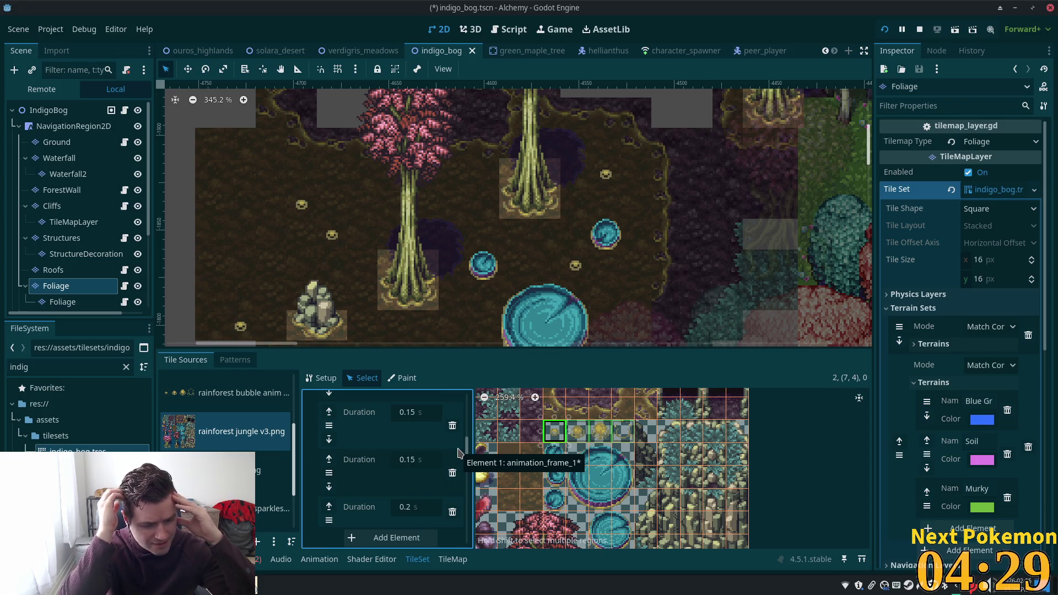
pyautogui.scroll(-2, 568, 475)
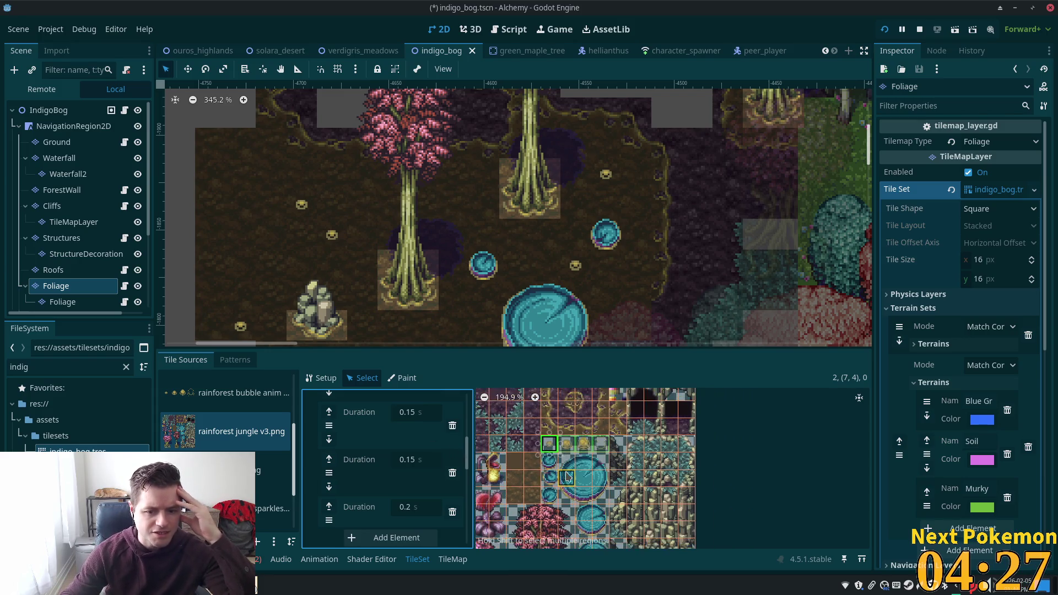
pyautogui.scroll(-2, 568, 475)
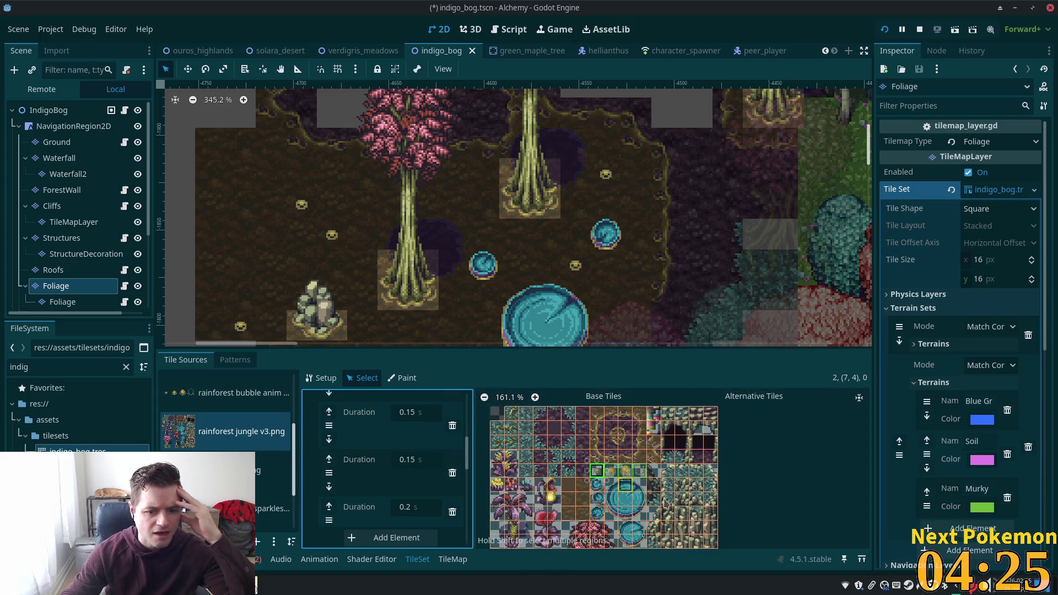
# Open the rainforest bubble anim source and create alternative tiles for all four bubble tiles.
pyautogui.click(171, 403)
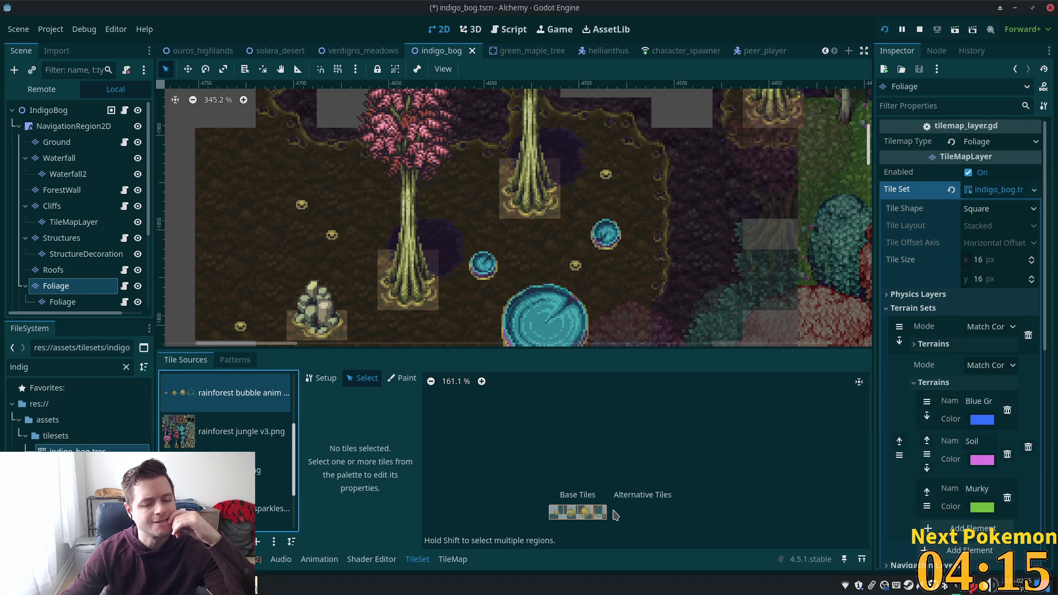
pyautogui.moveTo(554, 512); pyautogui.dragTo(606, 514)
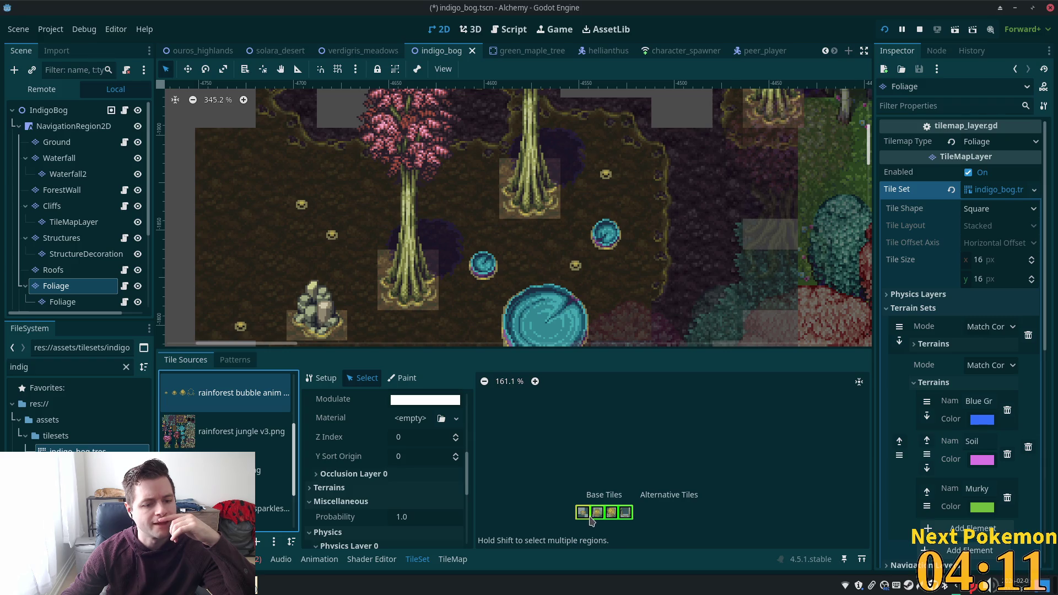
pyautogui.rightClick(579, 514)
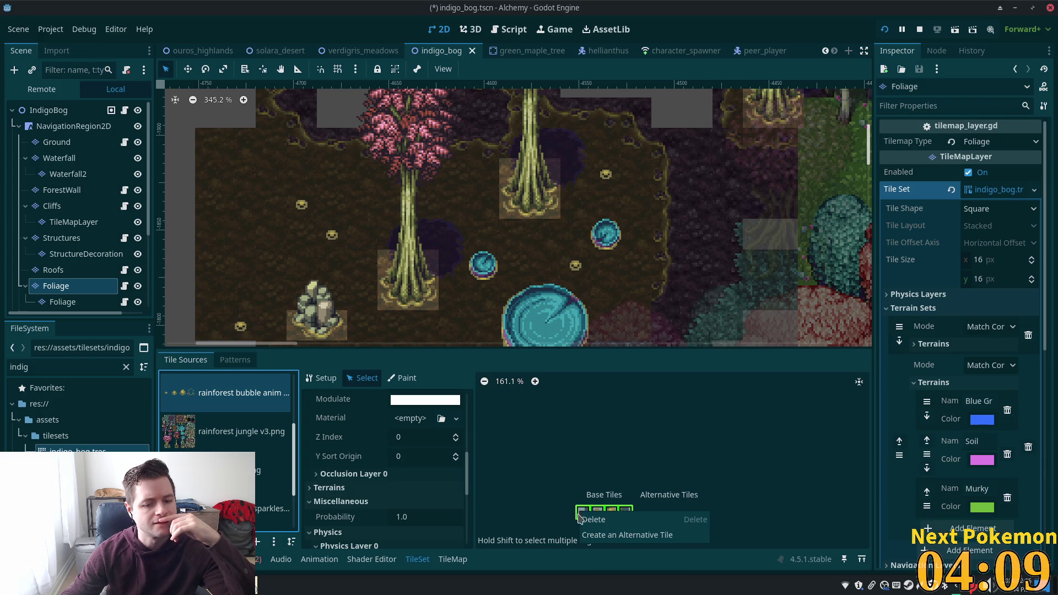
pyautogui.click(608, 535)
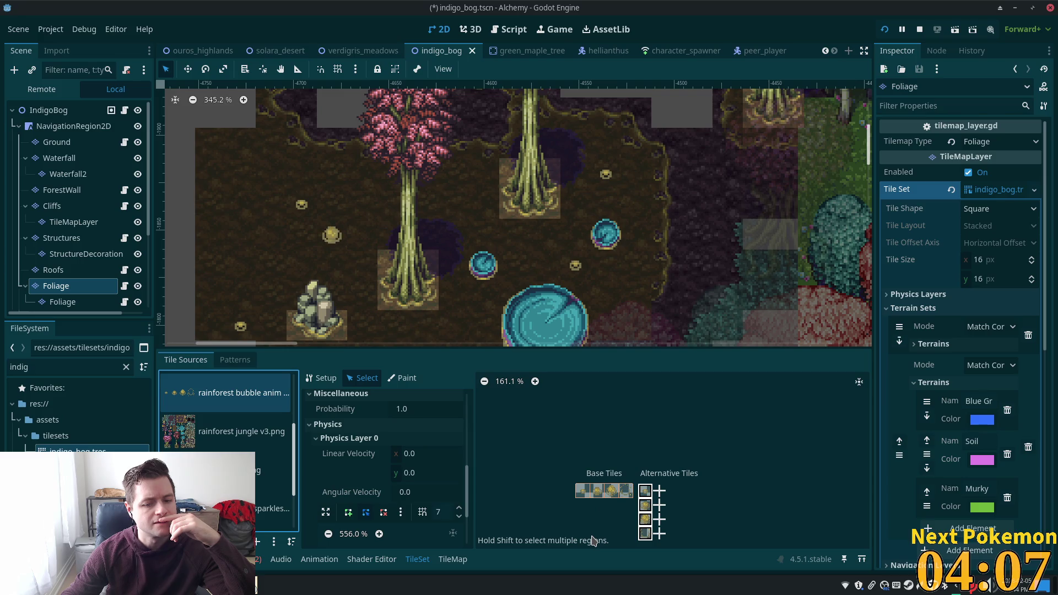
# Add another alternative of the first bubble tile and bring the enlarged tiles into view.
pyautogui.click(645, 492)
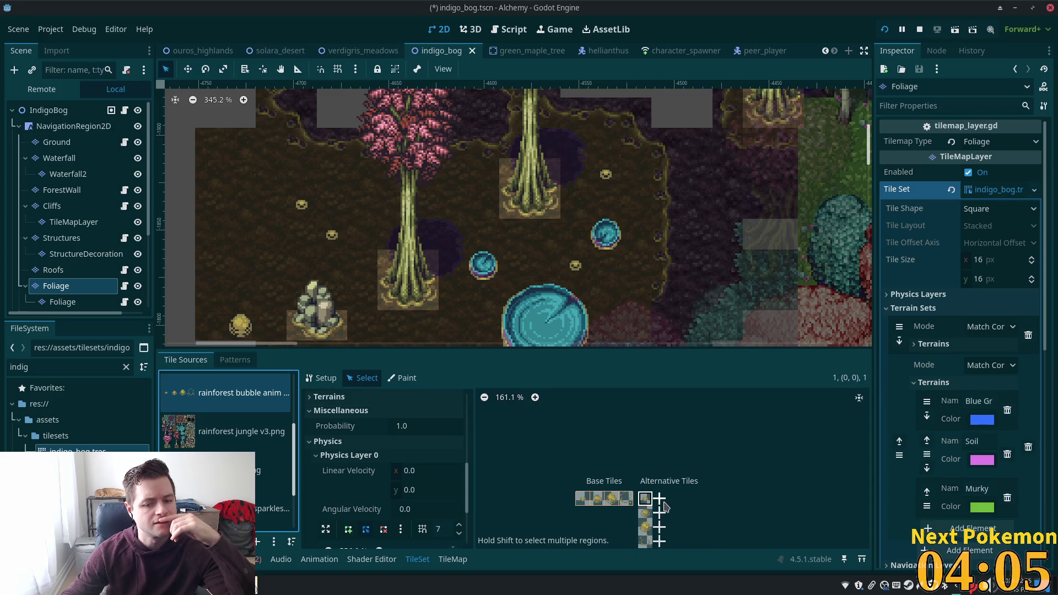
pyautogui.click(664, 506)
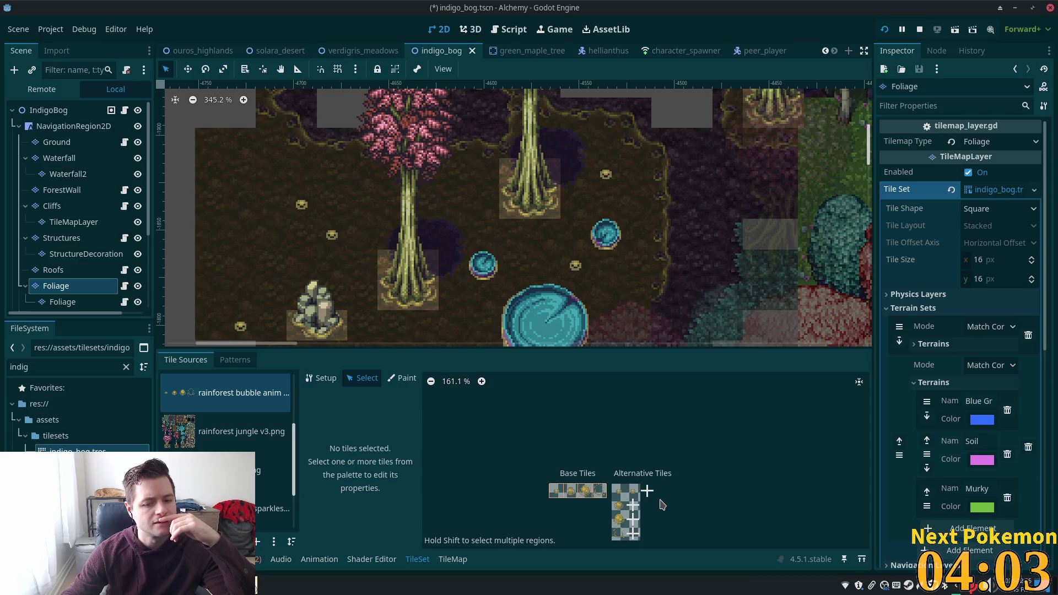
pyautogui.click(647, 490)
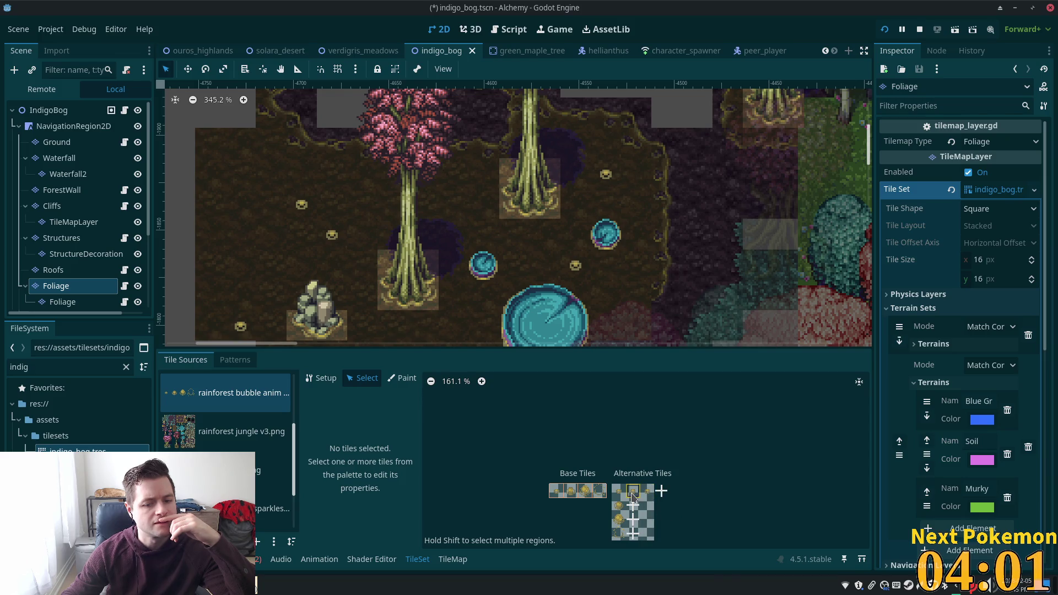
pyautogui.click(632, 492)
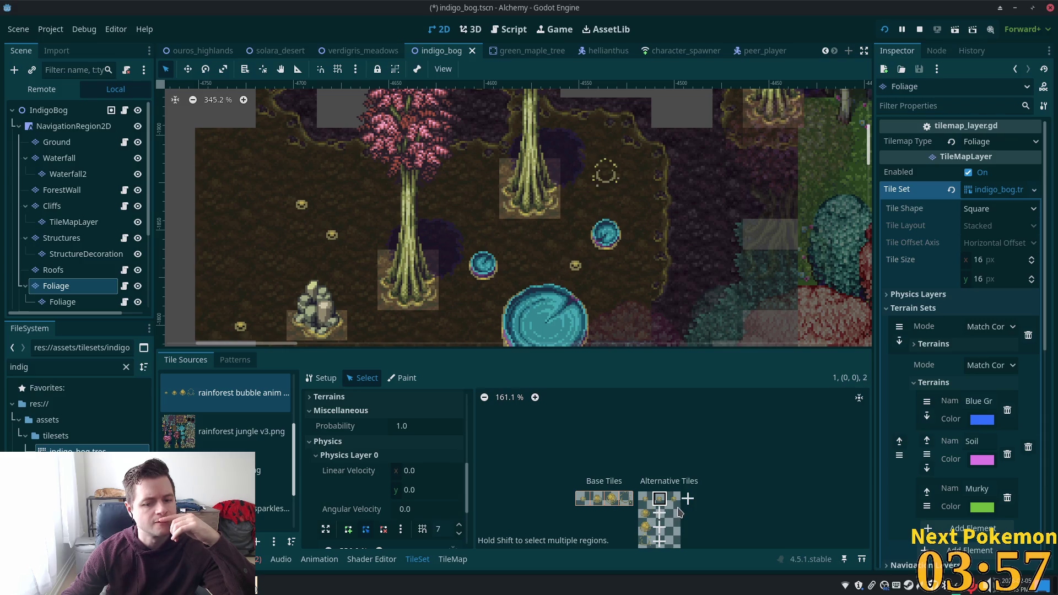
pyautogui.scroll(5, 678, 512)
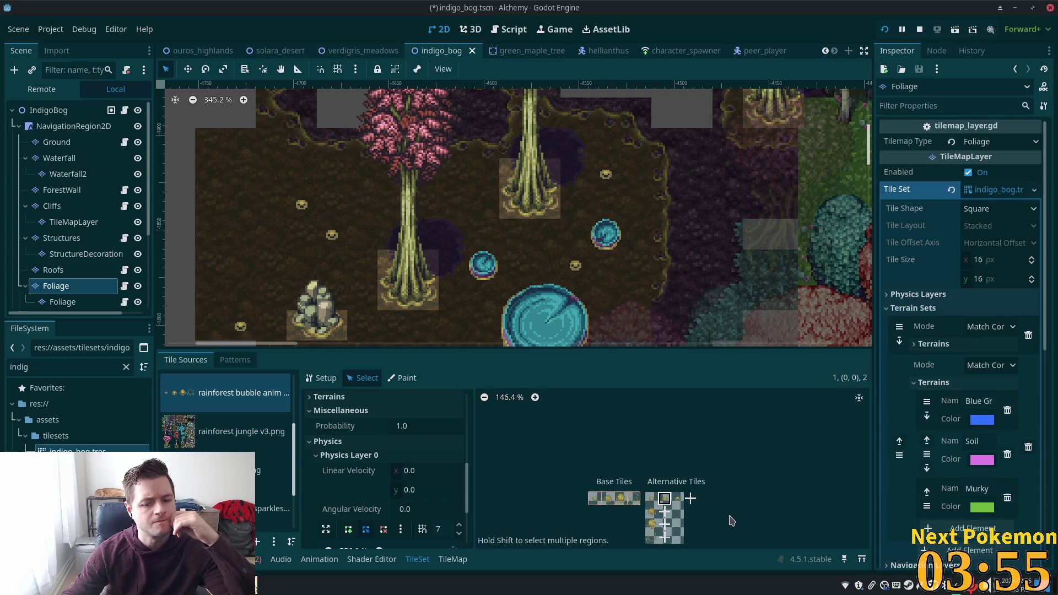
pyautogui.moveTo(729, 508)
pyautogui.mouseDown()
pyautogui.moveTo(745, 452)
pyautogui.moveTo(753, 480)
pyautogui.mouseUp()
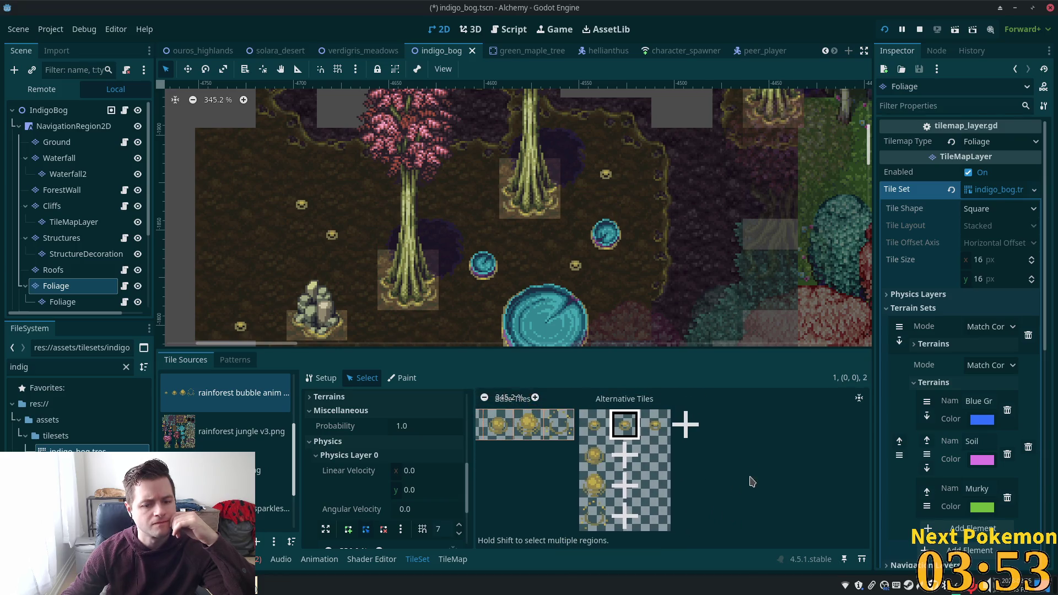
# Delete the bottom-left alternative tile.
pyautogui.click(594, 516)
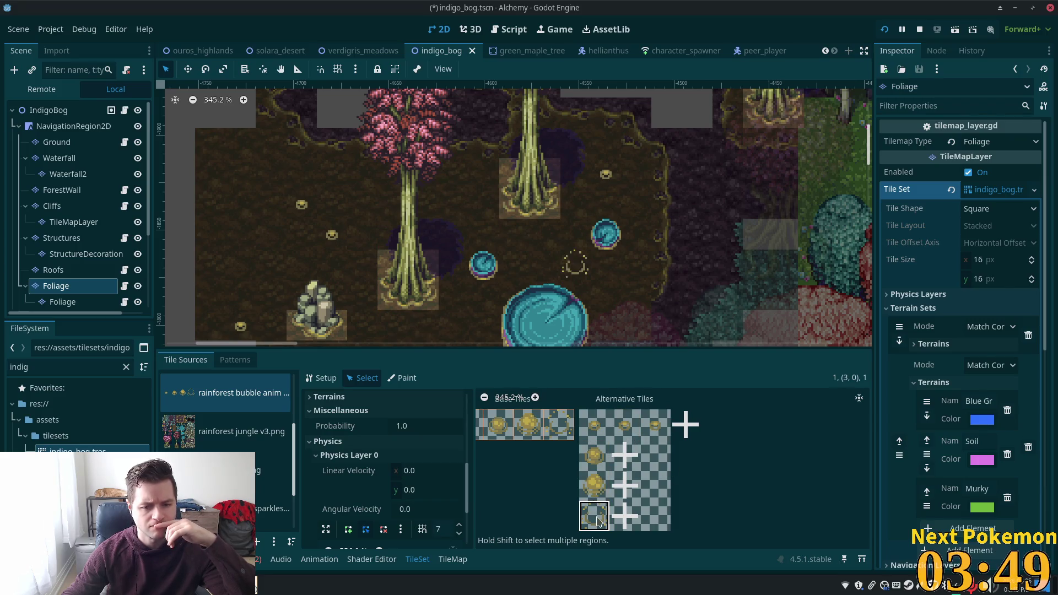
pyautogui.rightClick(595, 517)
pyautogui.click(611, 526)
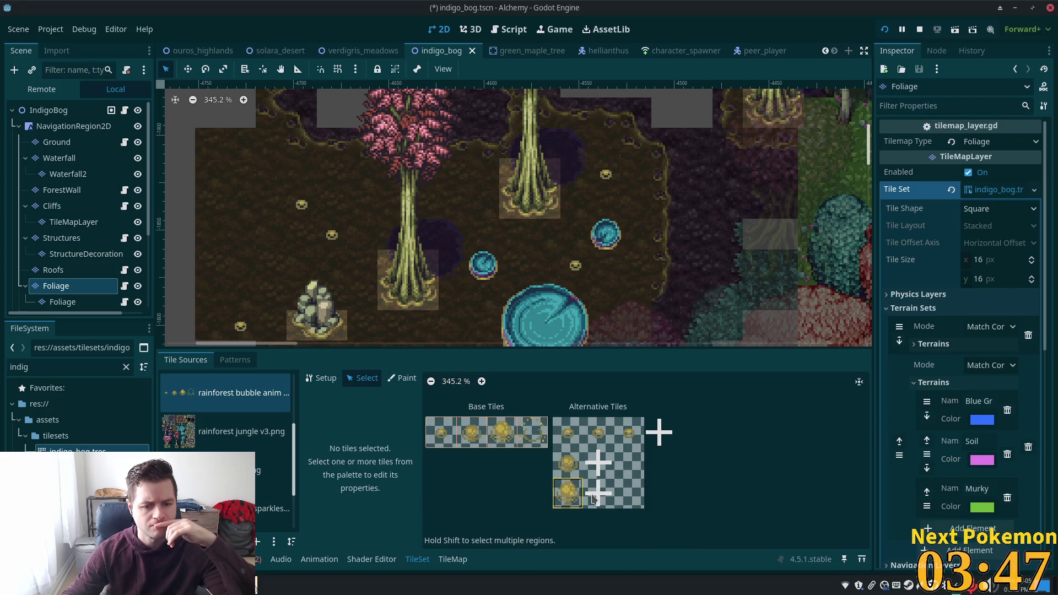
pyautogui.click(598, 476)
pyautogui.hotkey('ctrl', 'z')
pyautogui.click(598, 476)
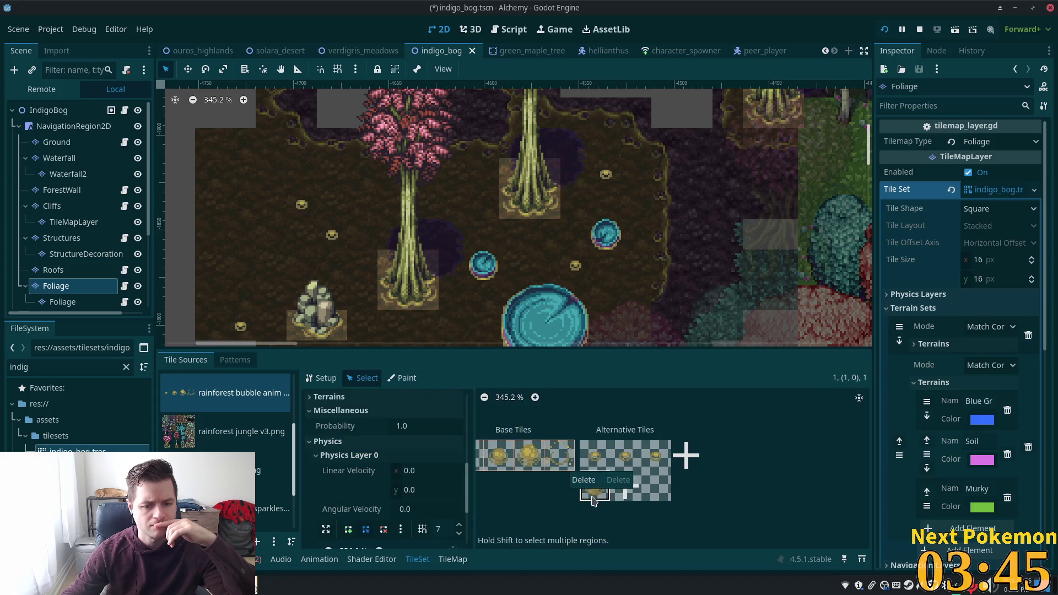
pyautogui.hotkey('ctrl', 'z')
# Delete the middle and last remaining alternative tiles, leaving only base tiles.
pyautogui.rightClick(602, 469)
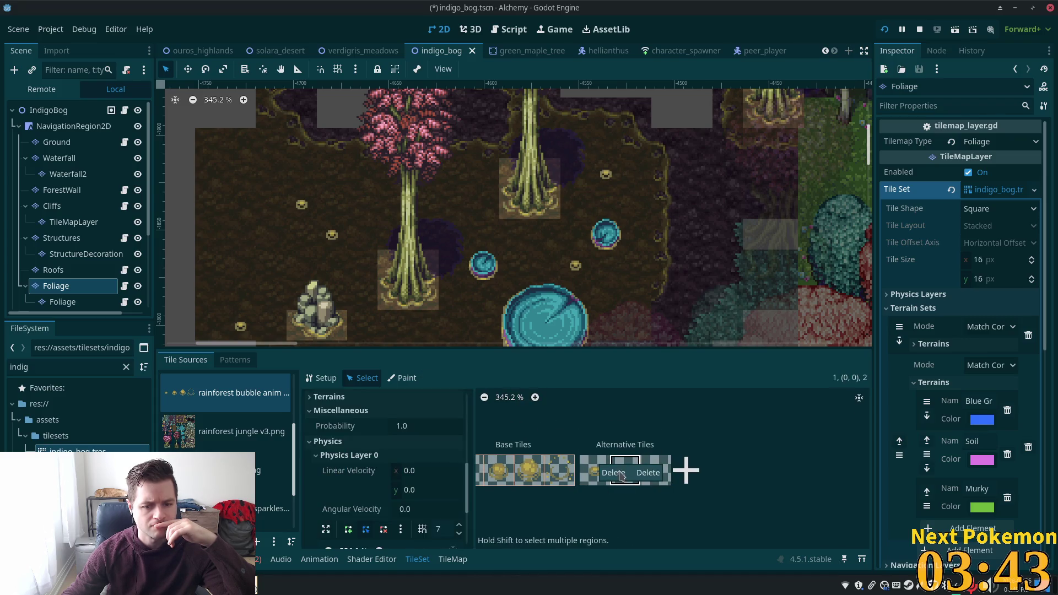
pyautogui.click(628, 478)
pyautogui.click(617, 469)
pyautogui.hotkey('ctrl', 'z')
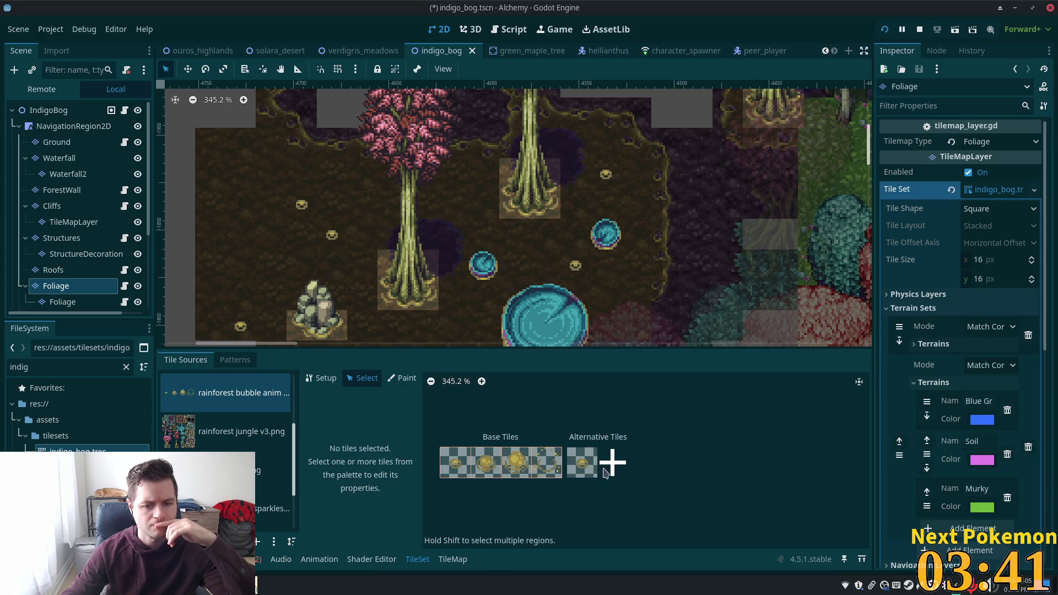
pyautogui.rightClick(606, 469)
pyautogui.click(600, 475)
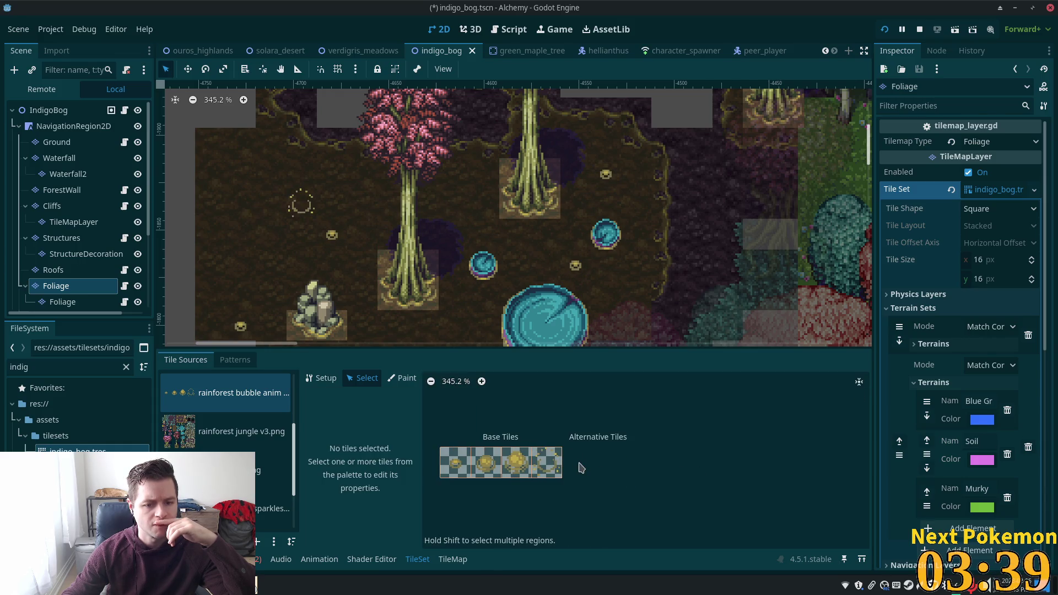
# Create a test alternative of the fourth bubble tile, then delete it.
pyautogui.click(557, 468)
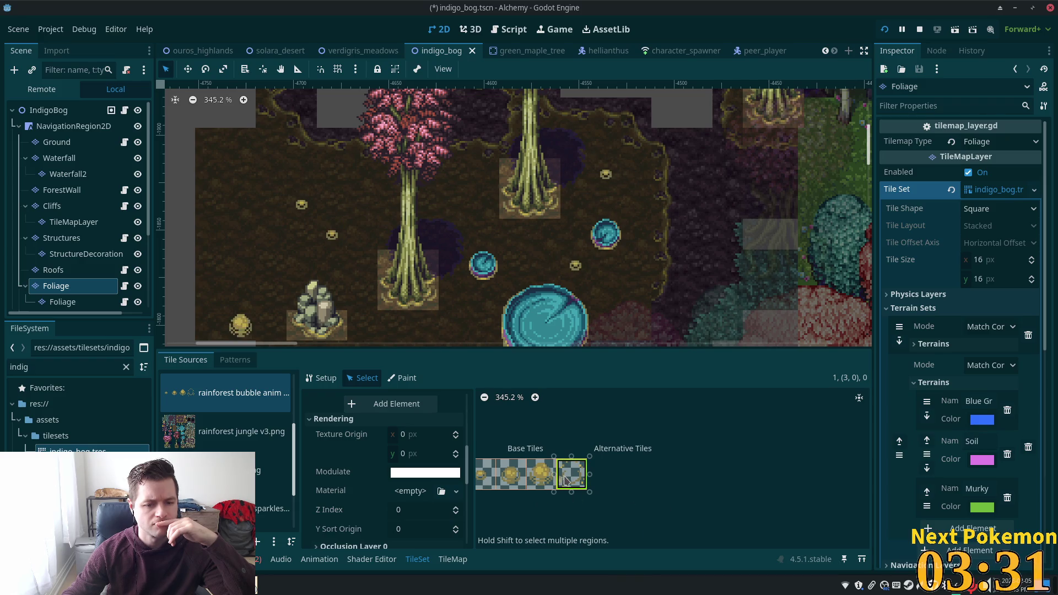
pyautogui.hotkey('ctrl', 'z')
pyautogui.rightClick(583, 475)
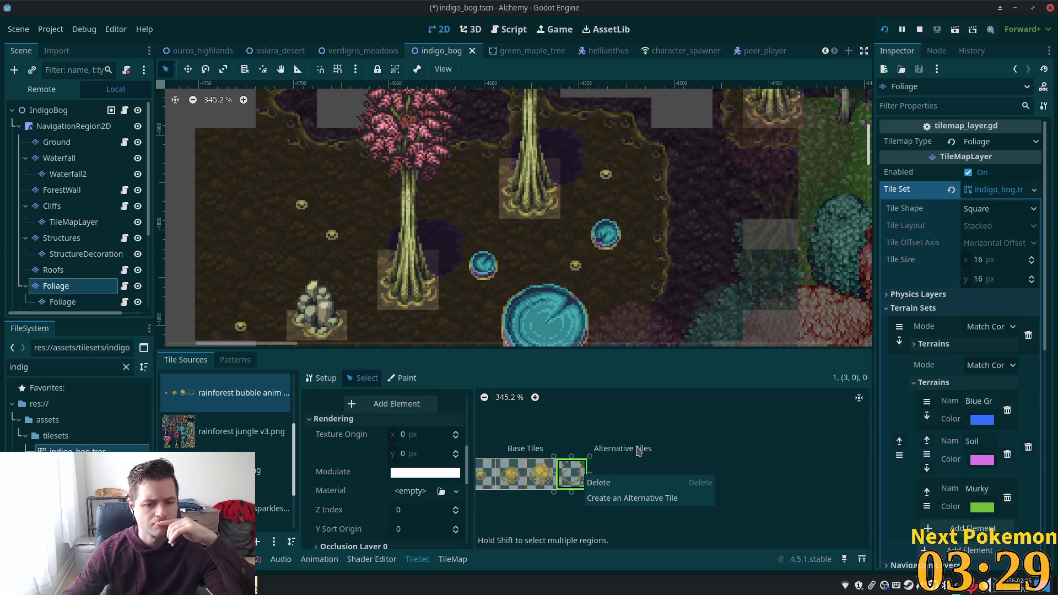
pyautogui.click(643, 467)
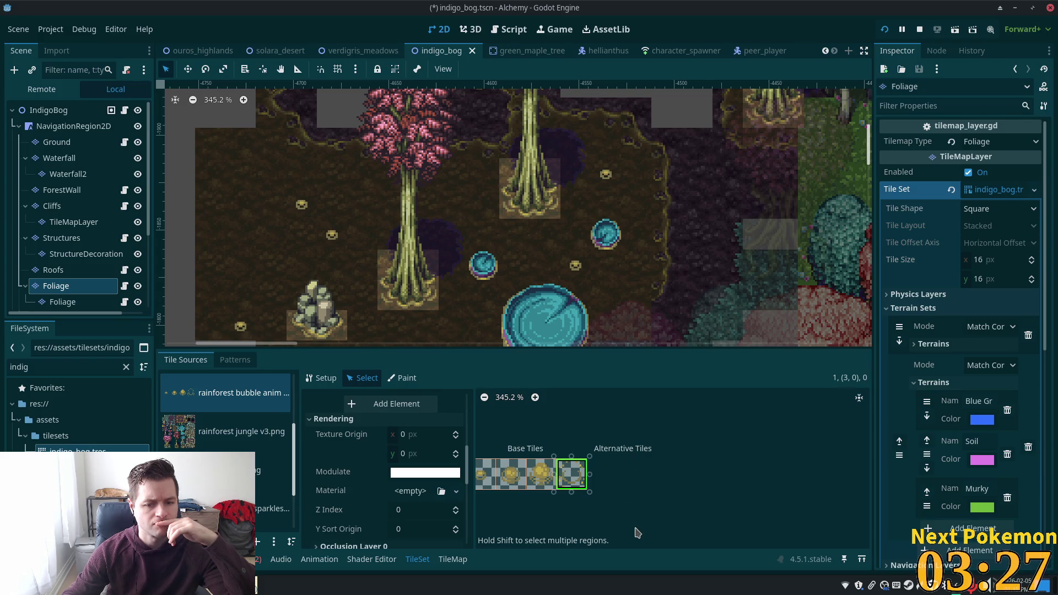
pyautogui.rightClick(583, 471)
pyautogui.click(612, 492)
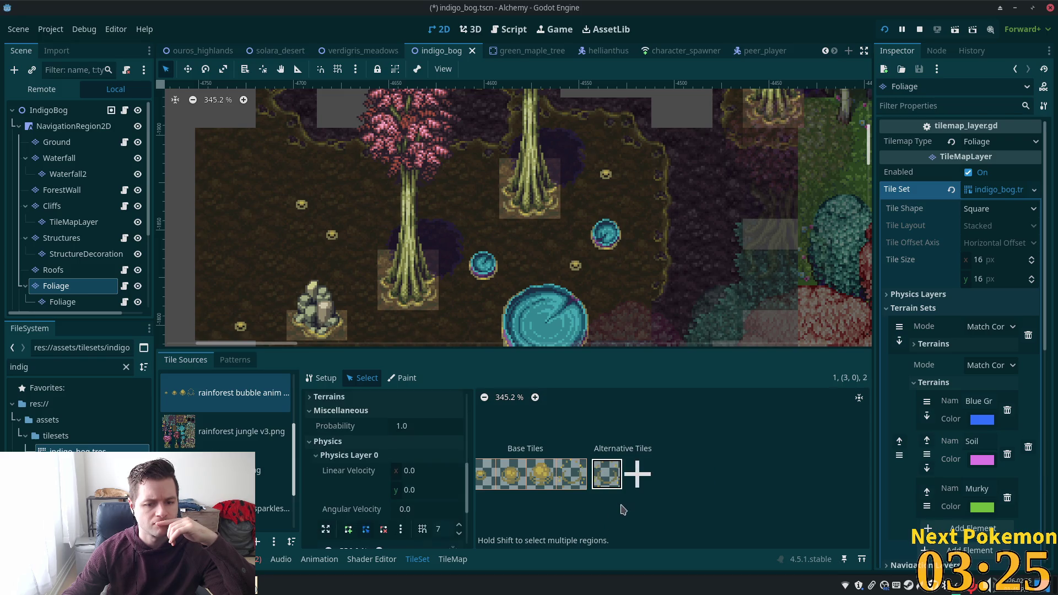
pyautogui.rightClick(608, 473)
pyautogui.click(633, 480)
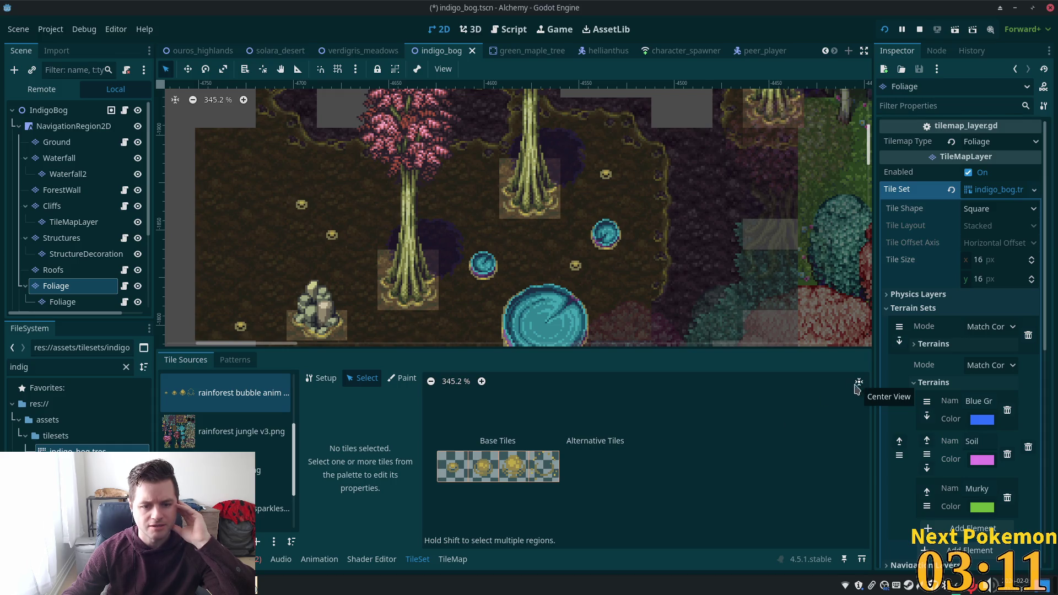
# Switch from Setup to Select and show the first bubble tile's Animation section.
pyautogui.moveTo(614, 476); pyautogui.dragTo(683, 444)
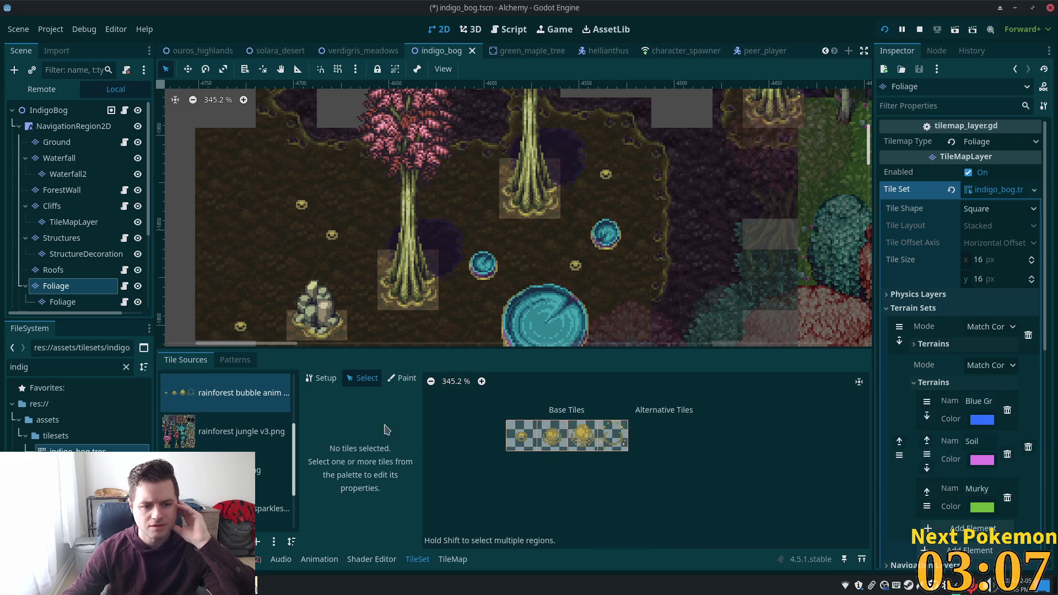
pyautogui.click(322, 378)
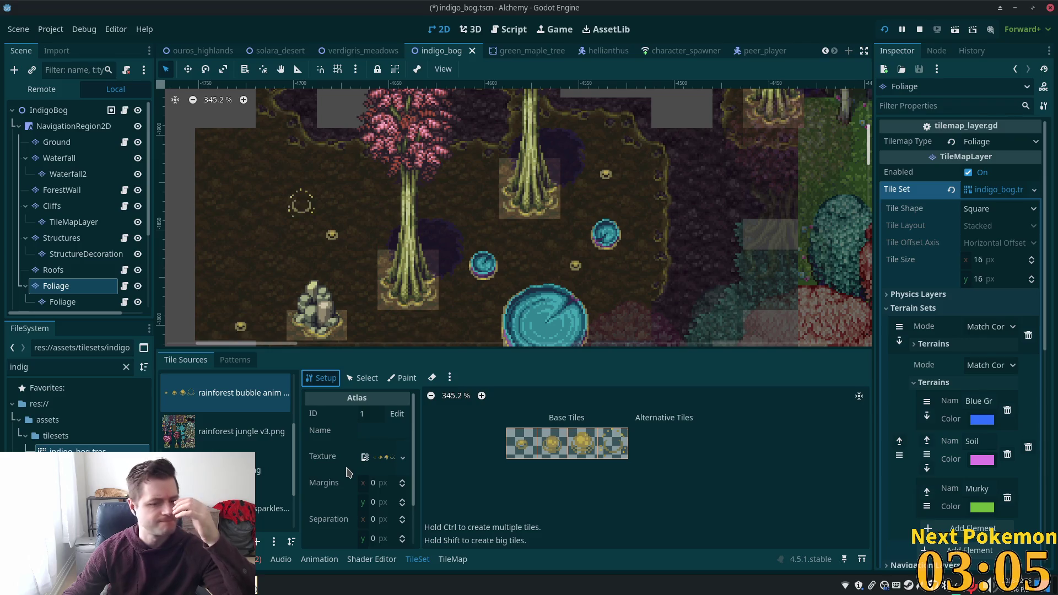
pyautogui.scroll(-2, 350, 468)
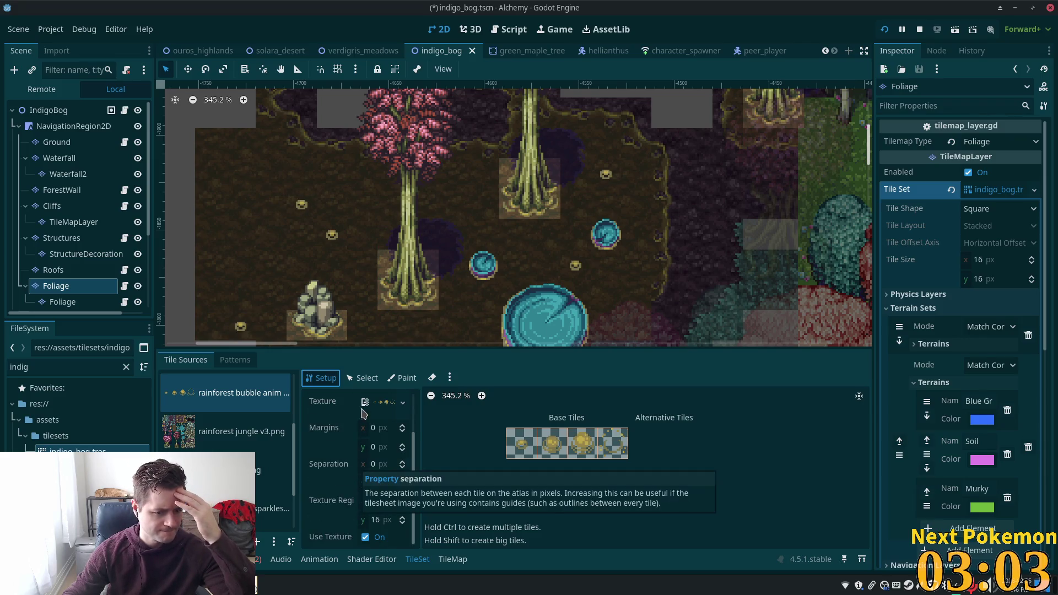
pyautogui.click(366, 379)
pyautogui.click(542, 427)
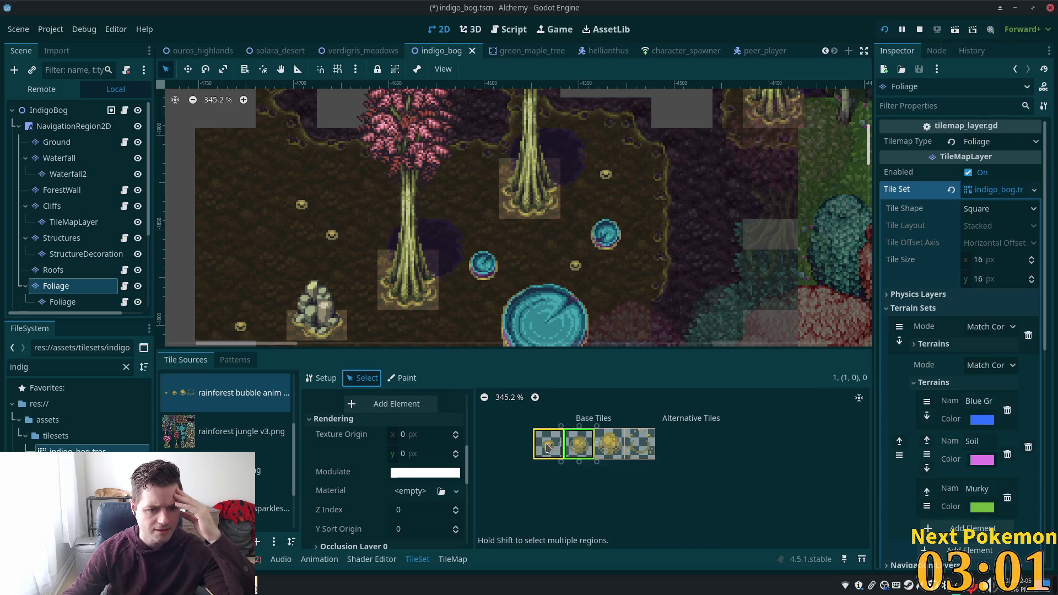
pyautogui.click(548, 447)
pyautogui.scroll(-3, 430, 447)
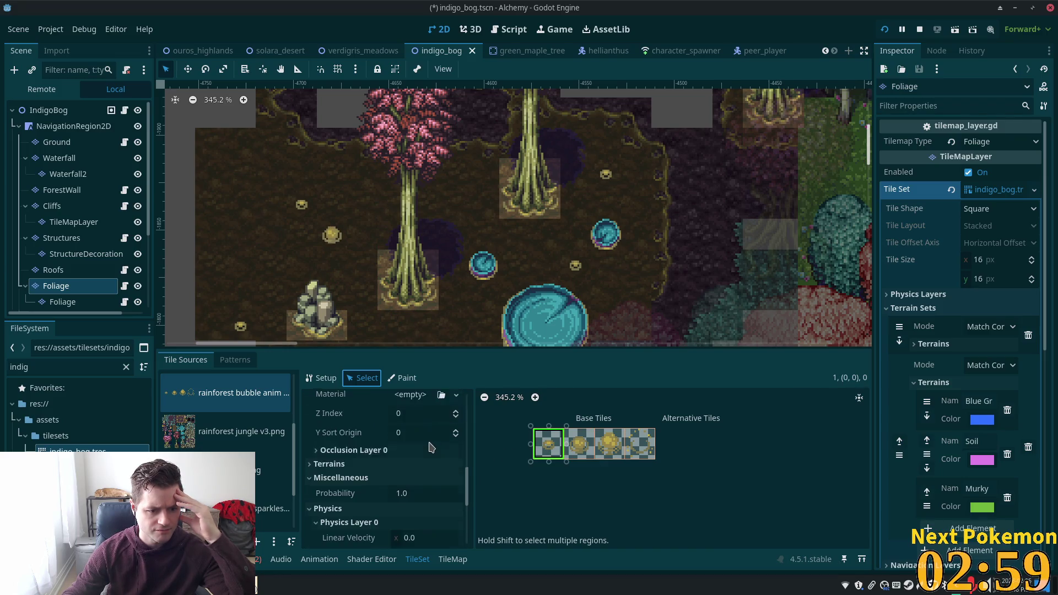
pyautogui.scroll(-2, 430, 447)
pyautogui.scroll(6, 430, 445)
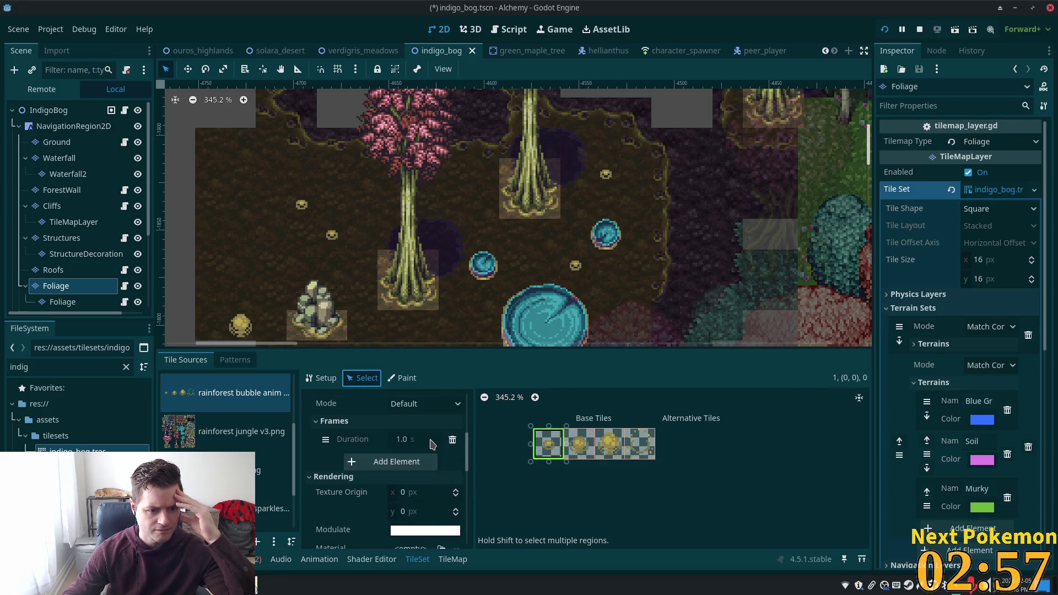
pyautogui.scroll(2, 431, 444)
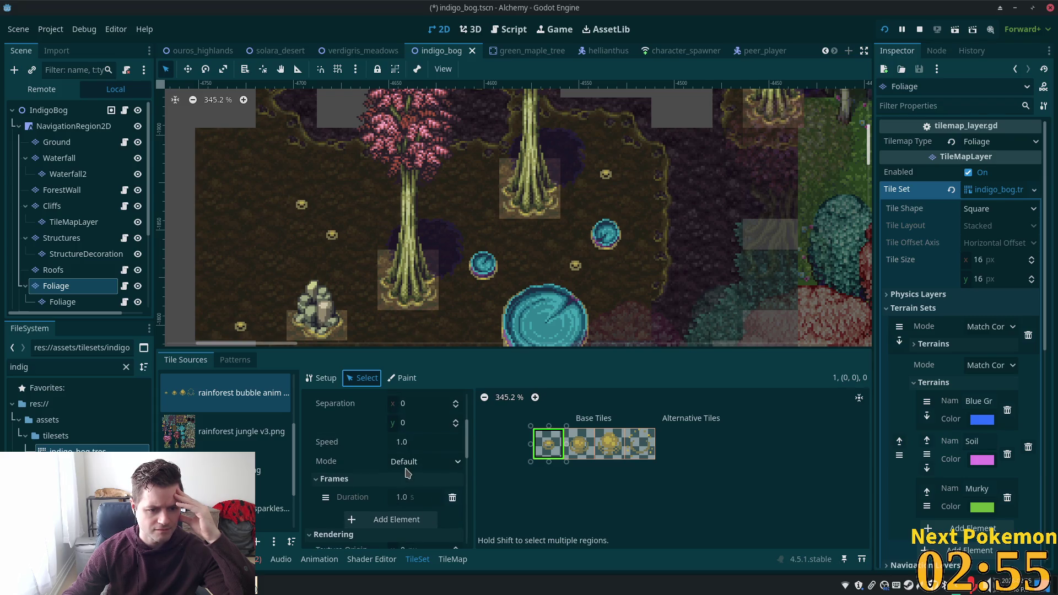
pyautogui.scroll(2, 407, 473)
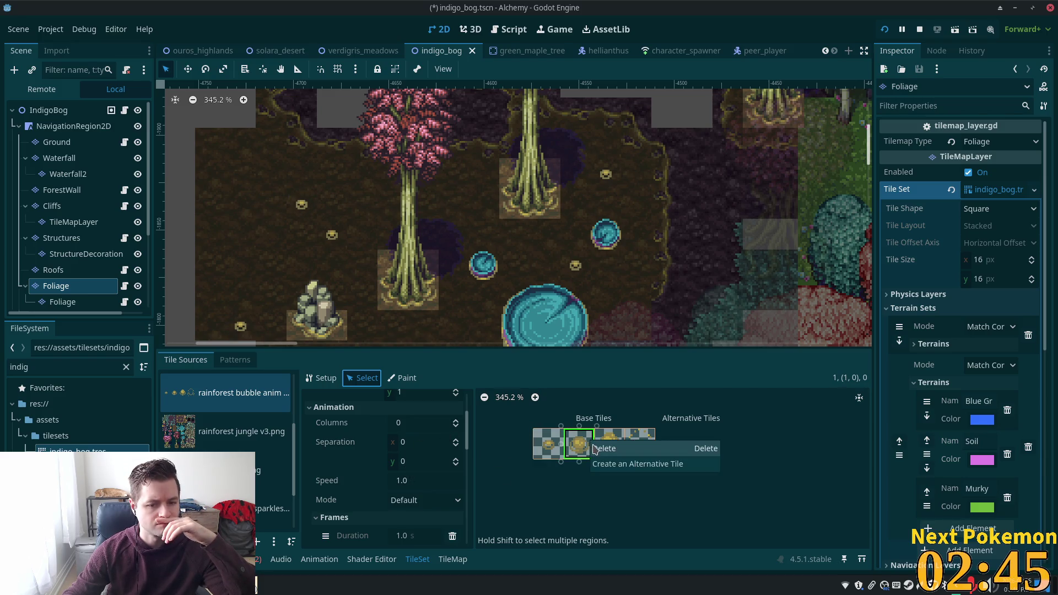
# Delete the second, third and fourth bubble tiles, then select the first tile (0,0).
pyautogui.click(575, 474)
pyautogui.click(583, 438)
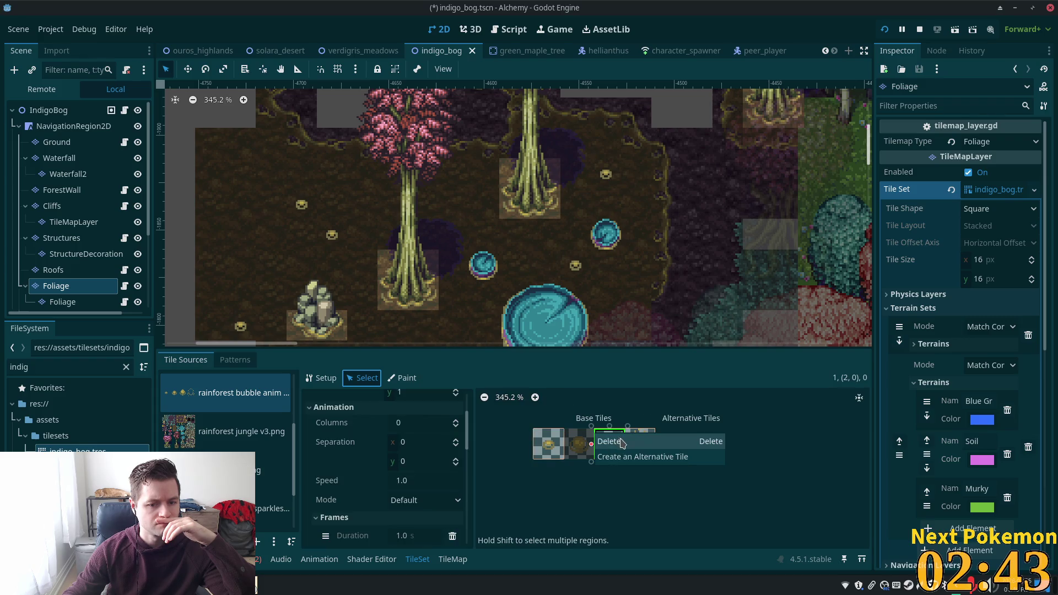
pyautogui.click(616, 447)
pyautogui.click(616, 447)
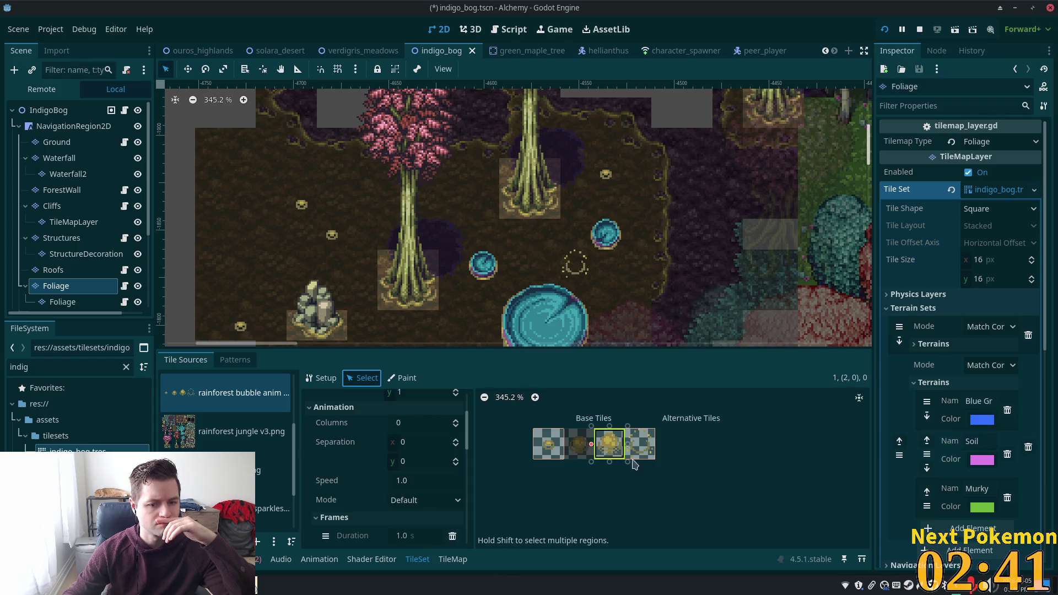
pyautogui.rightClick(615, 449)
pyautogui.click(628, 454)
pyautogui.rightClick(625, 438)
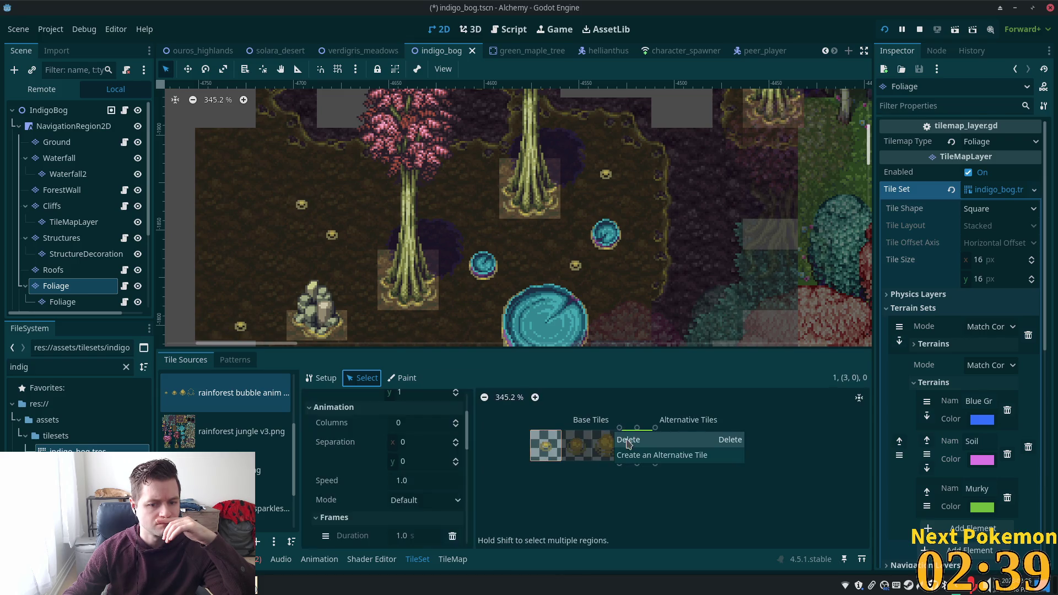
pyautogui.click(628, 440)
pyautogui.click(524, 446)
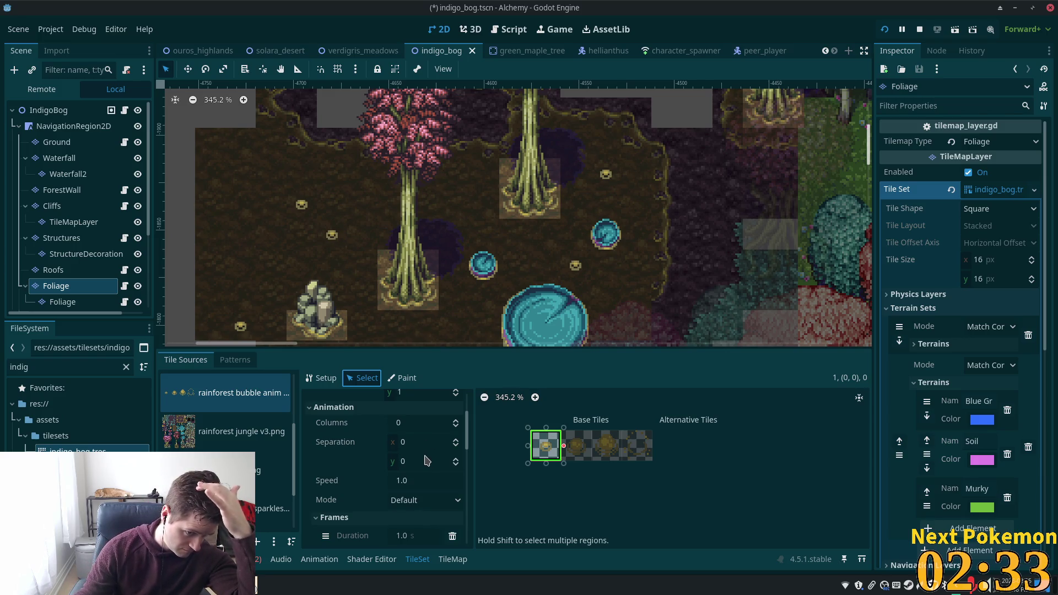
# Set the bubble tile's Animation Columns to 5 and Mode to Random Start Times.
pyautogui.click(412, 423)
pyautogui.write('5')
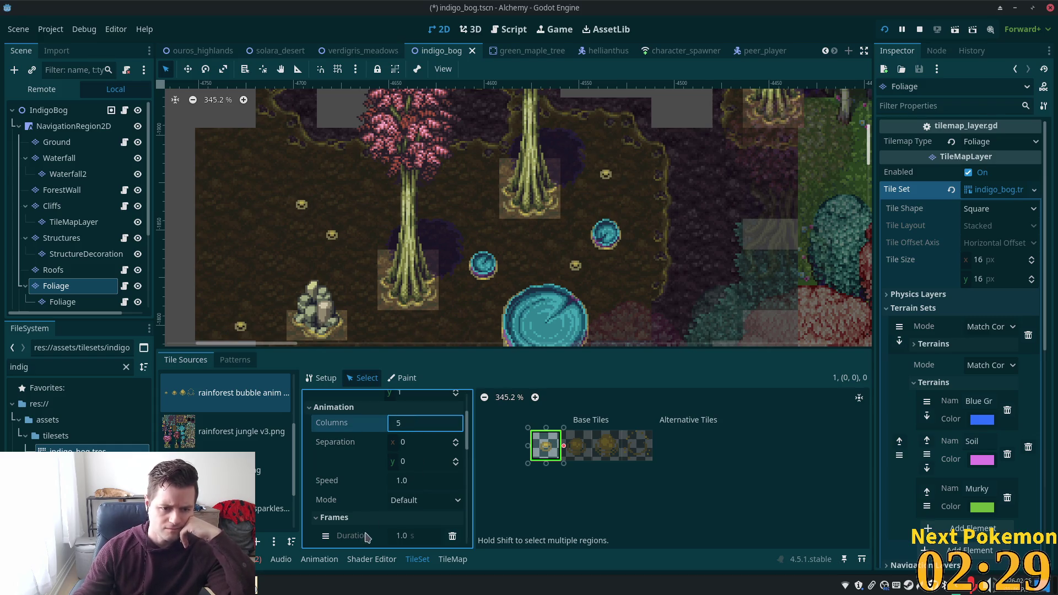
pyautogui.press('Return')
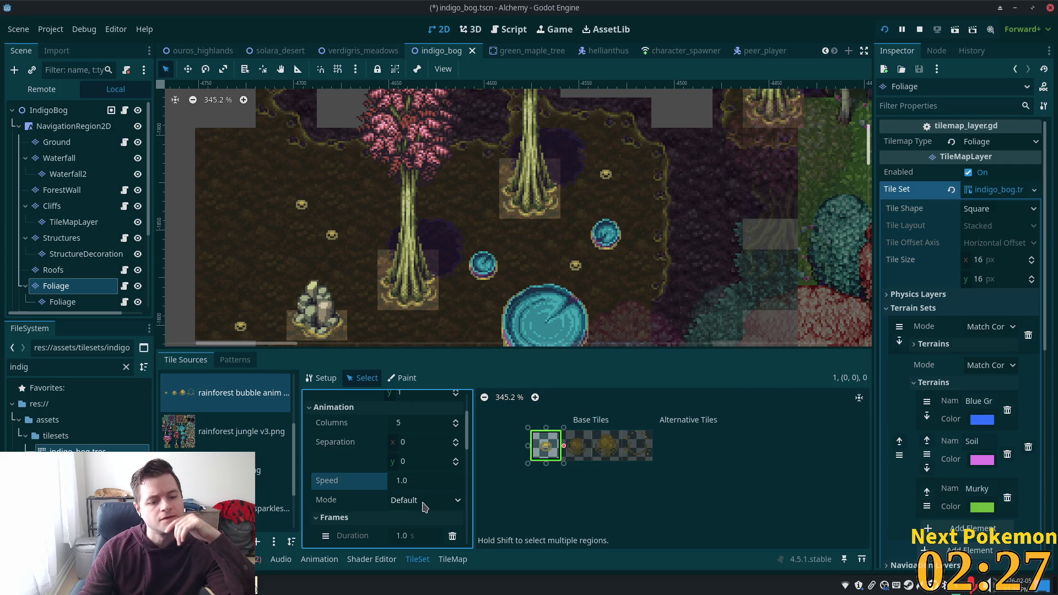
pyautogui.click(425, 506)
pyautogui.click(435, 527)
# Add three more animation frames so the tile has four 1.0 s frames.
pyautogui.scroll(-1, 401, 478)
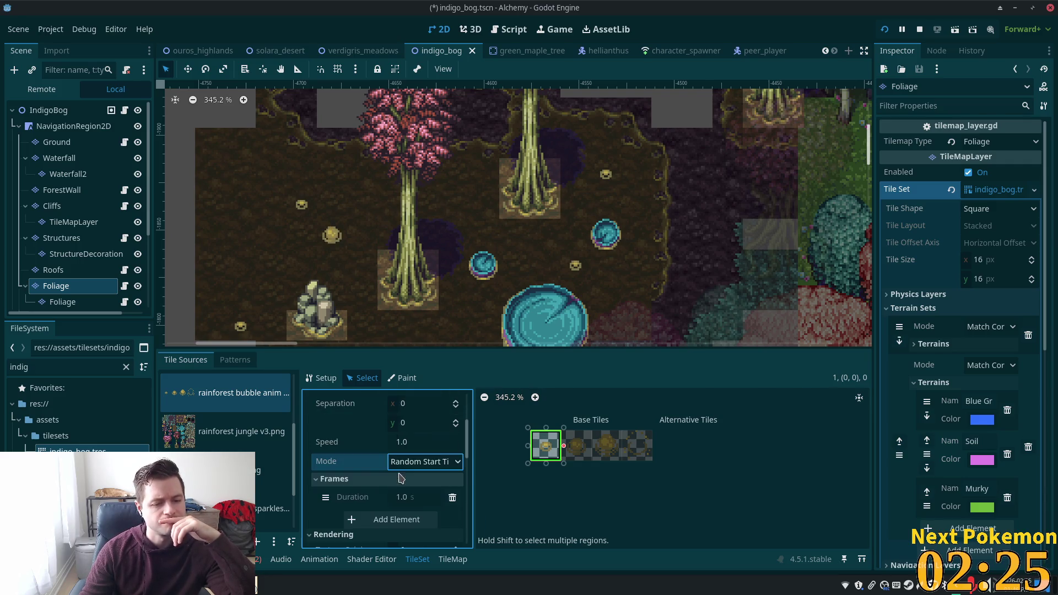
pyautogui.click(397, 519)
pyautogui.click(398, 528)
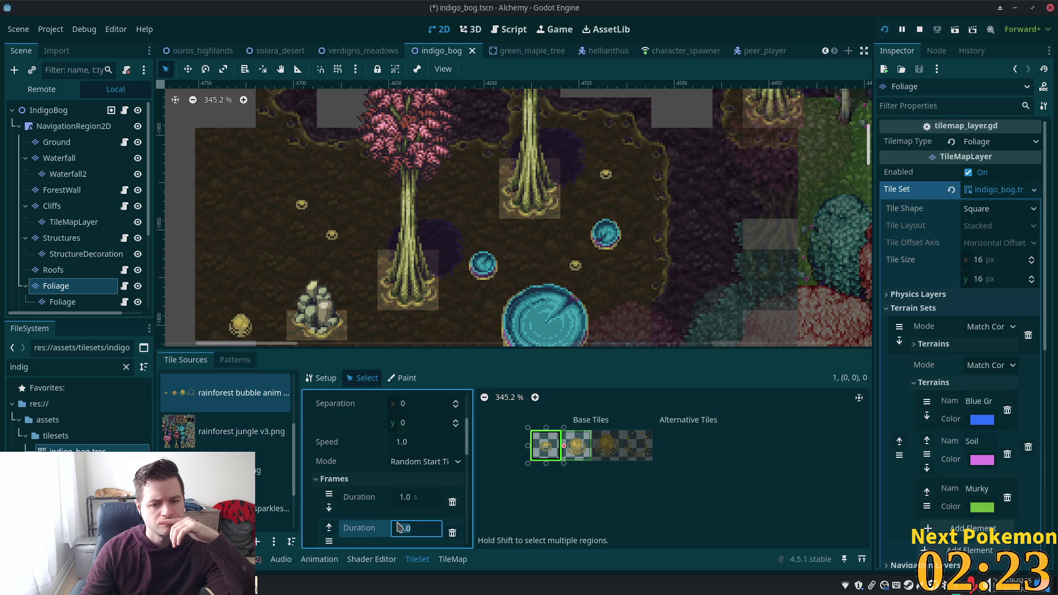
pyautogui.scroll(-2, 394, 512)
pyautogui.click(393, 499)
pyautogui.scroll(-1, 394, 511)
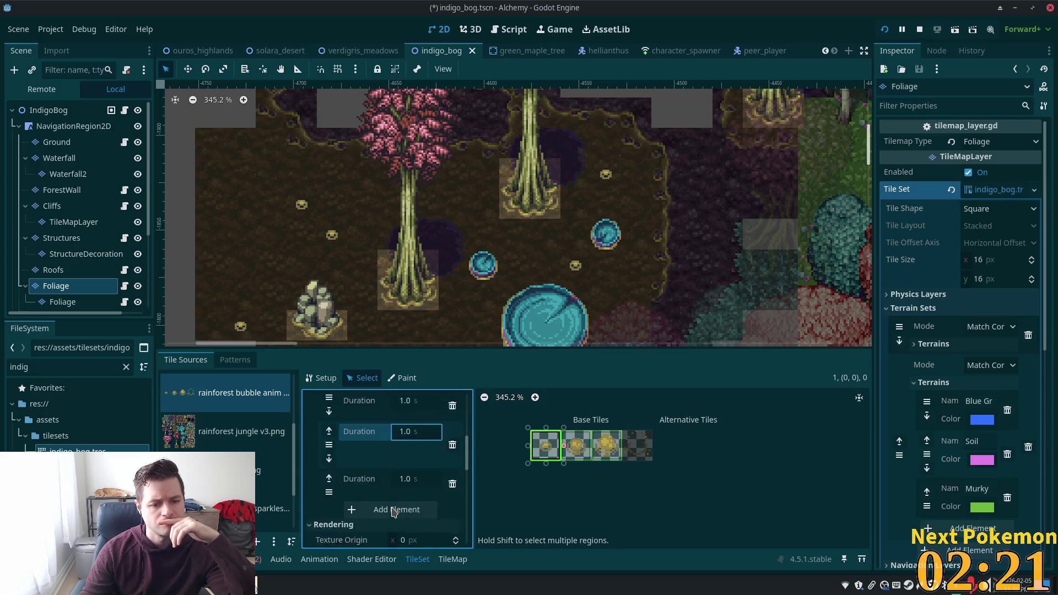
pyautogui.scroll(-1, 394, 511)
pyautogui.click(381, 470)
pyautogui.scroll(-1, 379, 467)
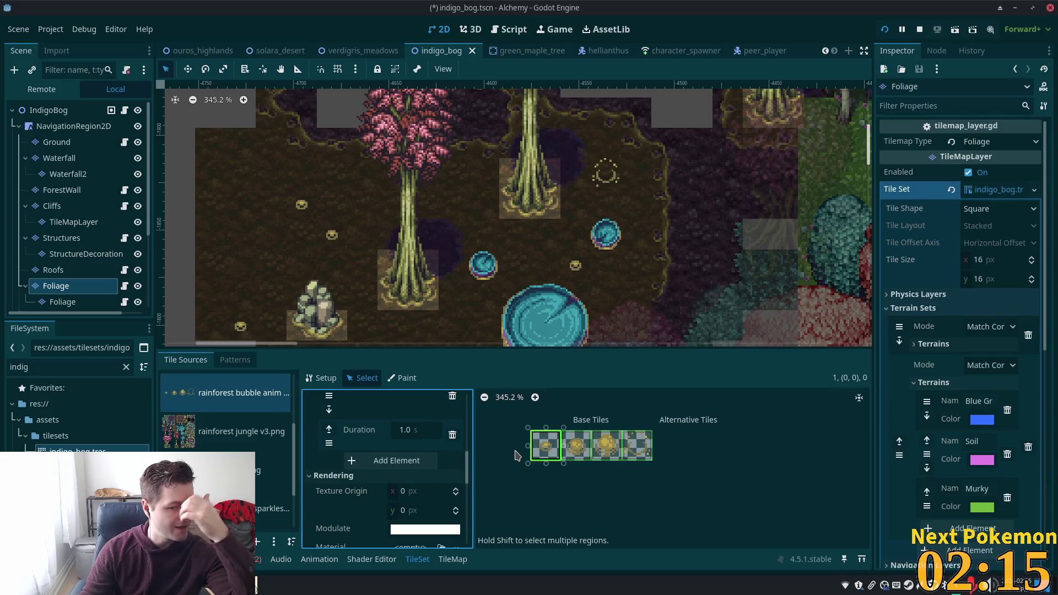
pyautogui.scroll(2, 408, 488)
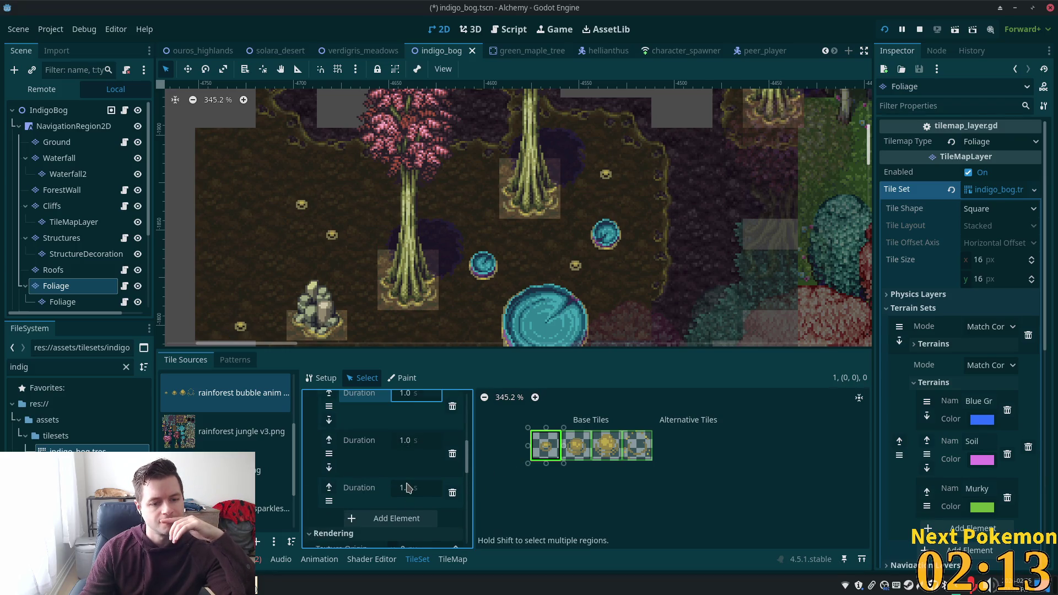
pyautogui.scroll(3, 380, 454)
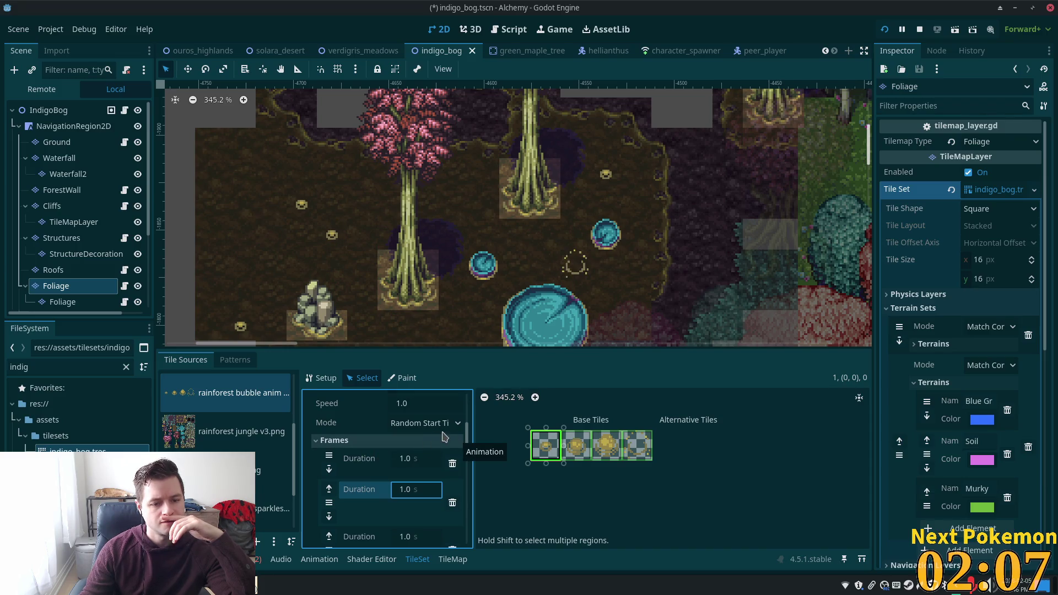
pyautogui.scroll(5, 419, 424)
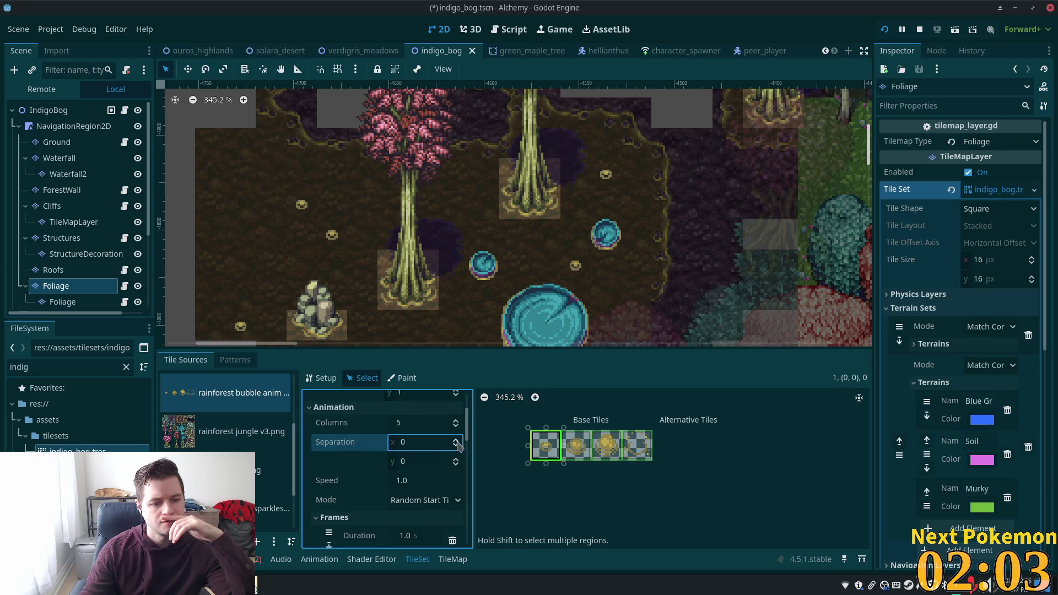
# Try vertical frame separation 1, revert it to 0, and review the bubble tile's frames.
pyautogui.click(455, 461)
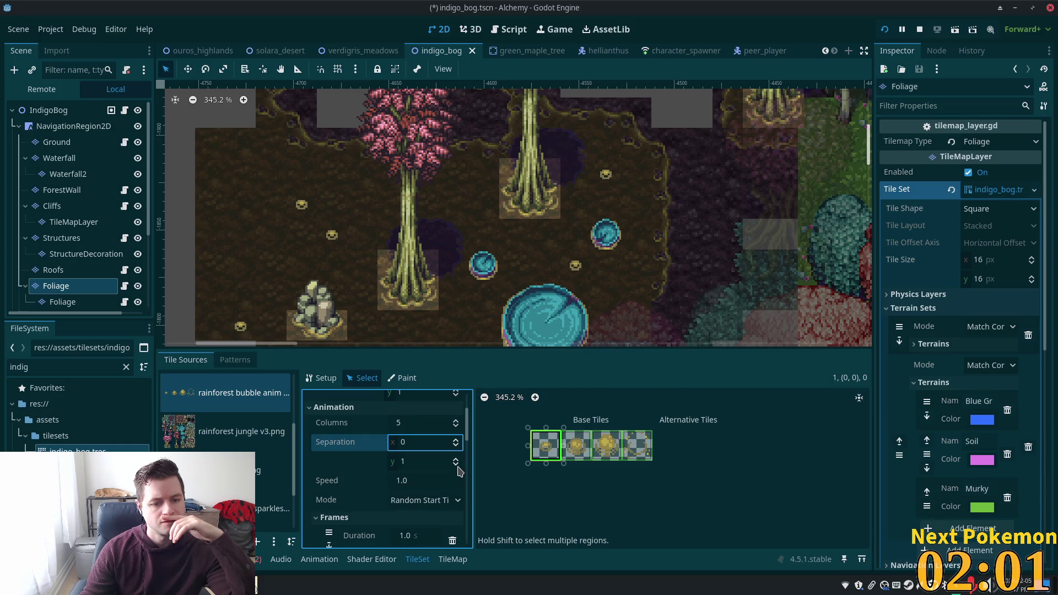
pyautogui.click(456, 466)
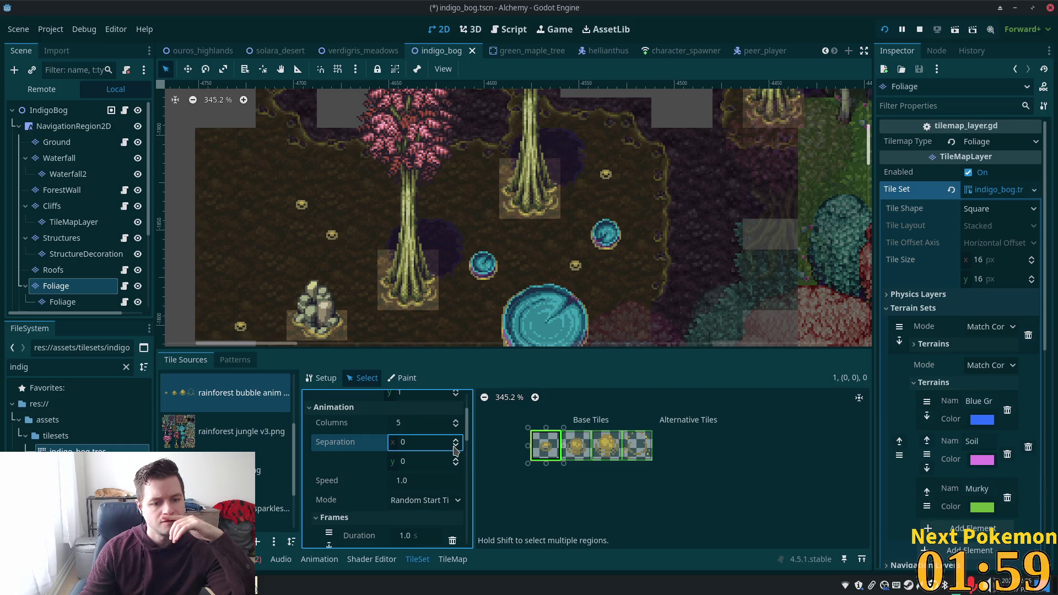
pyautogui.scroll(2, 420, 448)
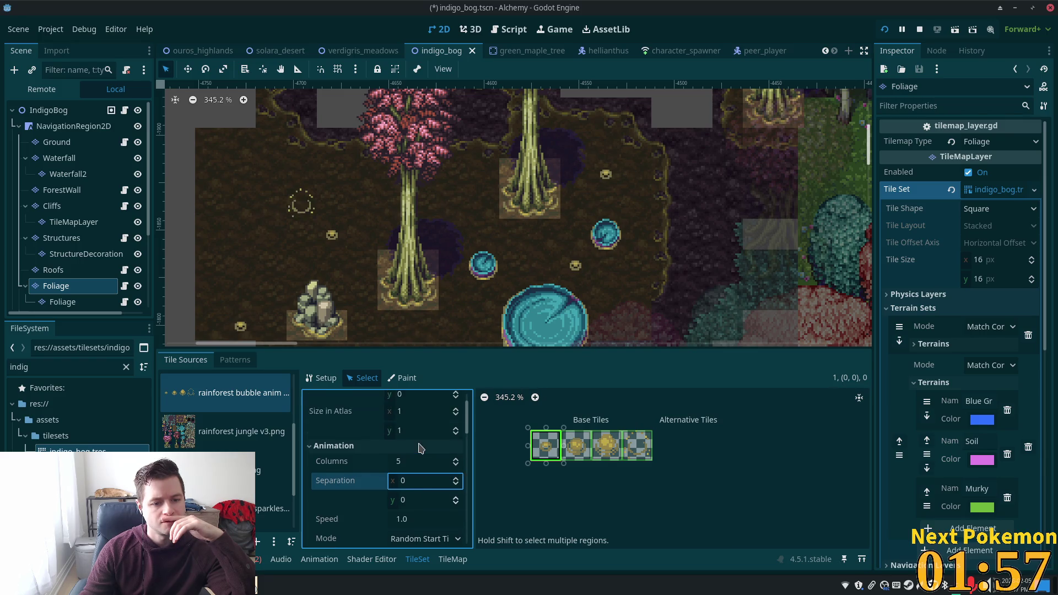
pyautogui.scroll(2, 421, 449)
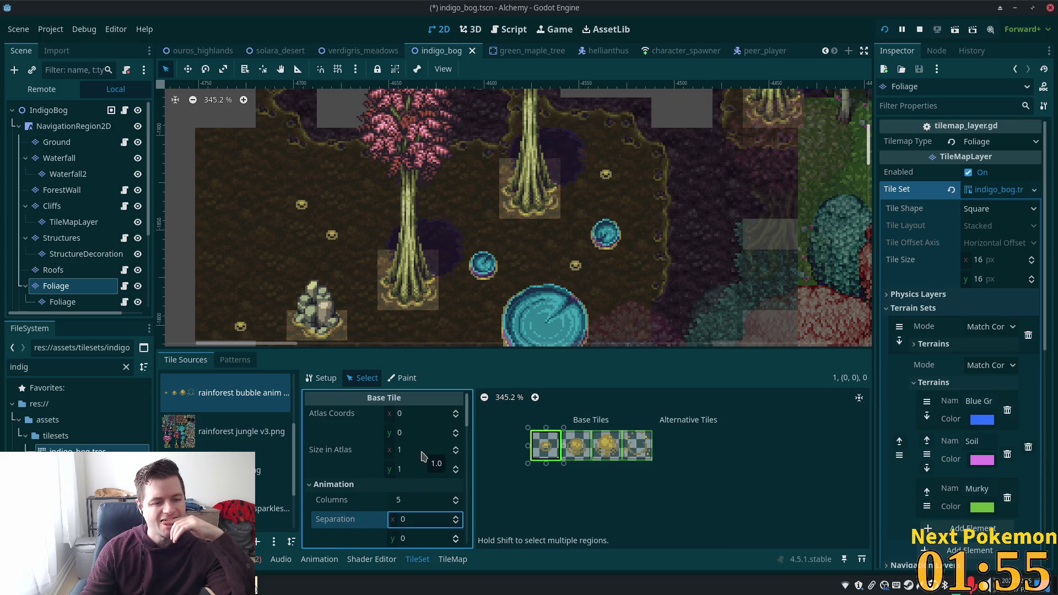
pyautogui.scroll(-2, 422, 455)
pyautogui.scroll(2, 423, 456)
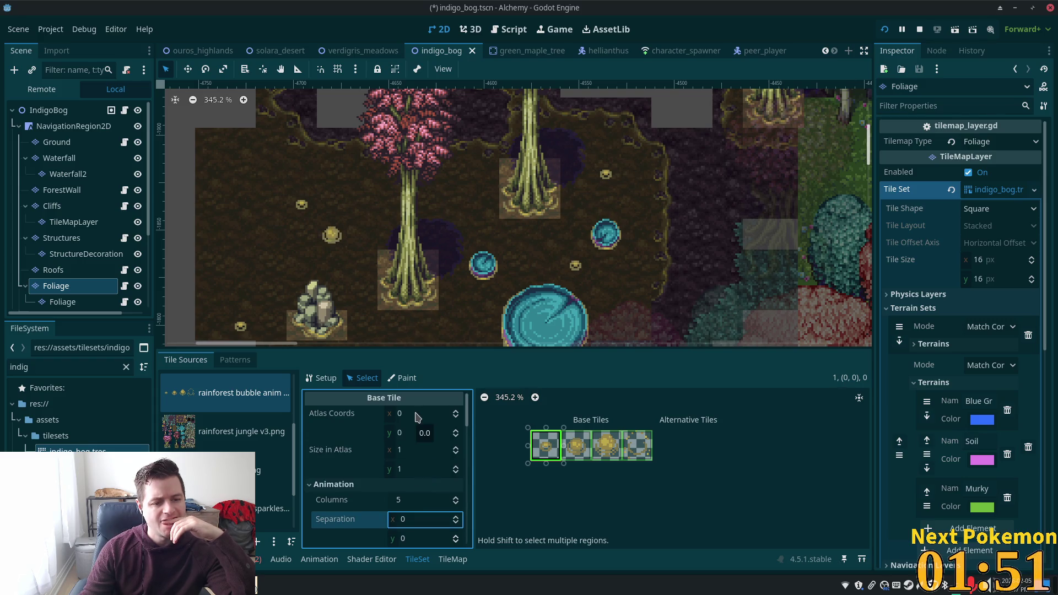
pyautogui.click(457, 419)
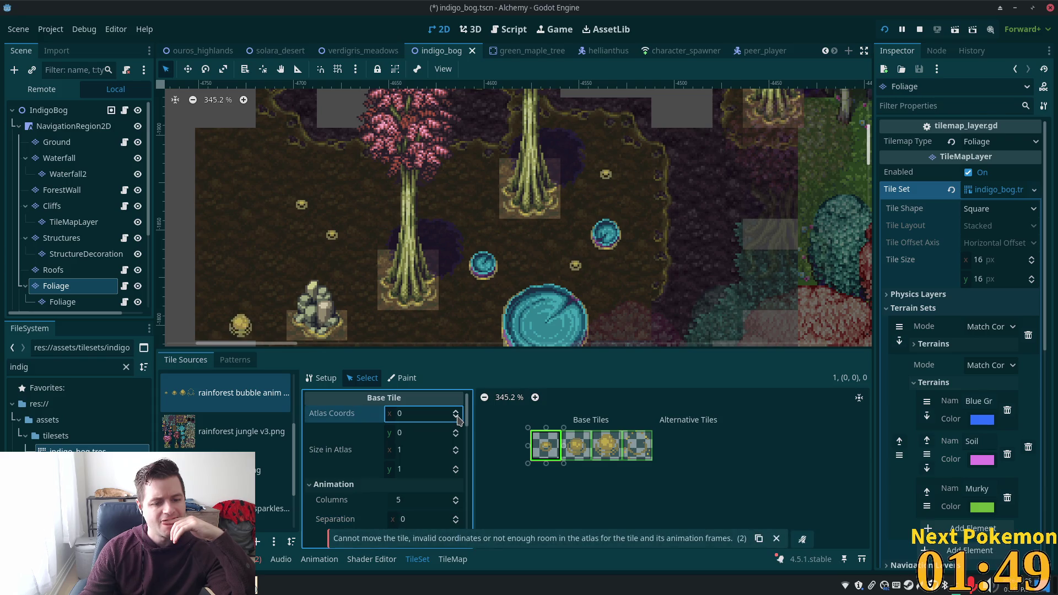
pyautogui.scroll(-8, 460, 441)
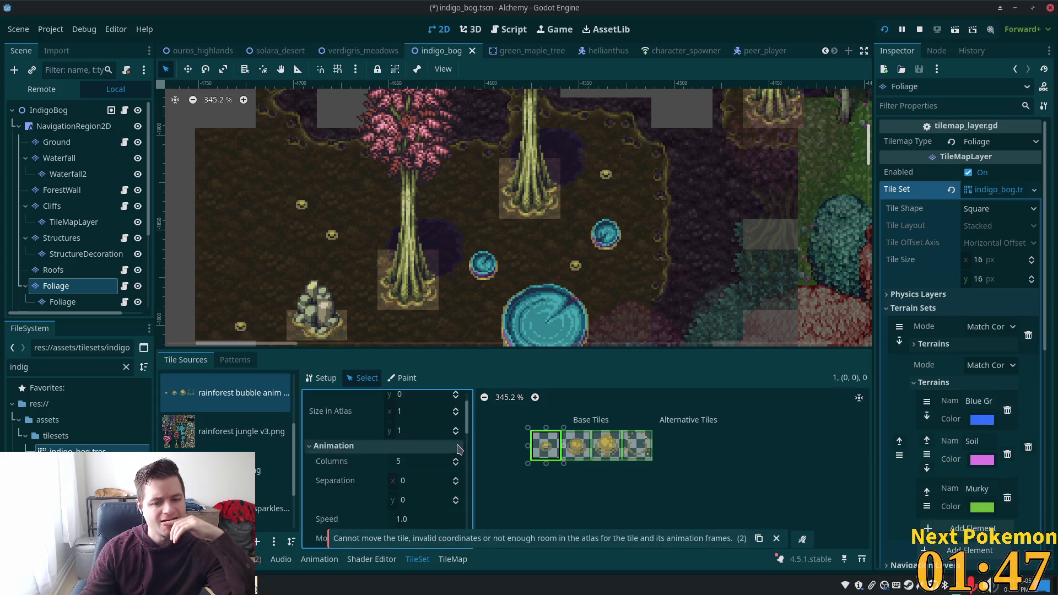
pyautogui.scroll(-1, 456, 461)
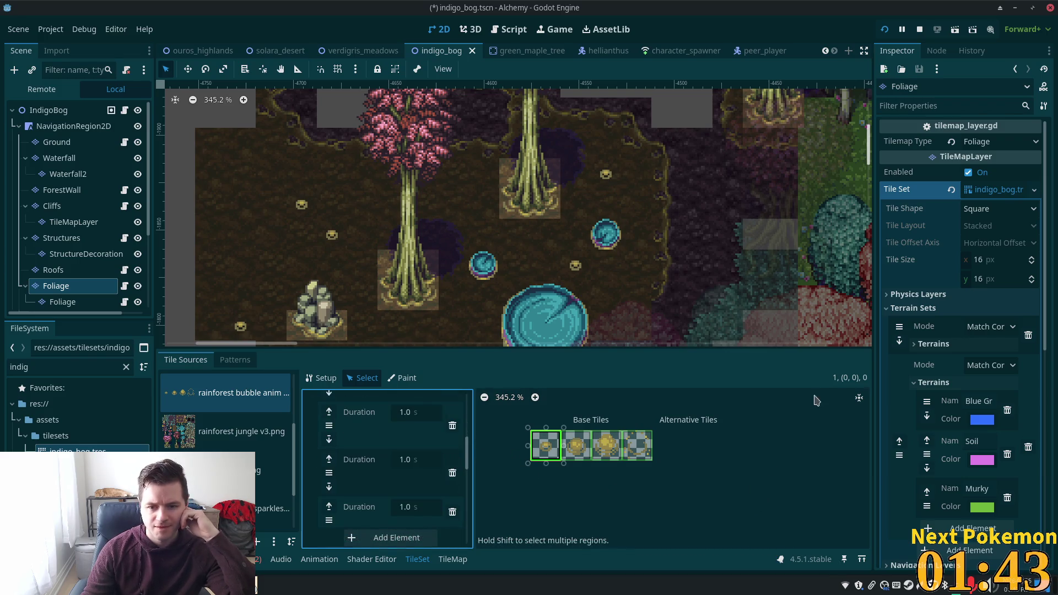
# Switch to TileMap and back to TileSet, then show the rainforest jungle v3.png atlas.
pyautogui.click(468, 559)
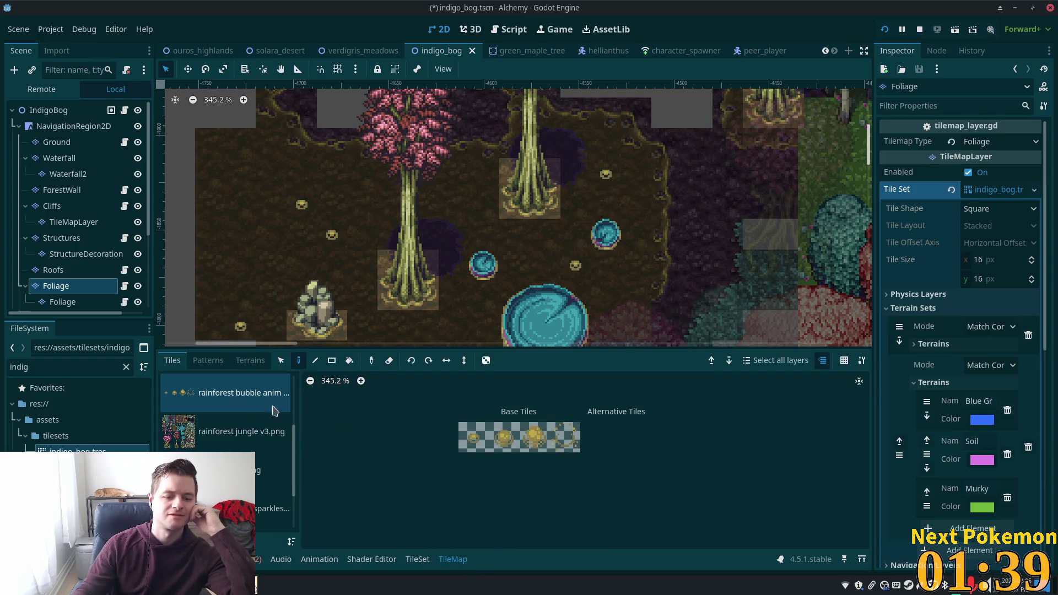
pyautogui.click(417, 559)
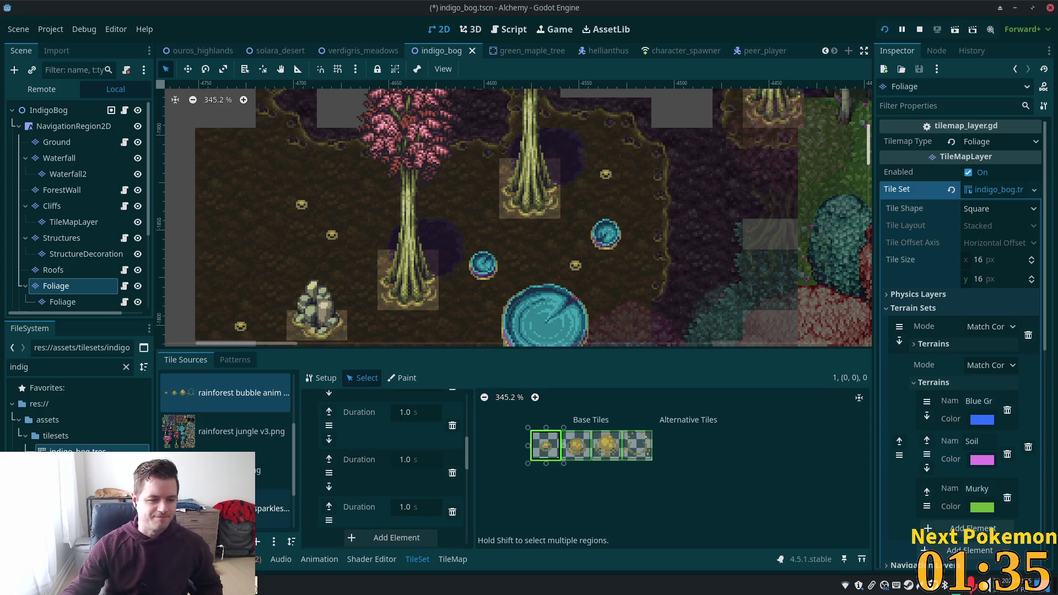
pyautogui.click(220, 470)
pyautogui.click(242, 431)
pyautogui.scroll(-3, 616, 466)
pyautogui.scroll(-2, 615, 466)
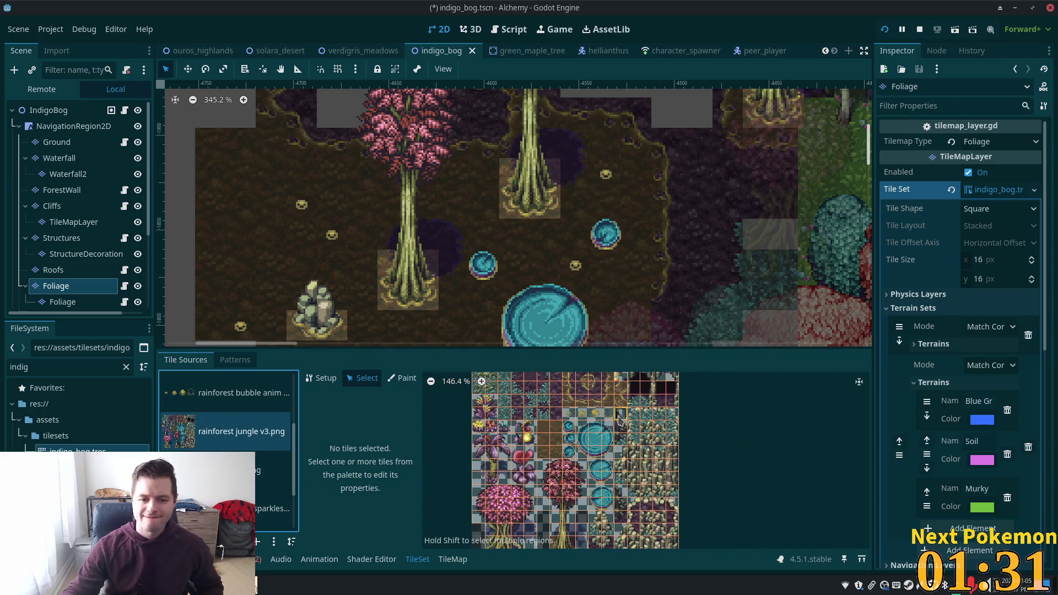
# Select the animated bubble tile in the jungle atlas, zoom around it, then bring up the itch.io page.
pyautogui.click(581, 413)
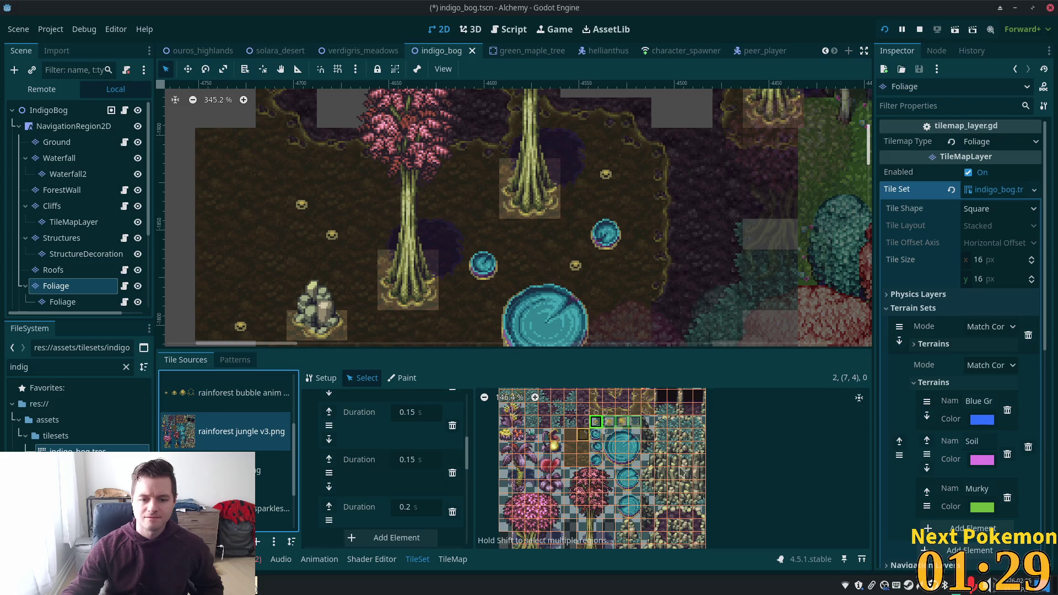
pyautogui.scroll(3, 682, 472)
pyautogui.scroll(2, 658, 431)
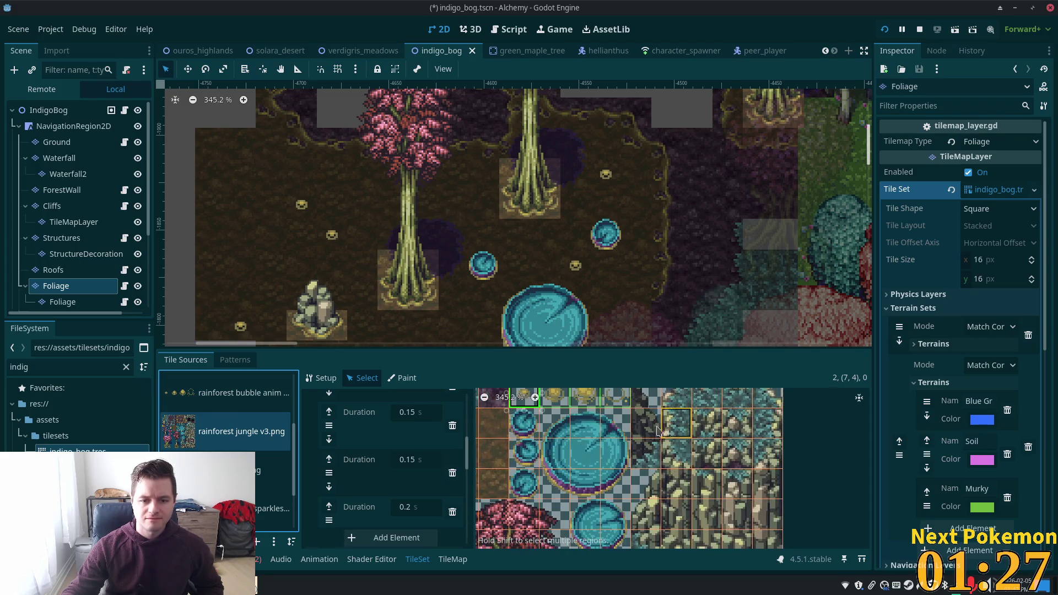
pyautogui.scroll(3, 661, 441)
pyautogui.hscroll(-4, 688, 480)
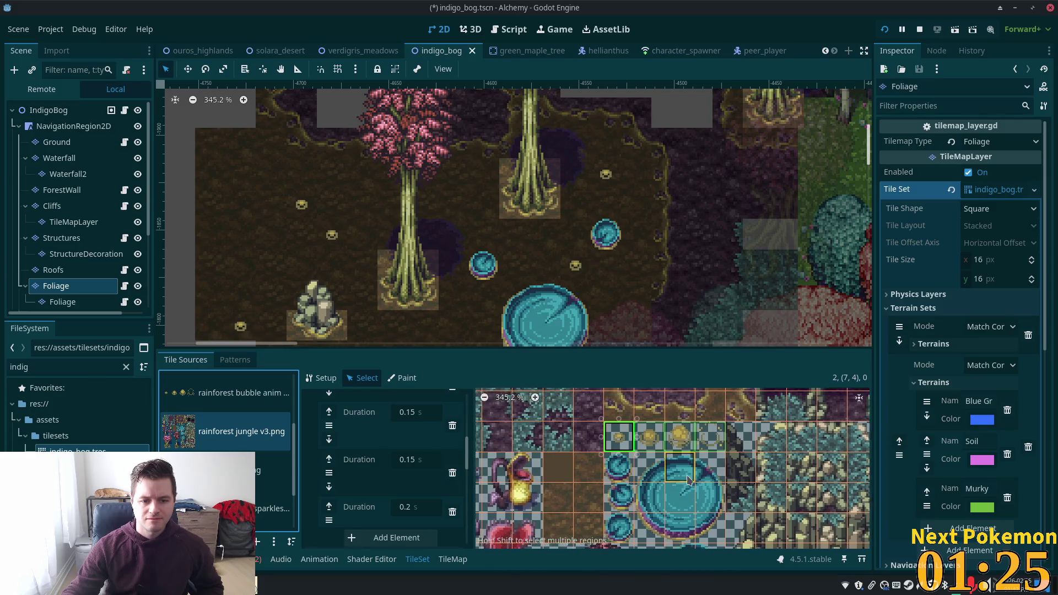
pyautogui.scroll(-1, 688, 479)
pyautogui.scroll(-2, 689, 463)
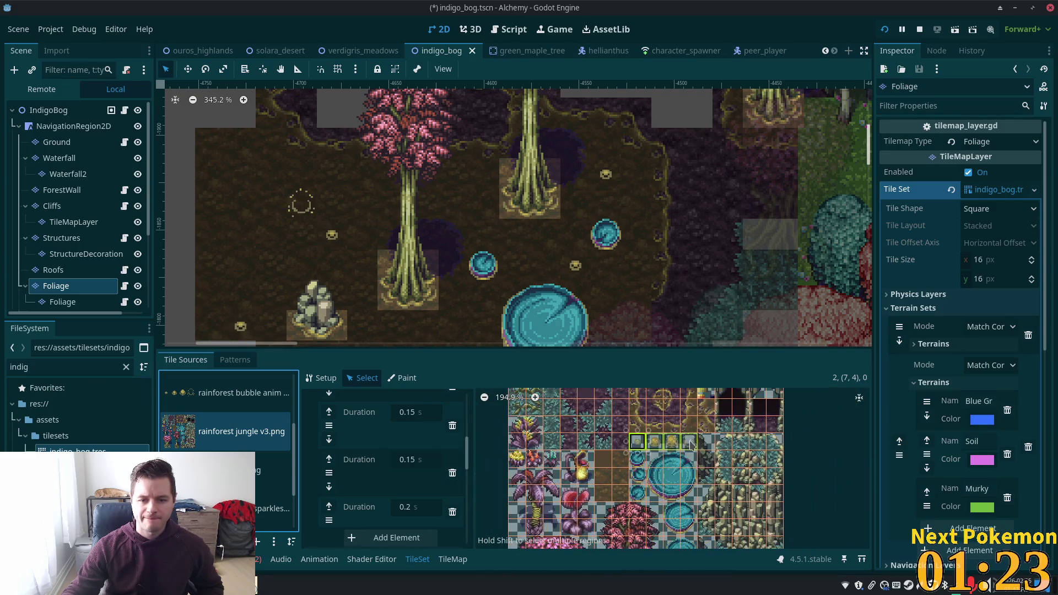
pyautogui.scroll(-2, 689, 445)
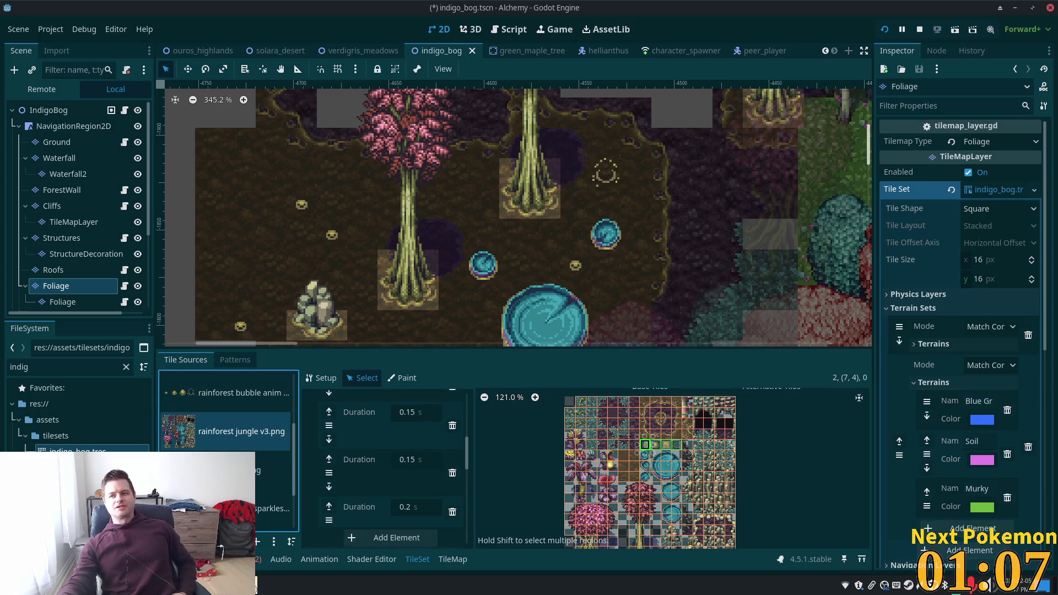
pyautogui.hotkey('alt', 'Tab')
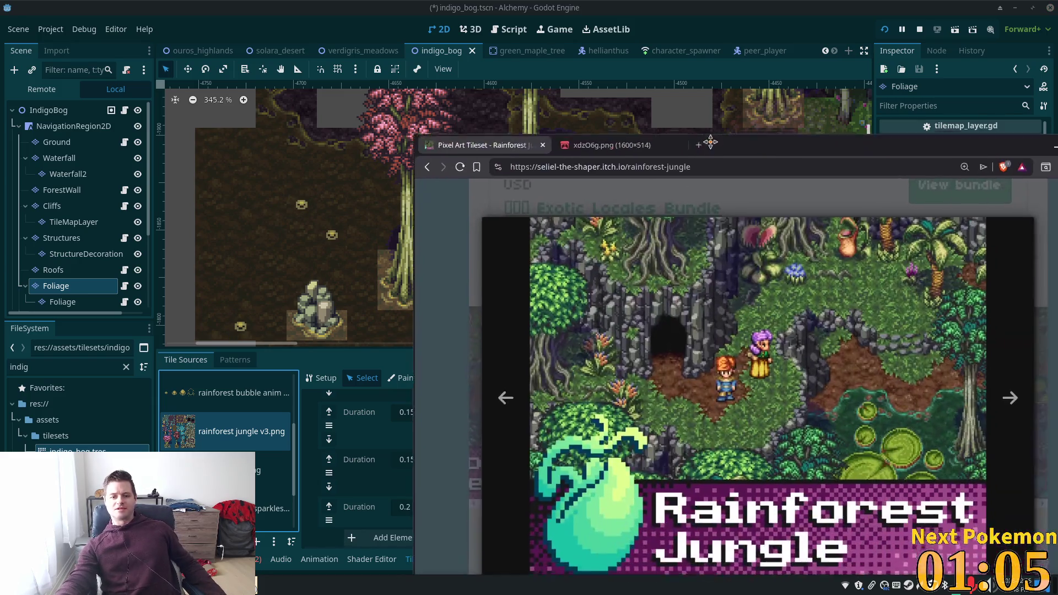
# Close the tileset preview, scroll the Rainforest Jungle itch.io page, and move the browser aside.
pyautogui.click(834, 216)
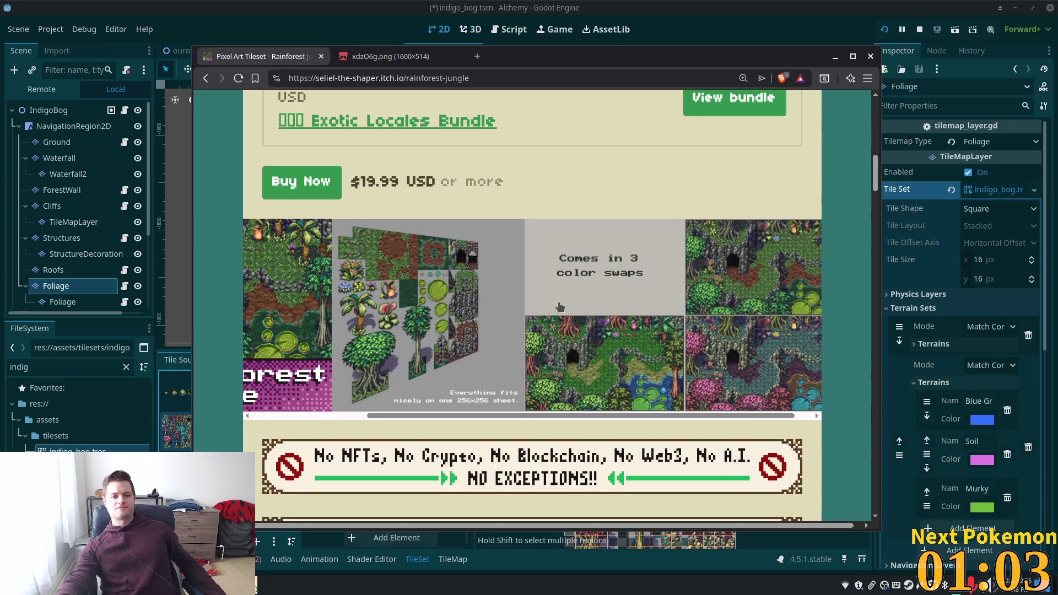
pyautogui.scroll(5, 545, 285)
pyautogui.scroll(1, 546, 285)
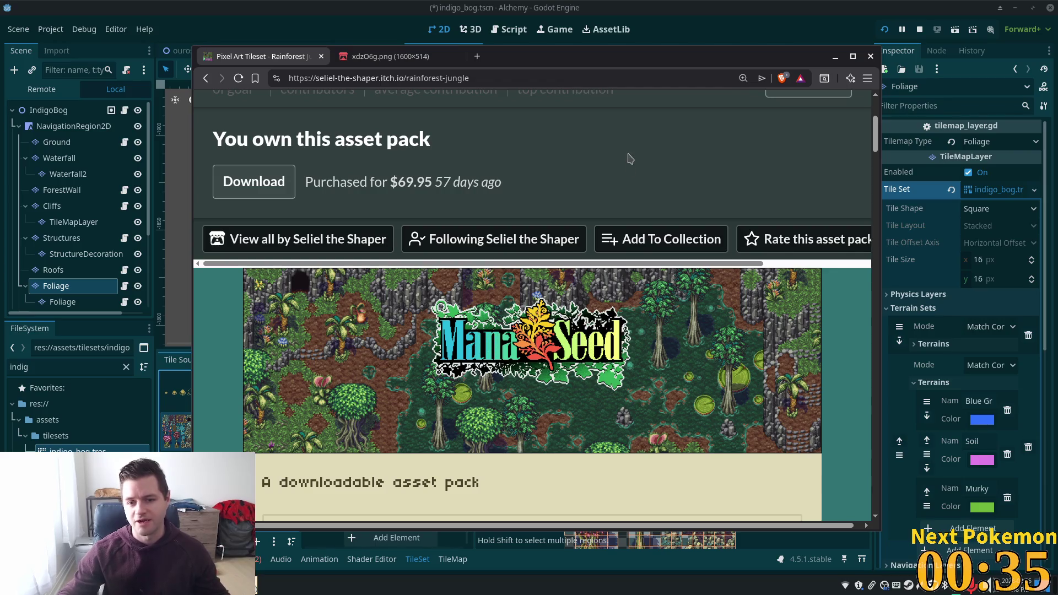
pyautogui.scroll(-10, 634, 193)
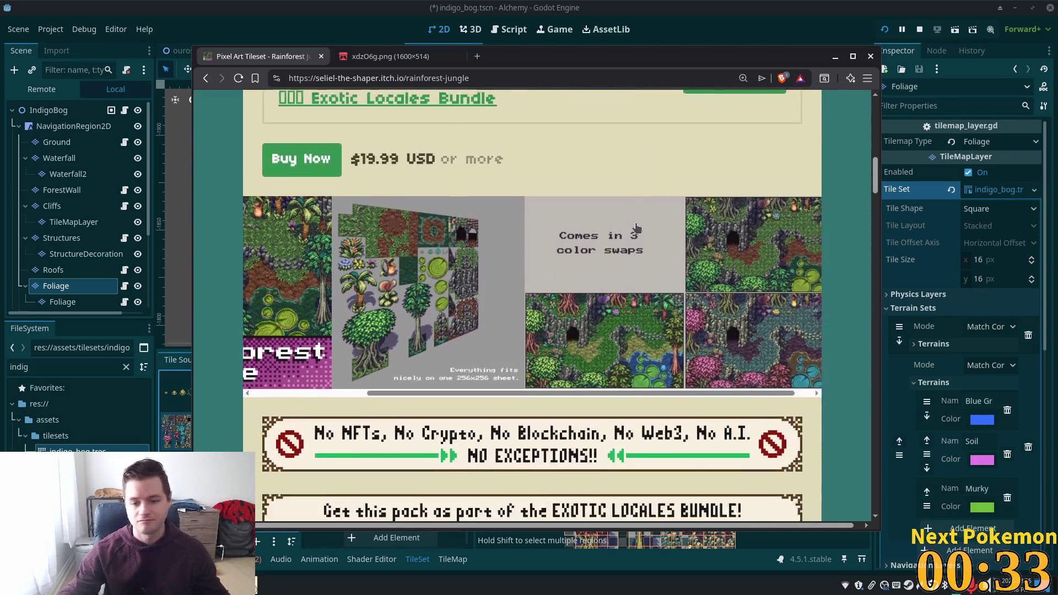
pyautogui.scroll(-8, 637, 228)
pyautogui.scroll(5, 637, 242)
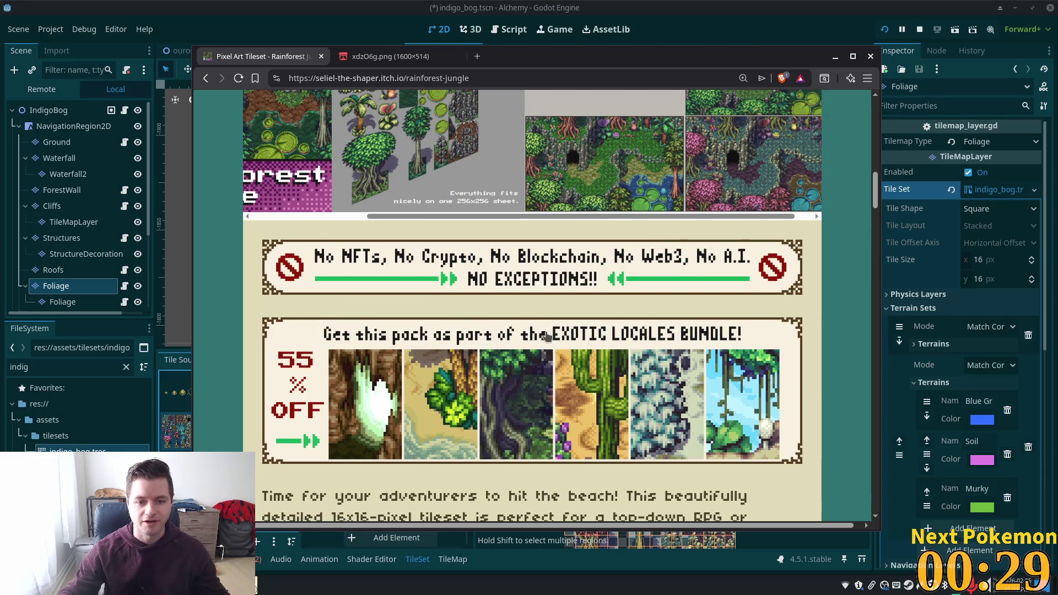
pyautogui.scroll(10, 547, 336)
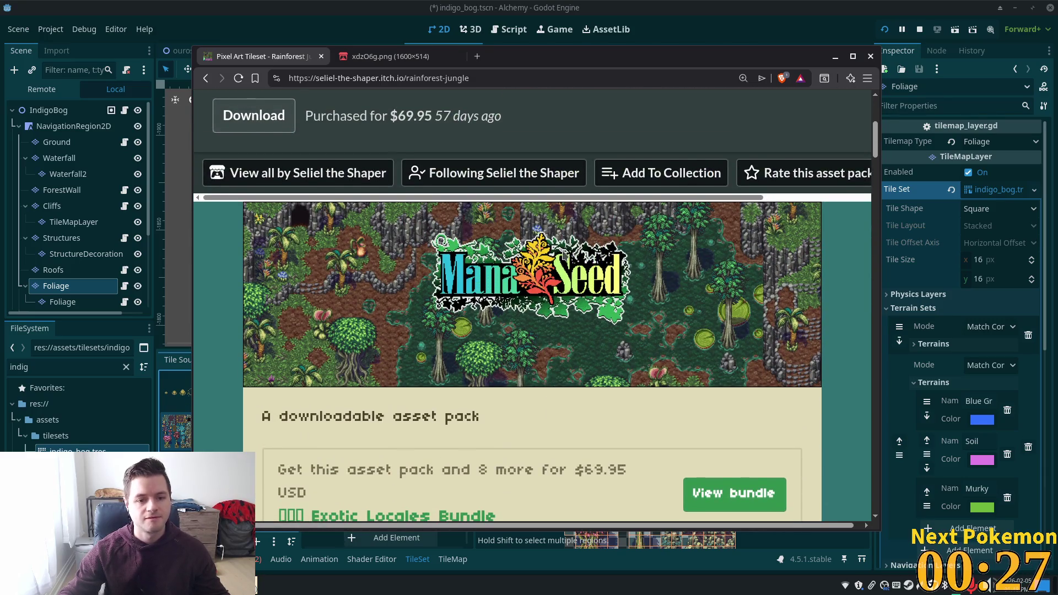
pyautogui.scroll(2, 569, 286)
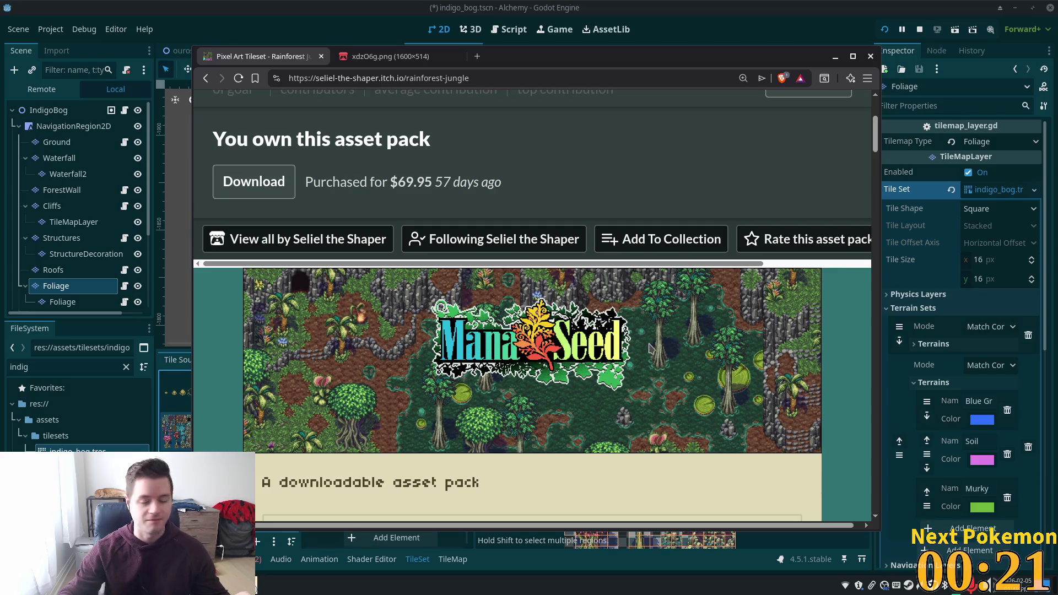
pyautogui.moveTo(504, 58); pyautogui.dragTo(1057, 58)
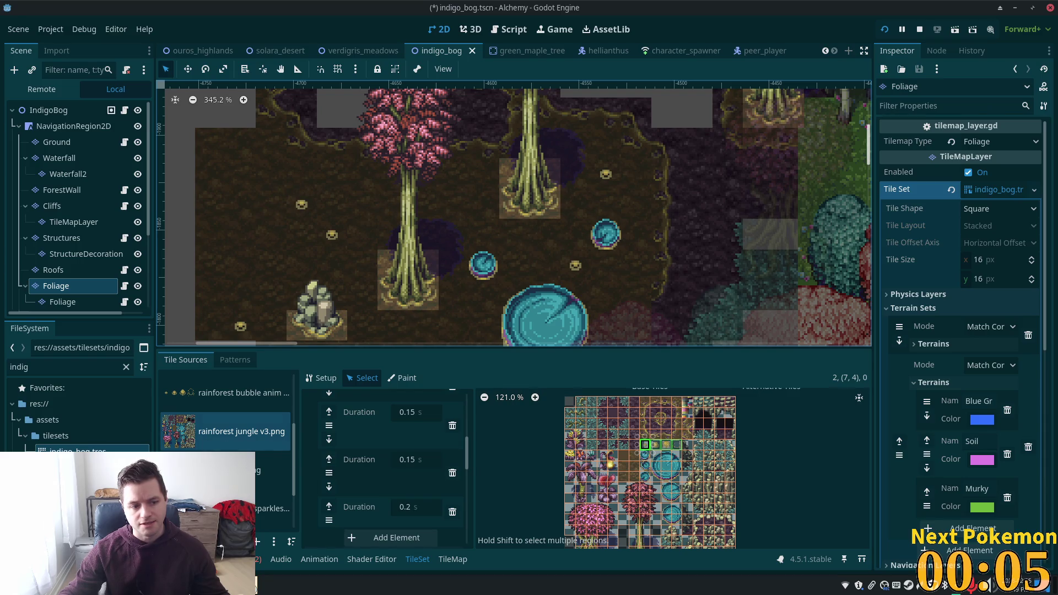
# Collapse the tilesets folder in the FileSystem dock.
pyautogui.doubleClick(60, 436)
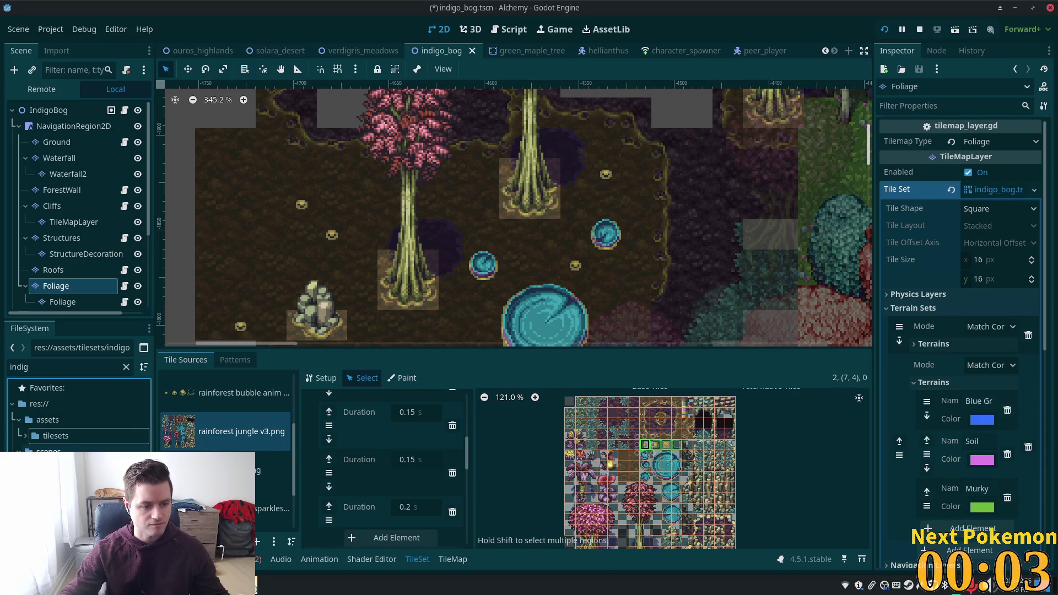
pyautogui.scroll(-2, 542, 468)
pyautogui.scroll(-5, 380, 474)
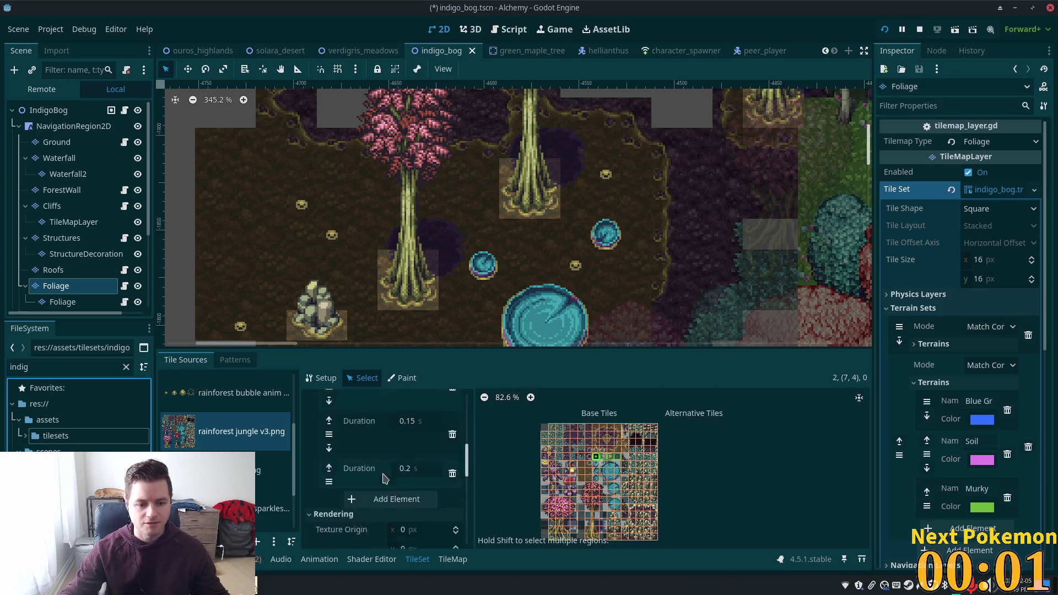
pyautogui.scroll(-3, 384, 477)
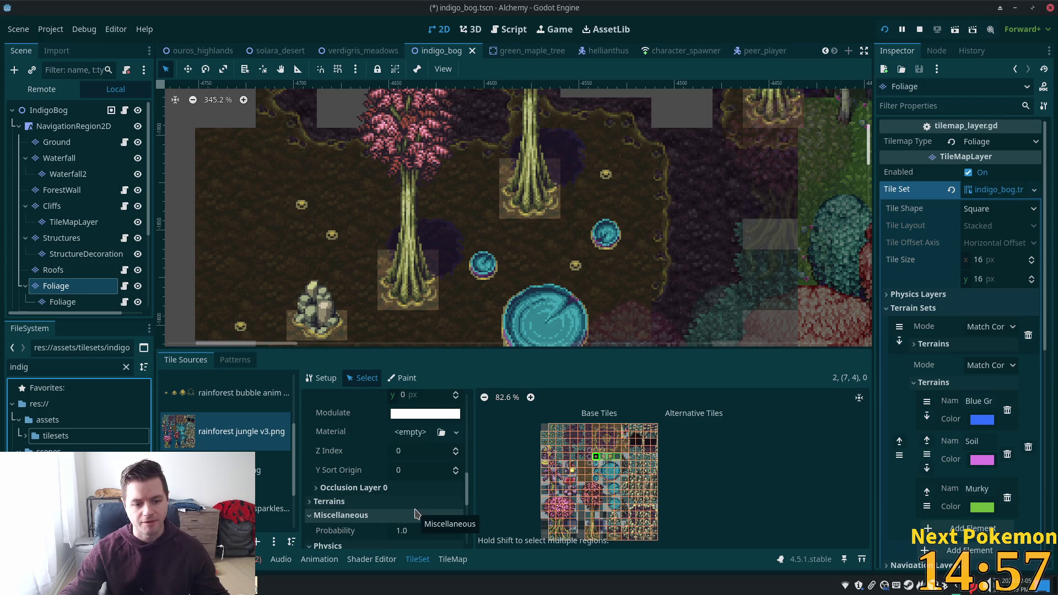
pyautogui.scroll(3, 425, 506)
pyautogui.scroll(5, 428, 502)
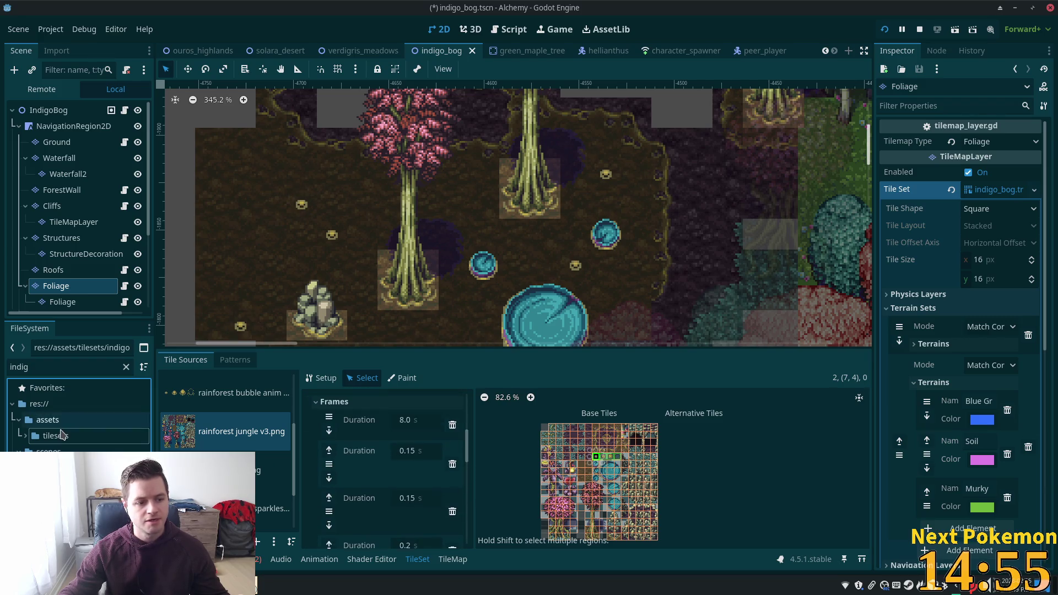
# Filter files by 'rain' and open rainforest bubble anim 16x16 v3.png in an external viewer.
pyautogui.click(126, 367)
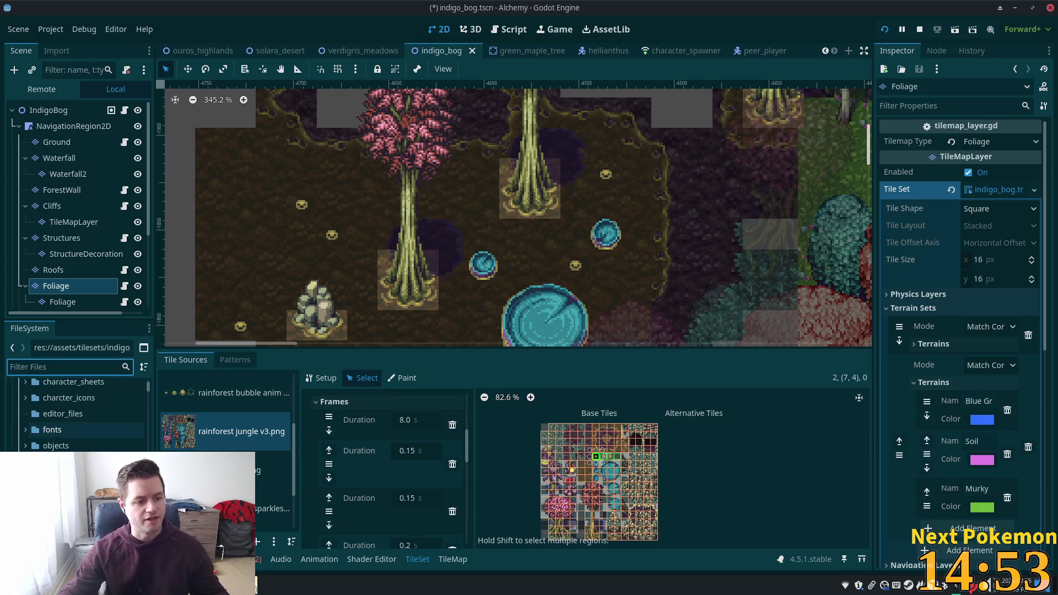
pyautogui.write('r')
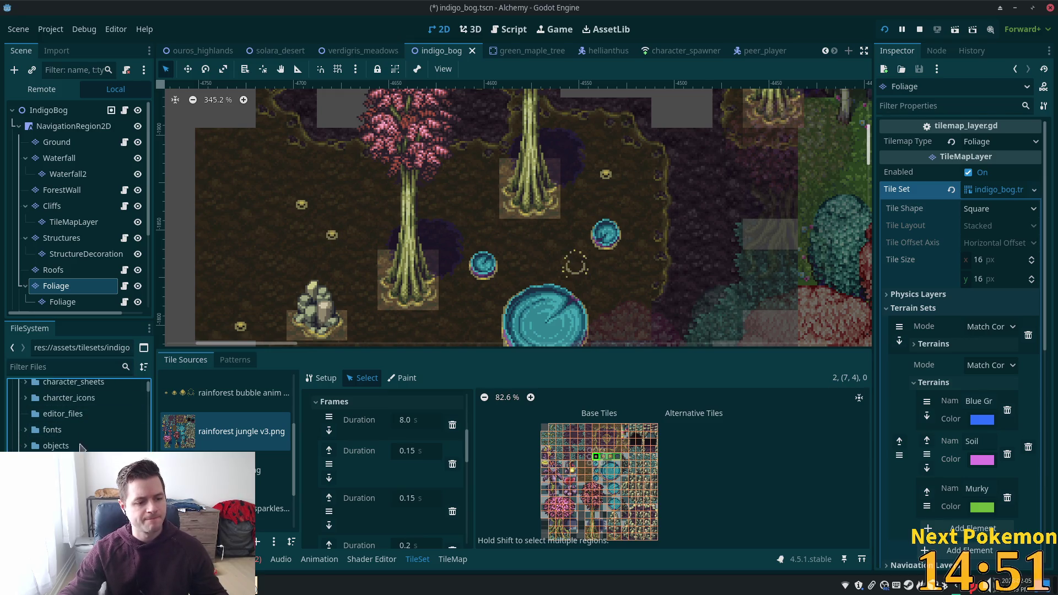
pyautogui.write('ain')
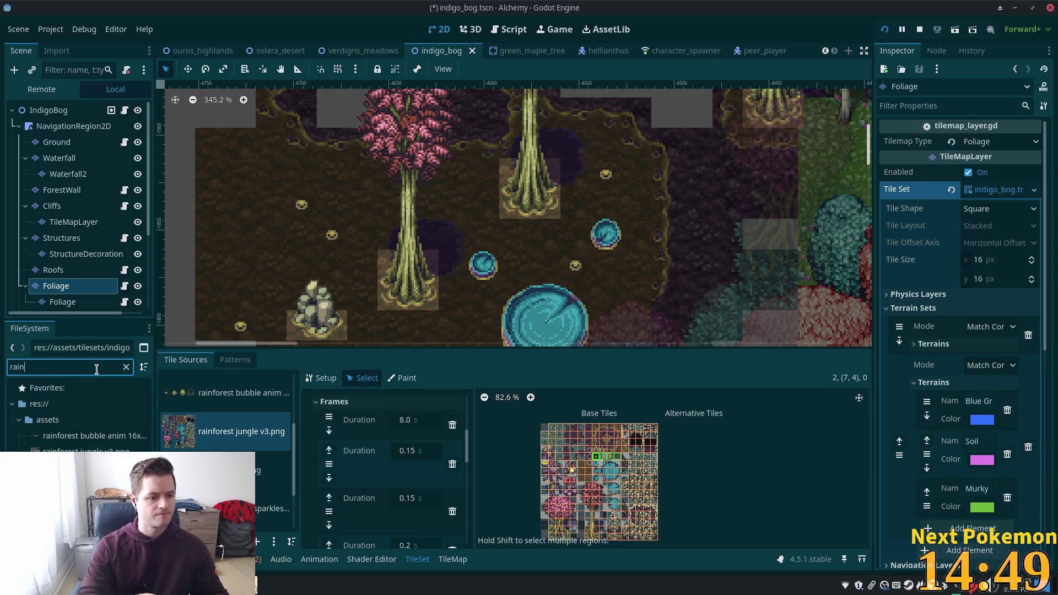
pyautogui.click(64, 438)
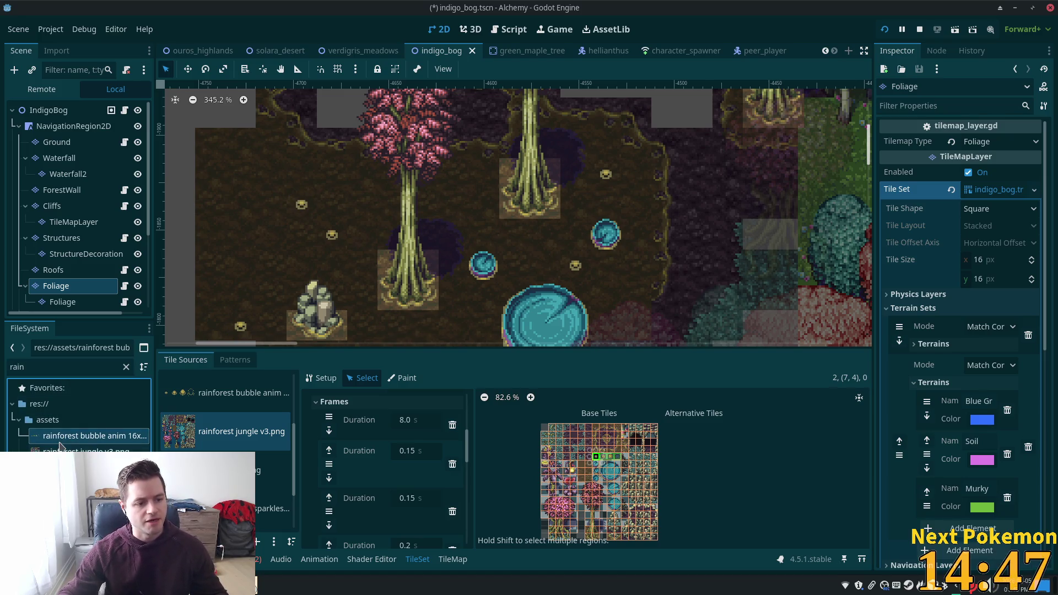
pyautogui.rightClick(61, 444)
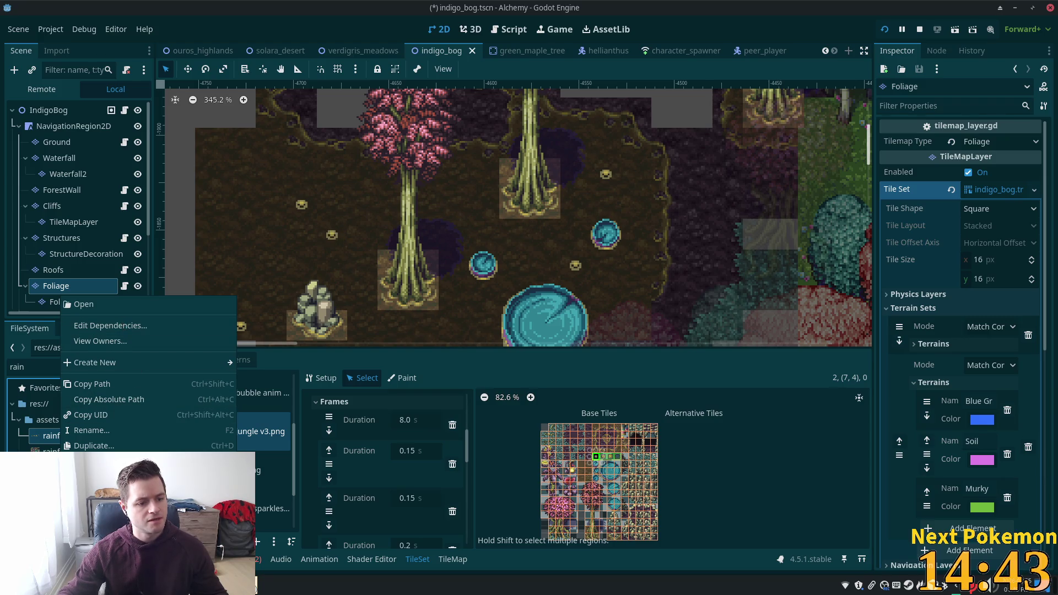
pyautogui.click(231, 309)
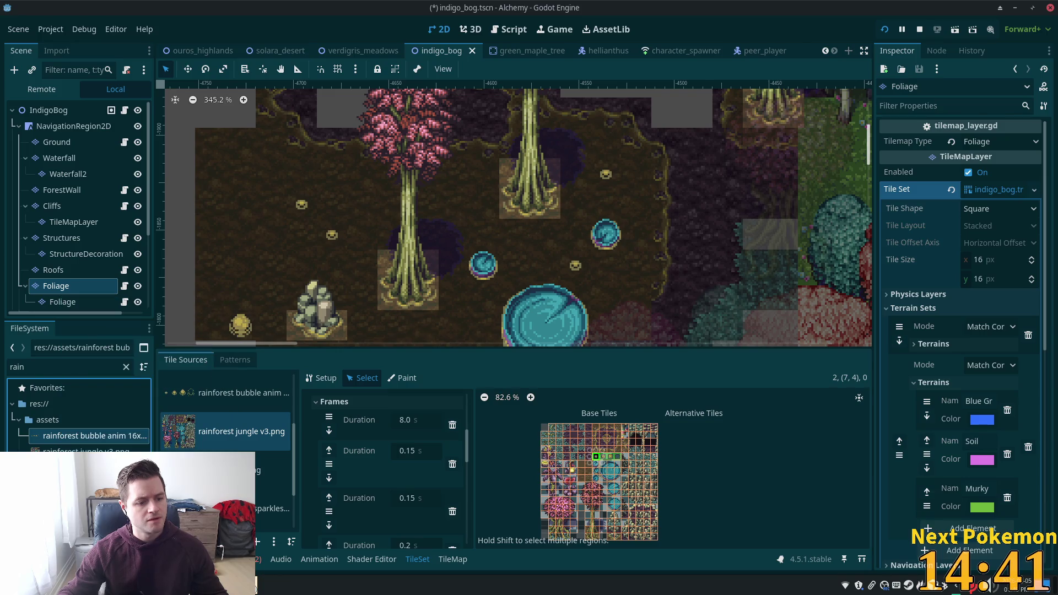
# Close the image viewer and show the bubble image's assets folder in Thunar.
pyautogui.click(1051, 10)
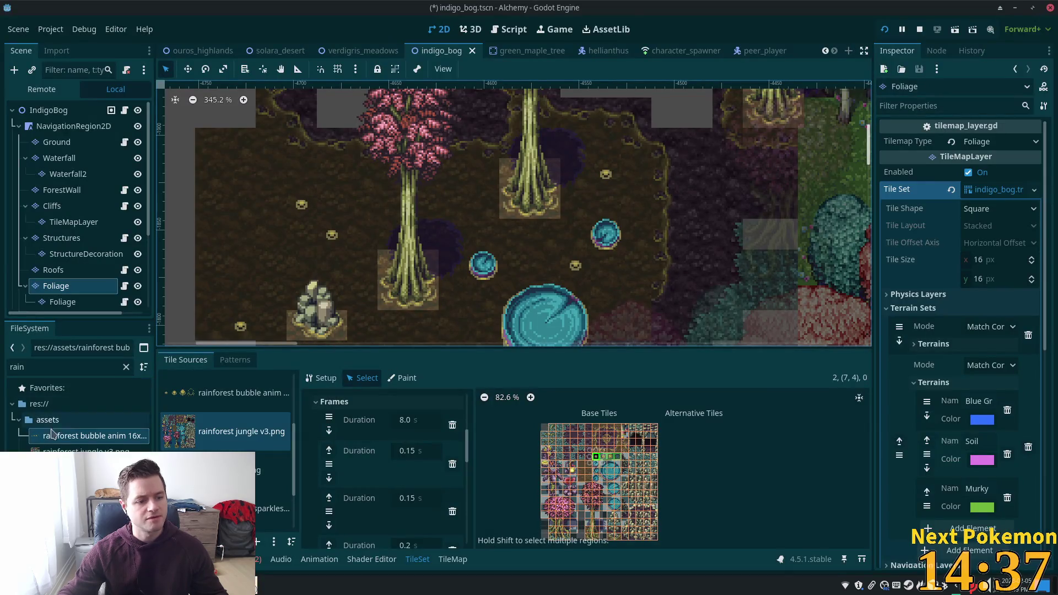
pyautogui.rightClick(47, 435)
pyautogui.click(88, 492)
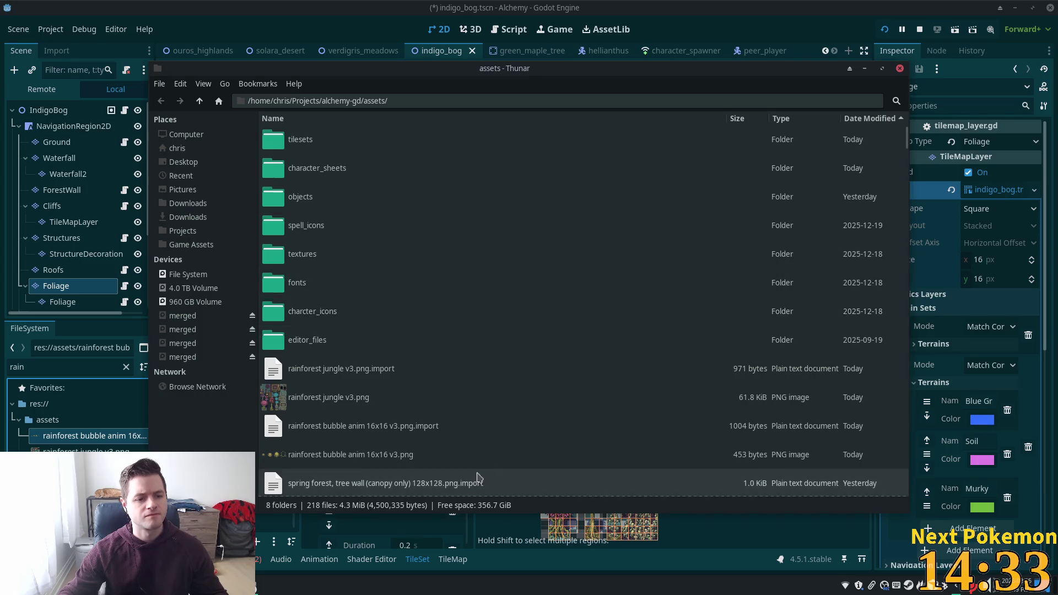
pyautogui.scroll(-3, 710, 395)
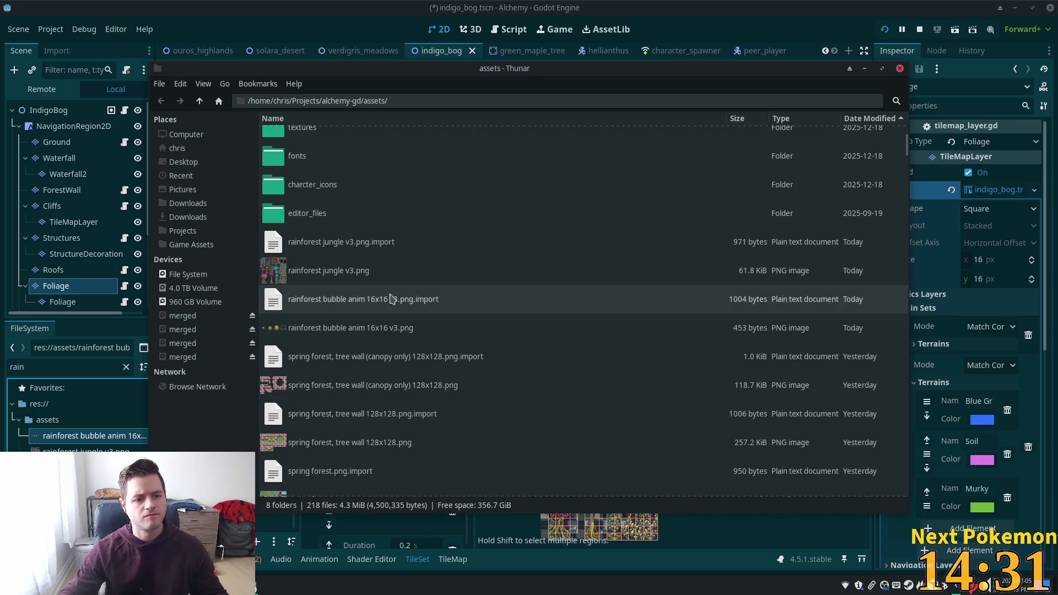
pyautogui.scroll(3, 405, 318)
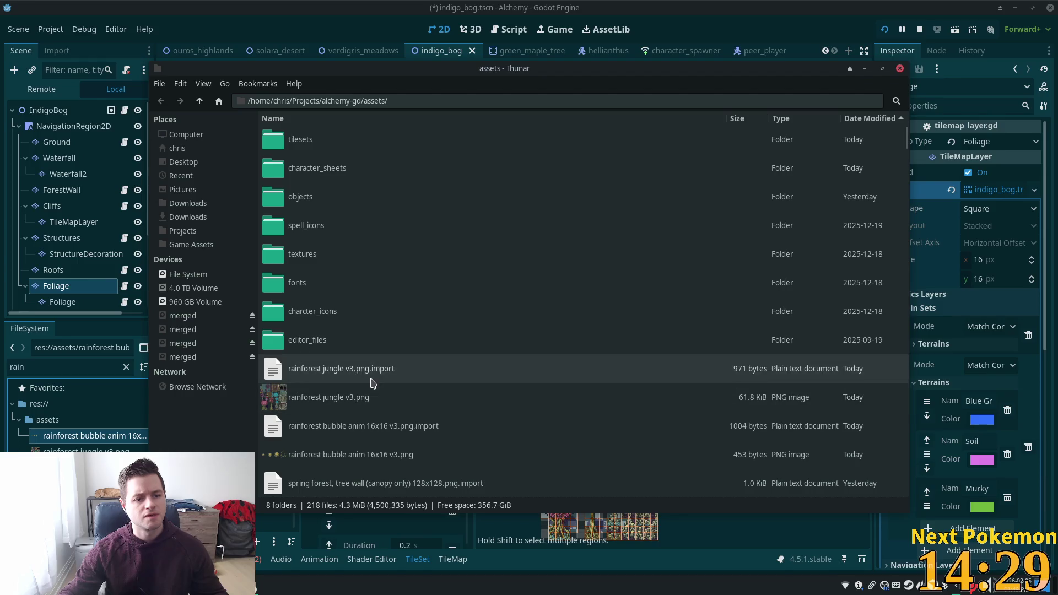
# Open rainforest bubble anim 16x16 v3.png in GIMP from Thunar.
pyautogui.write('r')
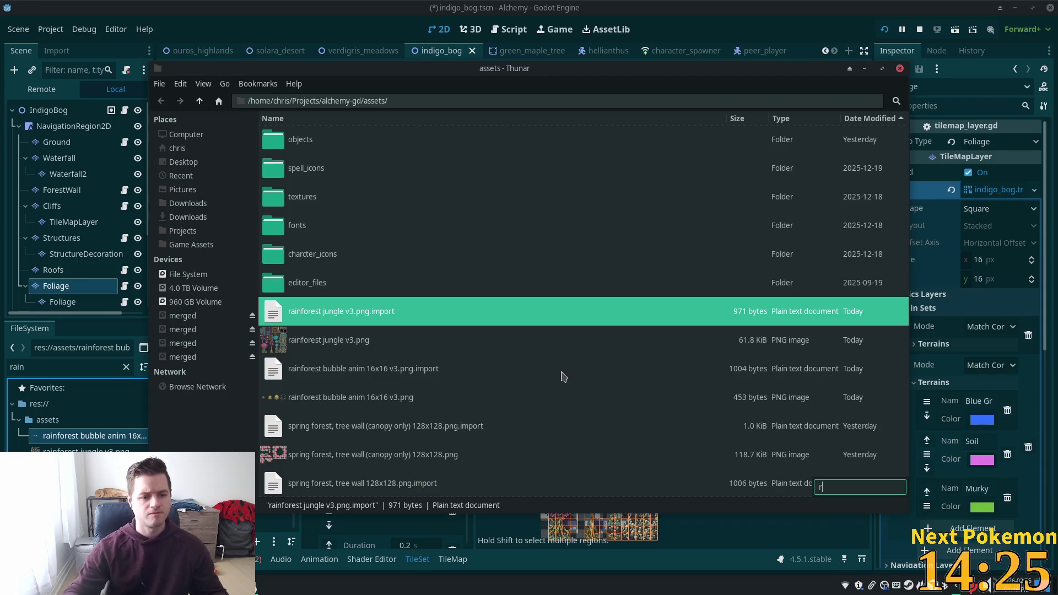
pyautogui.rightClick(322, 397)
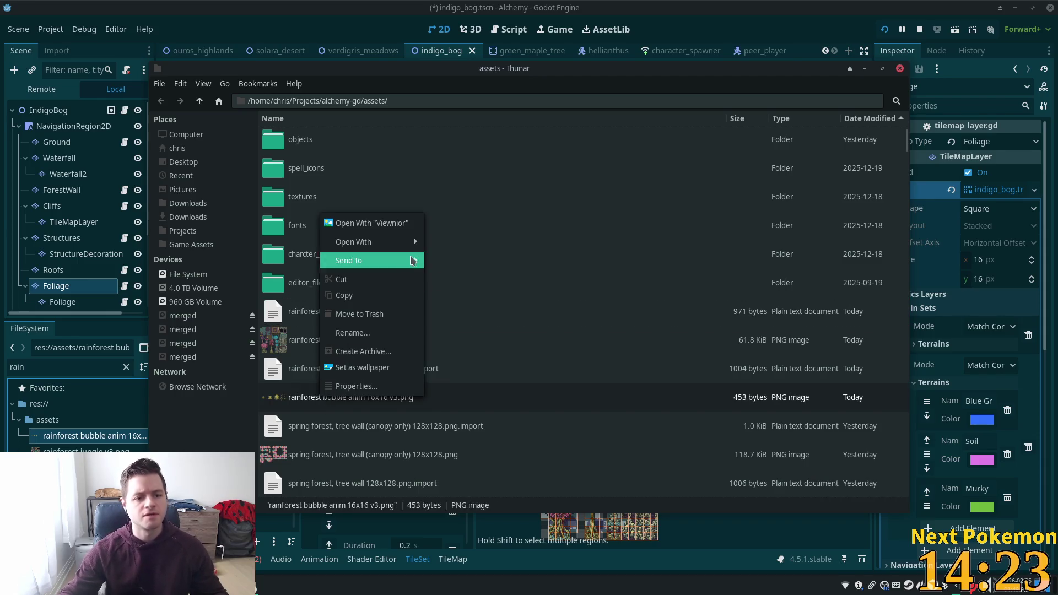
pyautogui.moveTo(408, 242)
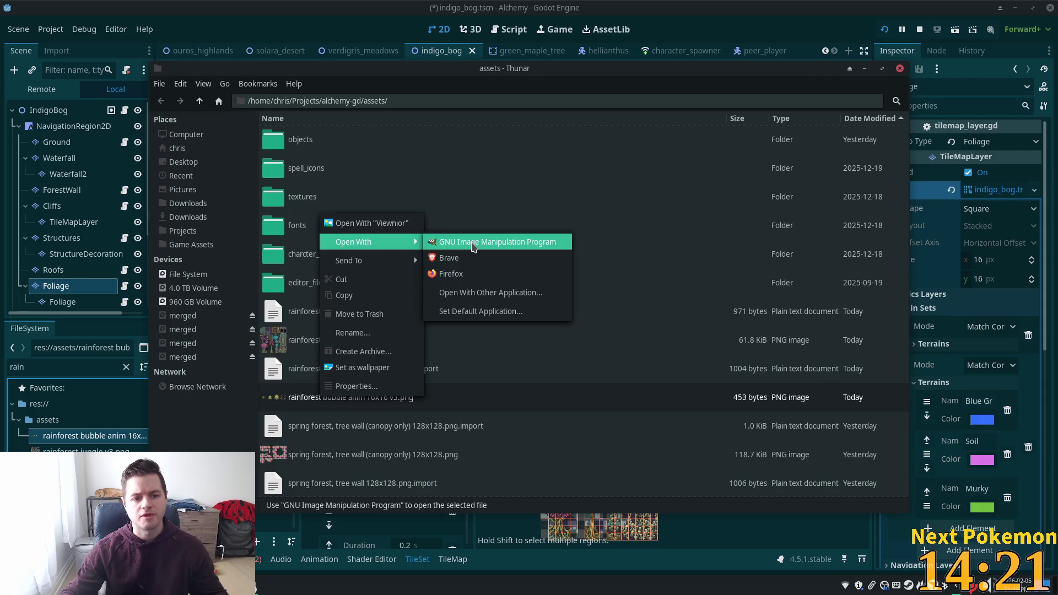
pyautogui.click(474, 245)
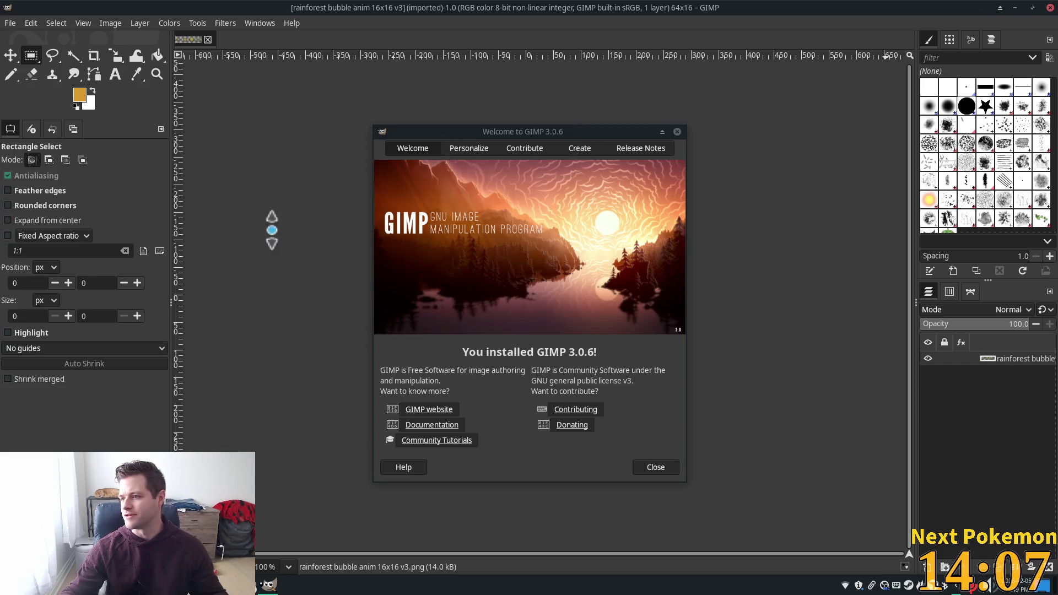
# Switch from GIMP back to the Brave browser window.
pyautogui.hotkey('alt', 'Tab')
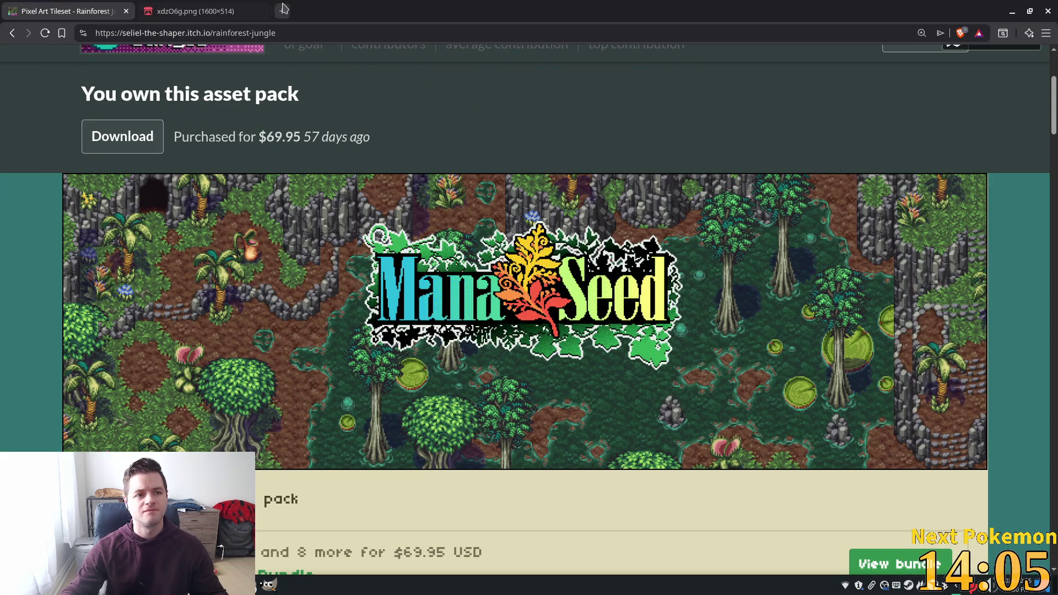
# Open bluedog.games in a new tab and view the Christmas Crush, Unity Assets, Blue's Paradise and Cupid's Arrow pages.
pyautogui.click(283, 10)
pyautogui.write('bl')
pyautogui.press('Return')
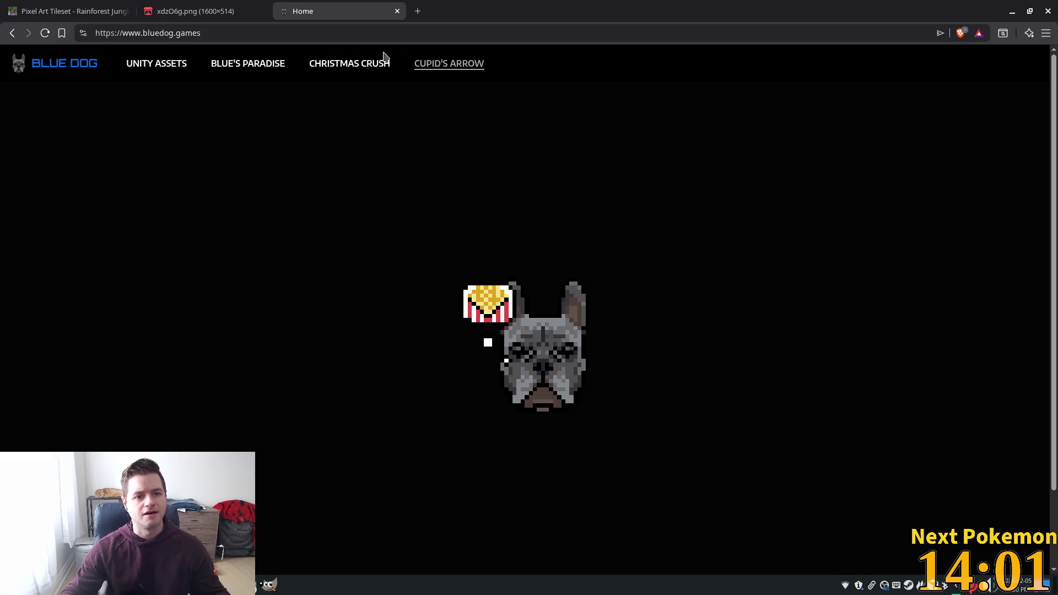
pyautogui.click(355, 66)
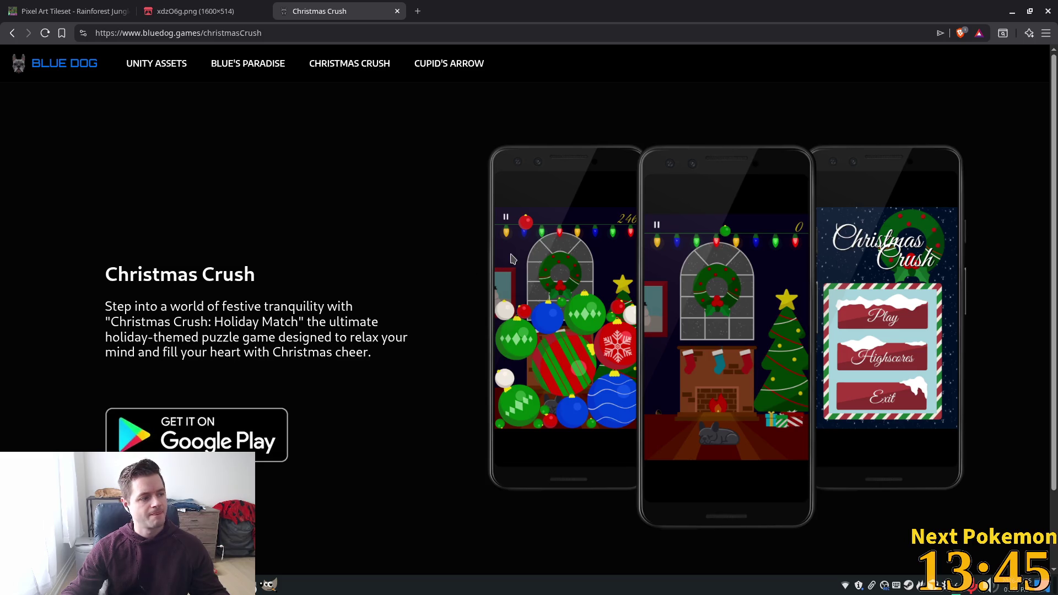
pyautogui.click(163, 68)
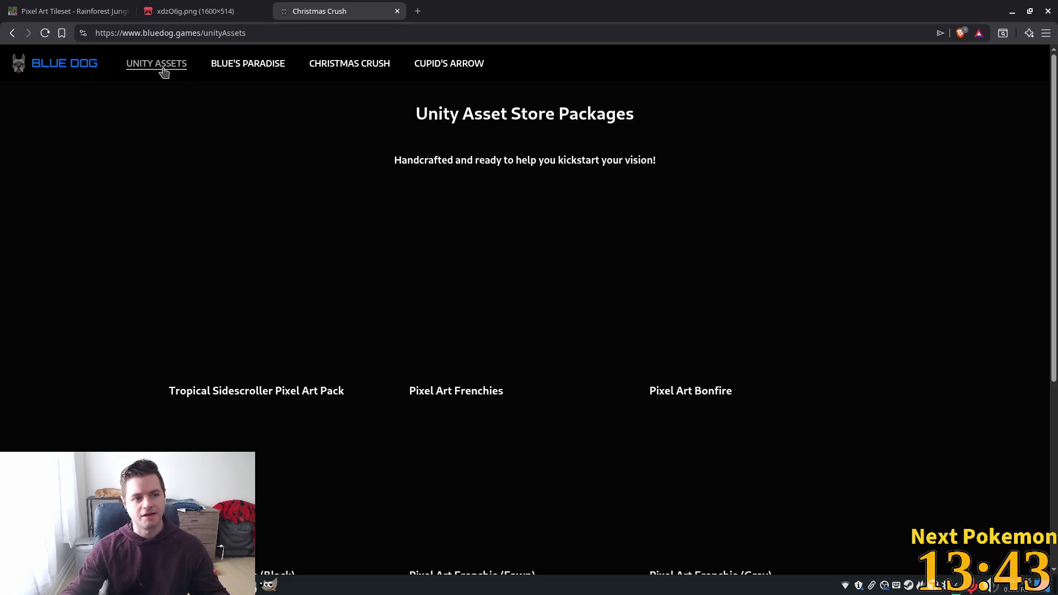
pyautogui.click(245, 65)
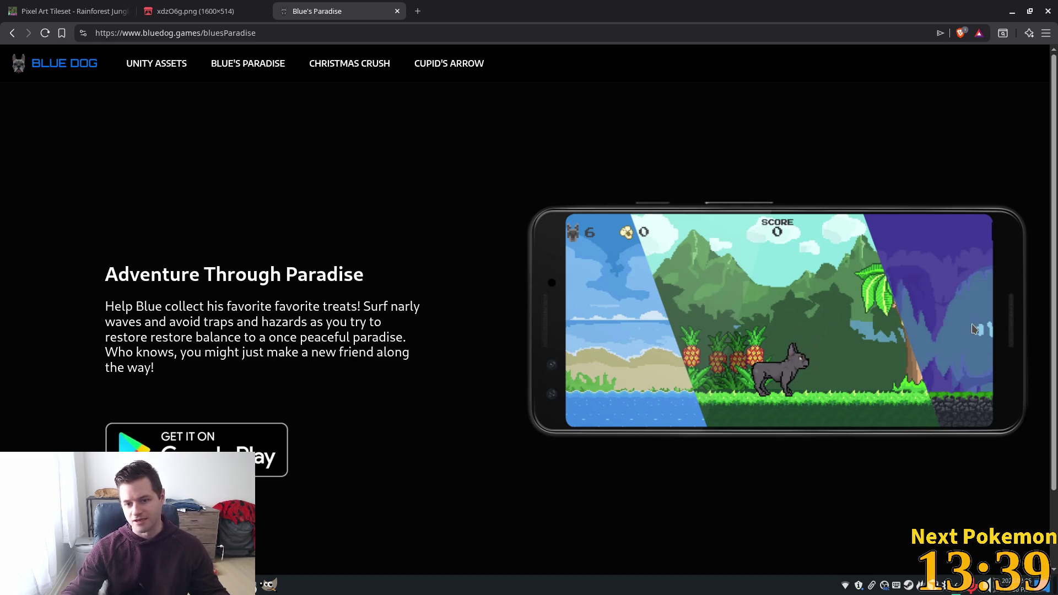
pyautogui.click(439, 67)
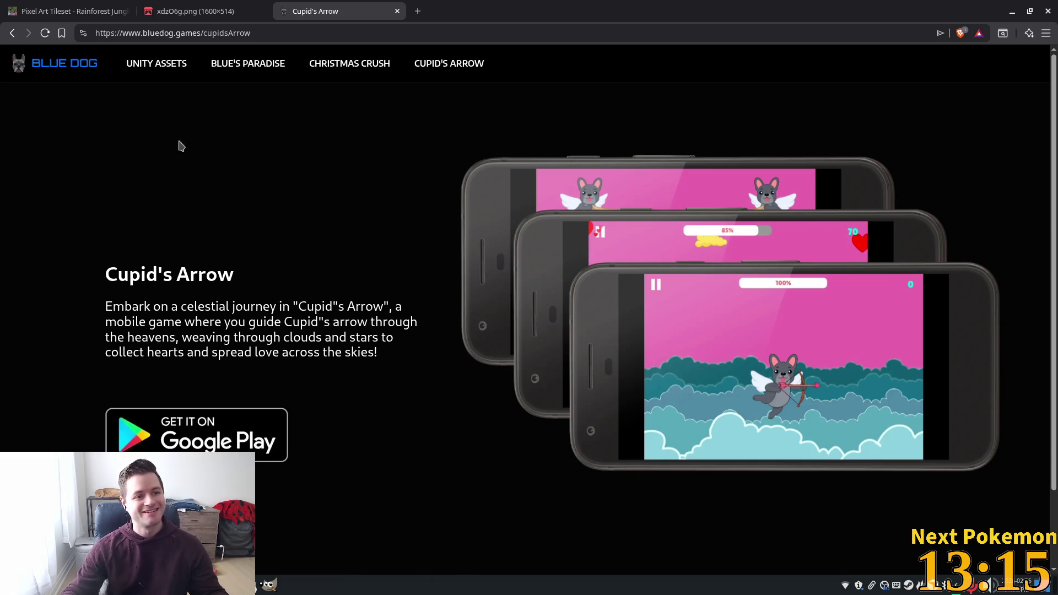
# Return to GIMP from the taskbar, passing through the Alchemy game window.
pyautogui.click(258, 584)
pyautogui.click(268, 517)
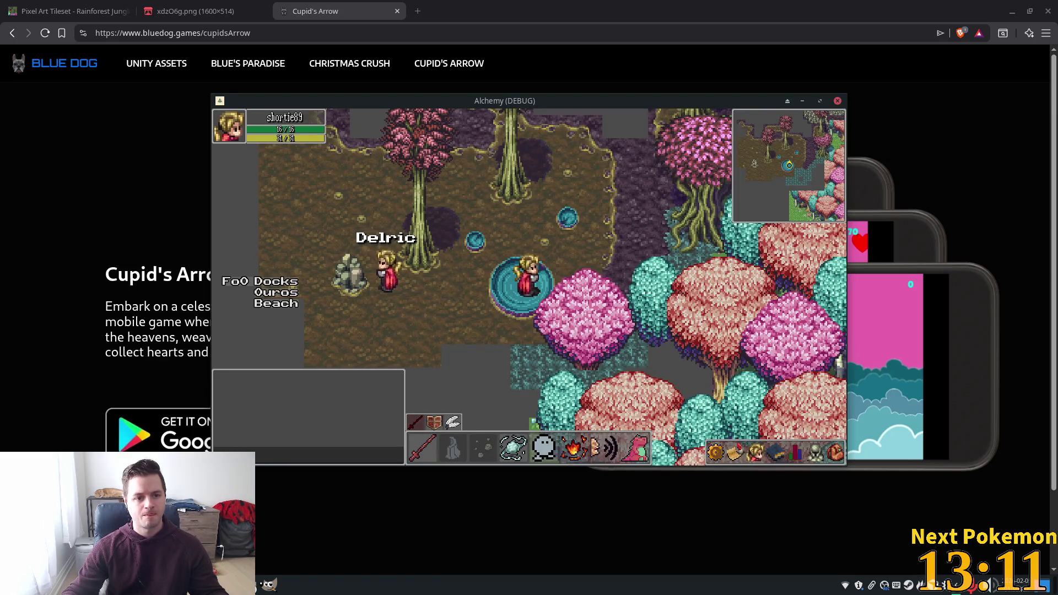
pyautogui.click(271, 585)
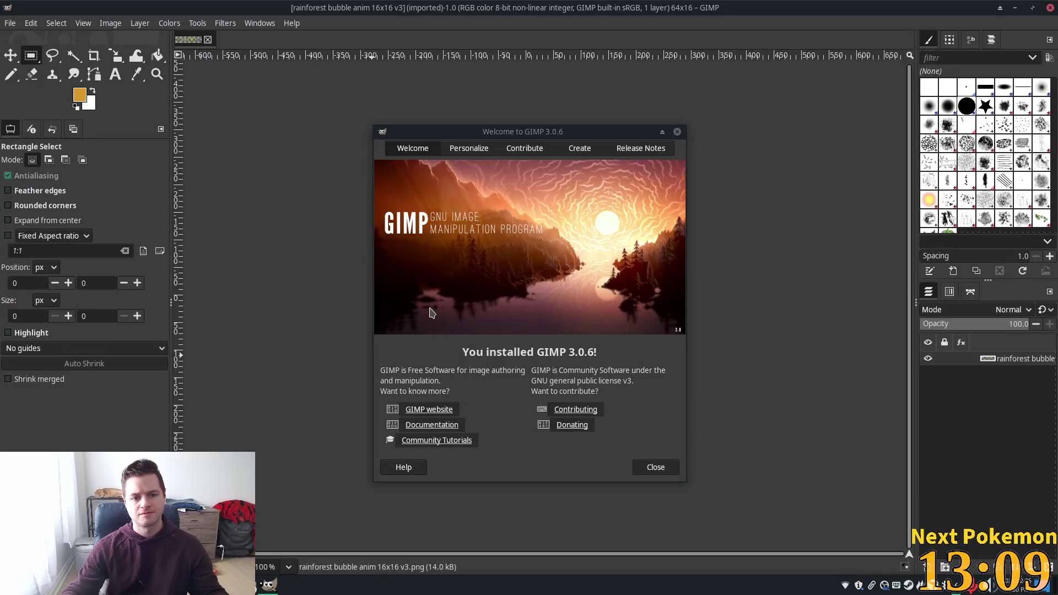
# Close GIMP's welcome dialog and zoom in on the four growing-bubble frames.
pyautogui.click(659, 467)
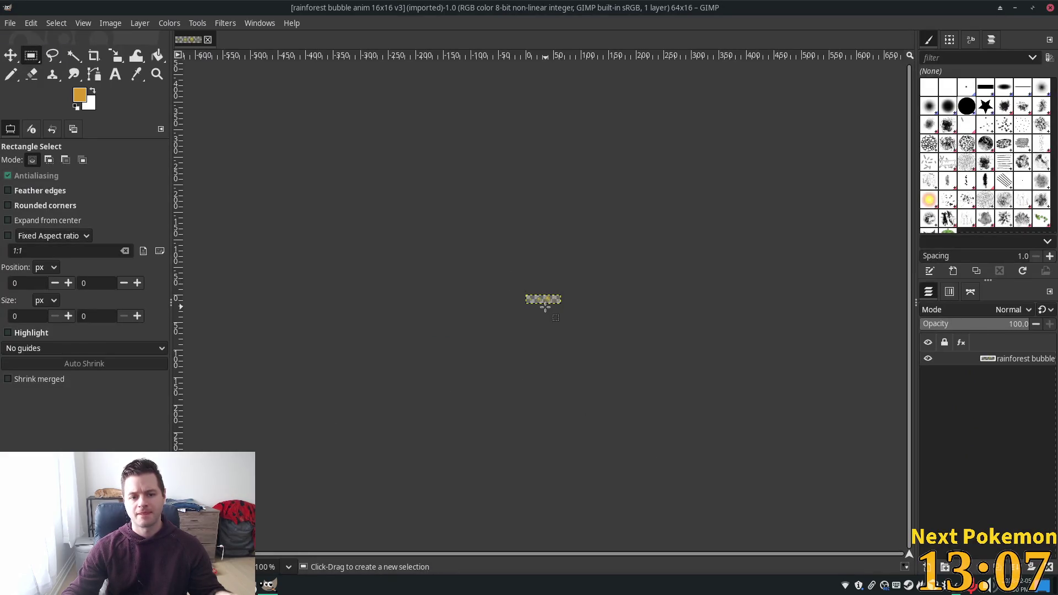
pyautogui.keyDown('ctrl'); pyautogui.scroll(5, 536, 312); pyautogui.keyUp('ctrl')
pyautogui.keyDown('ctrl'); pyautogui.scroll(5, 529, 275); pyautogui.keyUp('ctrl')
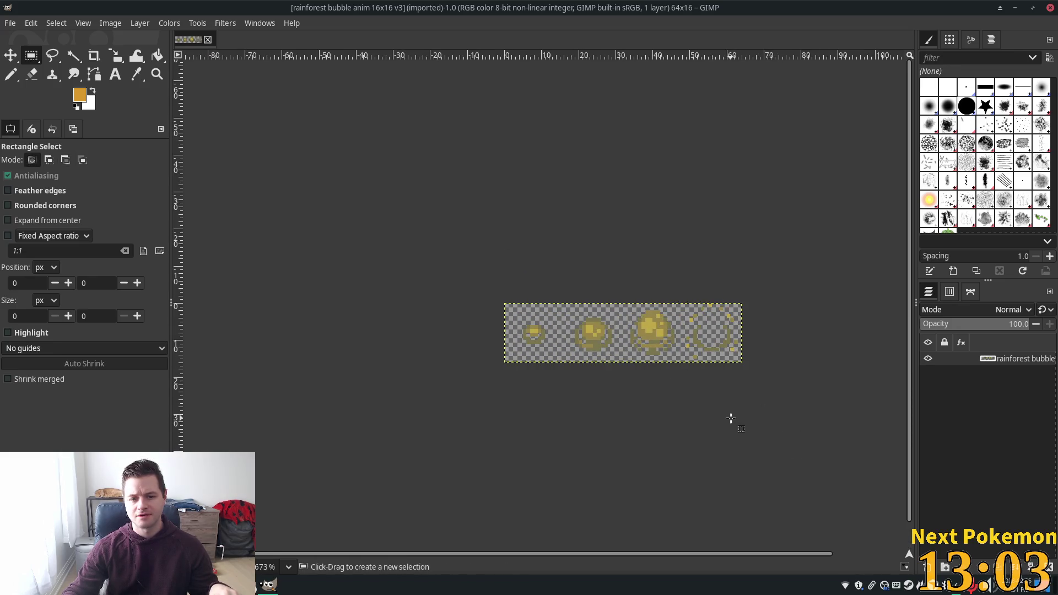
pyautogui.keyDown('ctrl'); pyautogui.scroll(2, 472, 350); pyautogui.keyUp('ctrl')
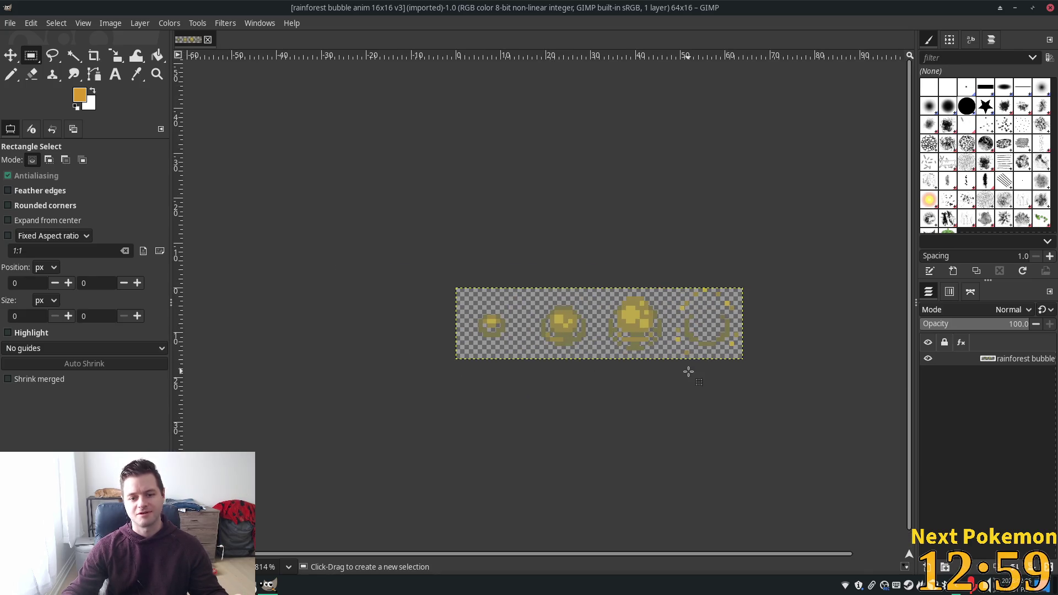
pyautogui.moveTo(745, 408); pyautogui.dragTo(730, 404)
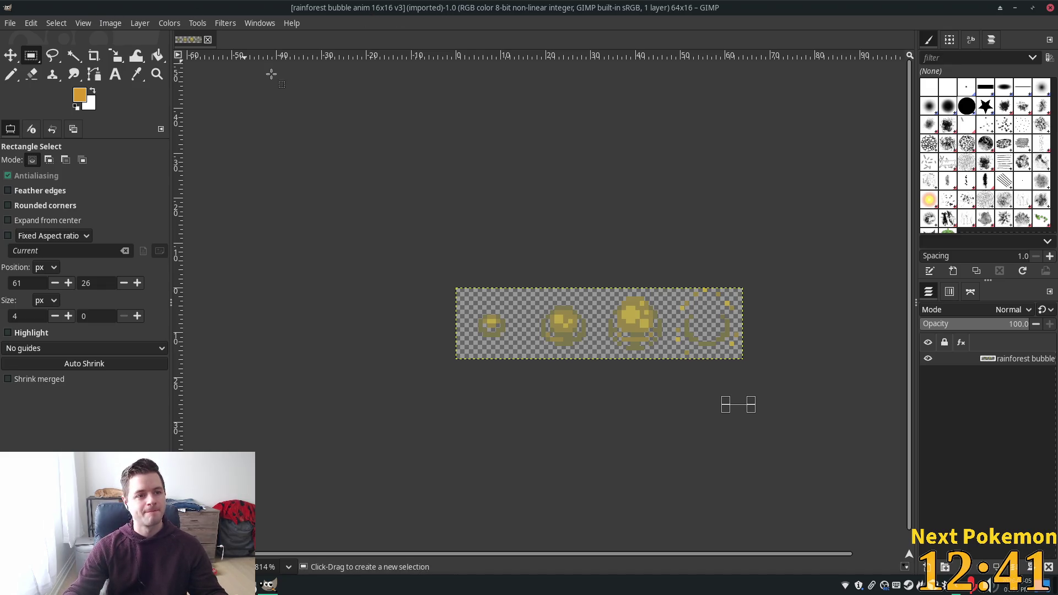
pyautogui.click(103, 27)
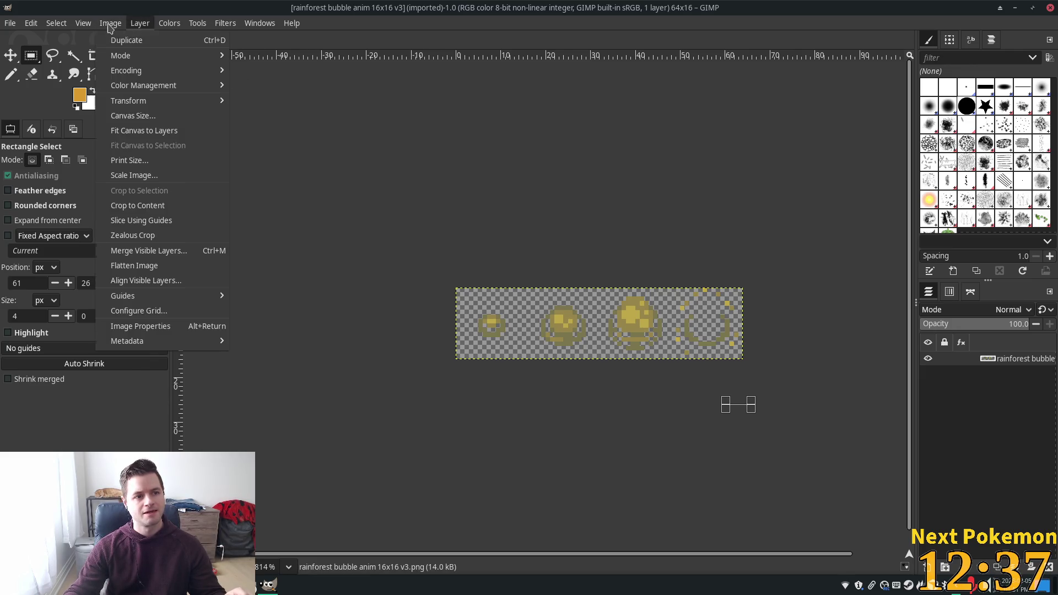
# Resize the canvas to 80×16 px with a 16 px X offset, leaving a blank first frame.
pyautogui.click(133, 115)
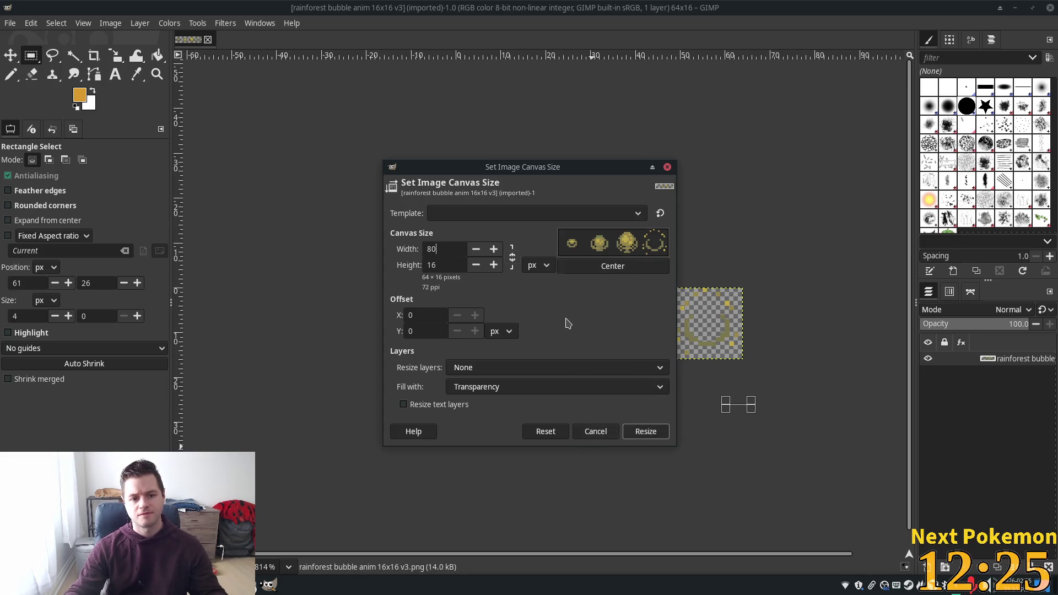
pyautogui.press('Tab')
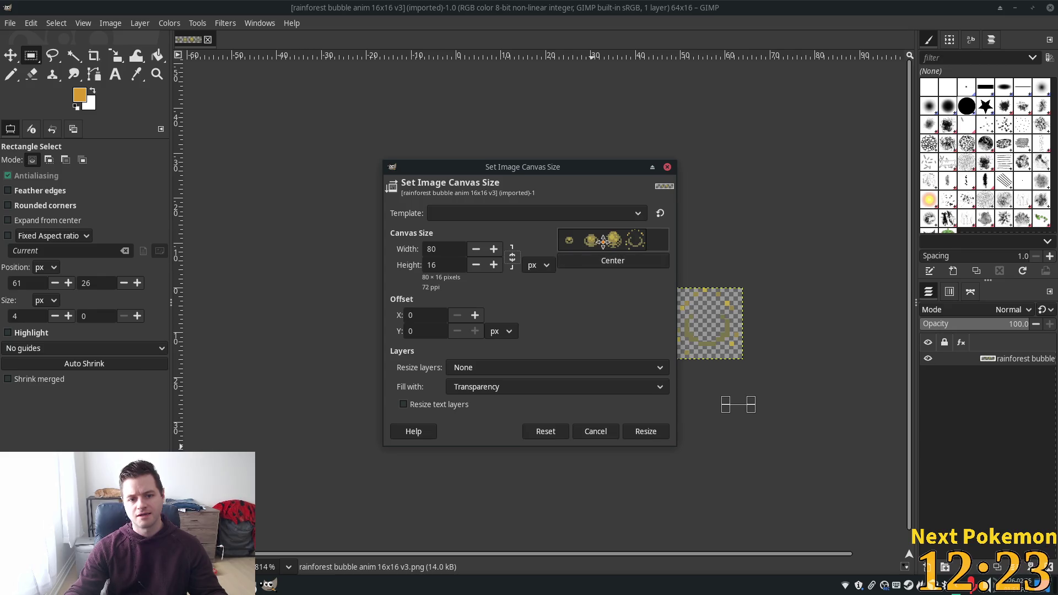
pyautogui.moveTo(603, 243); pyautogui.dragTo(626, 243)
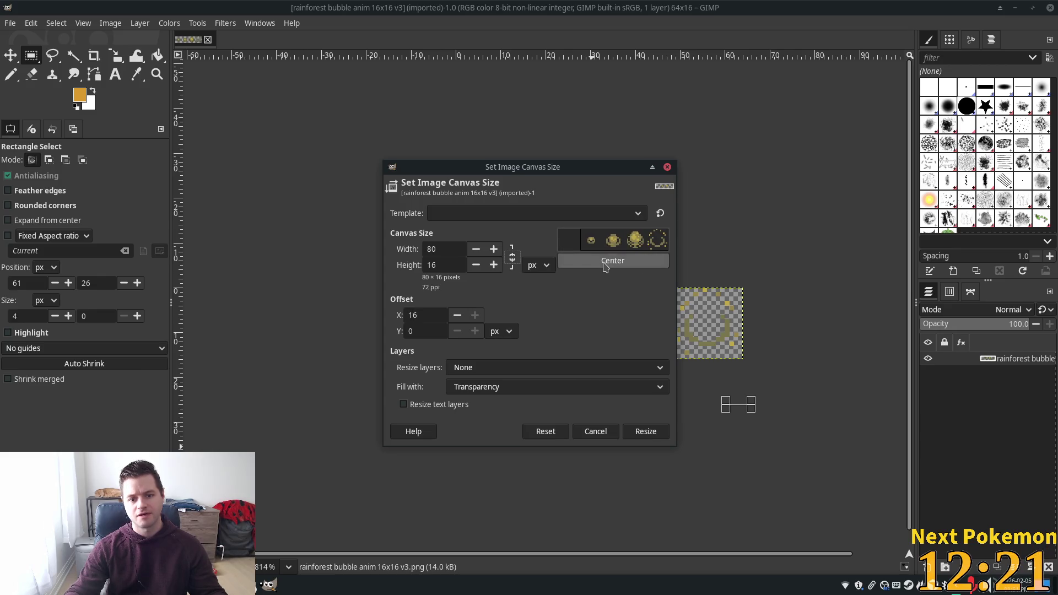
pyautogui.click(613, 261)
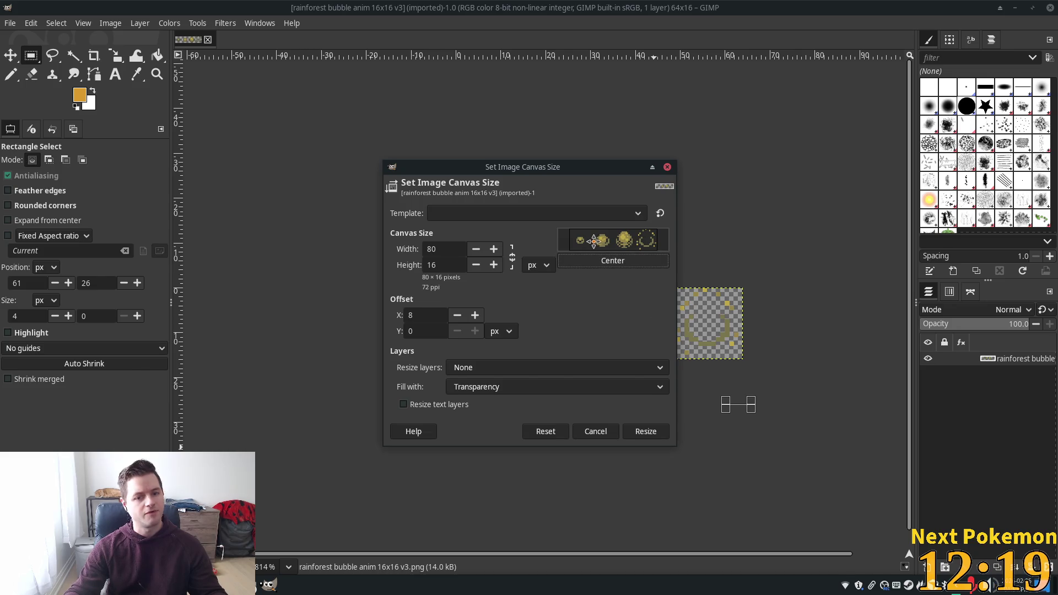
pyautogui.moveTo(594, 242); pyautogui.dragTo(659, 240)
pyautogui.click(645, 431)
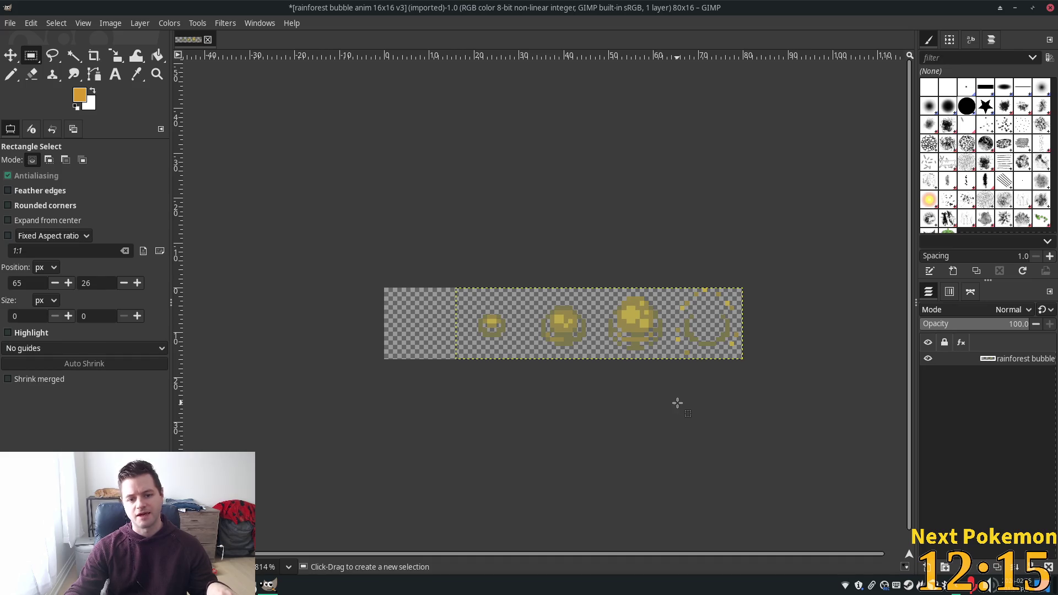
pyautogui.click(11, 24)
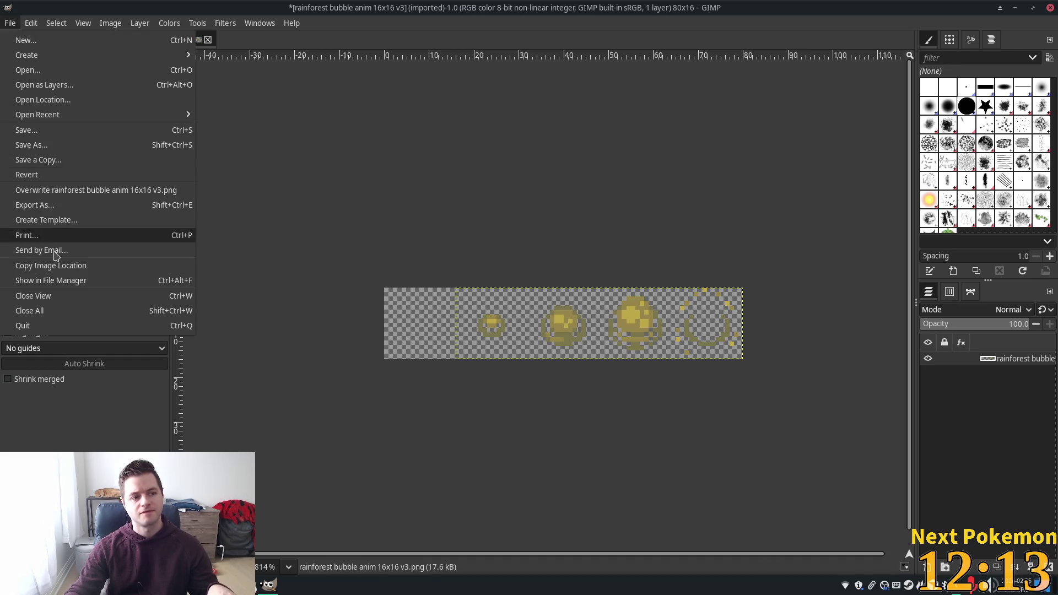
# Export the strip as PNG, overwriting rainforest bubble anim 16x16 v3.png with default PNG settings.
pyautogui.click(22, 204)
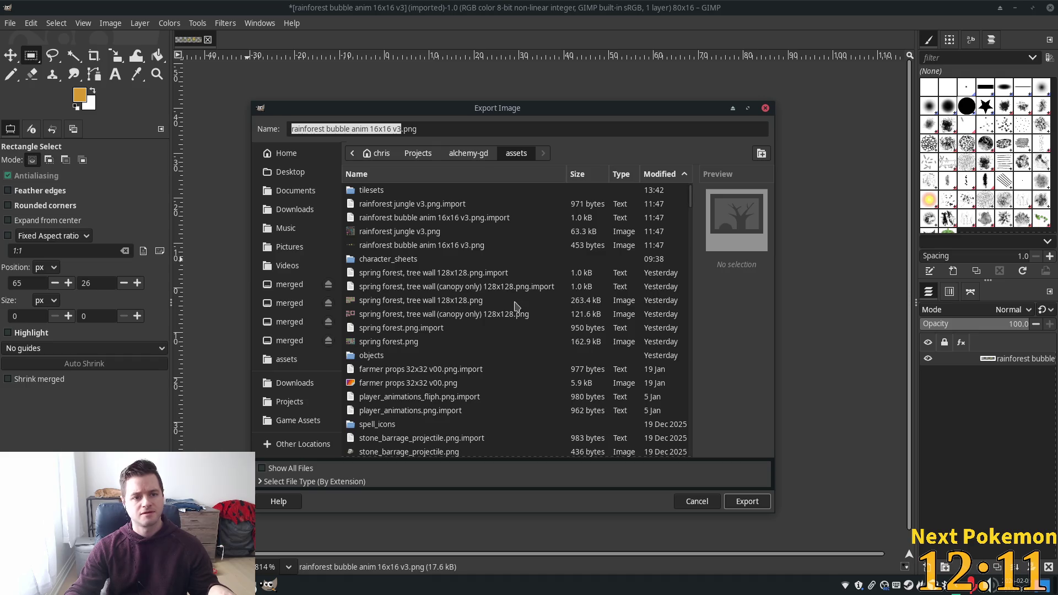
pyautogui.click(747, 501)
pyautogui.click(554, 360)
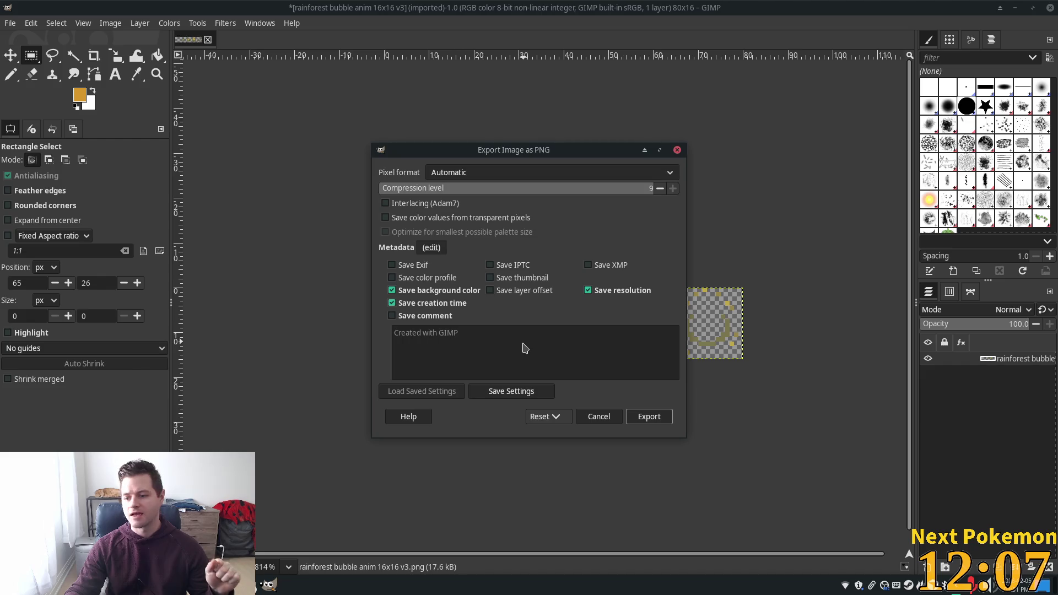
pyautogui.click(651, 419)
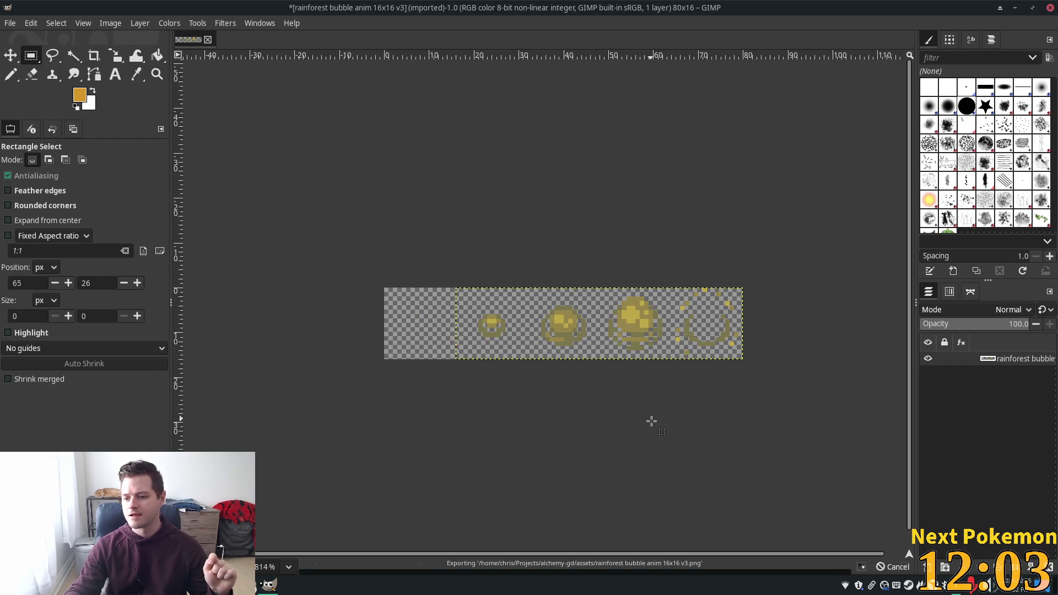
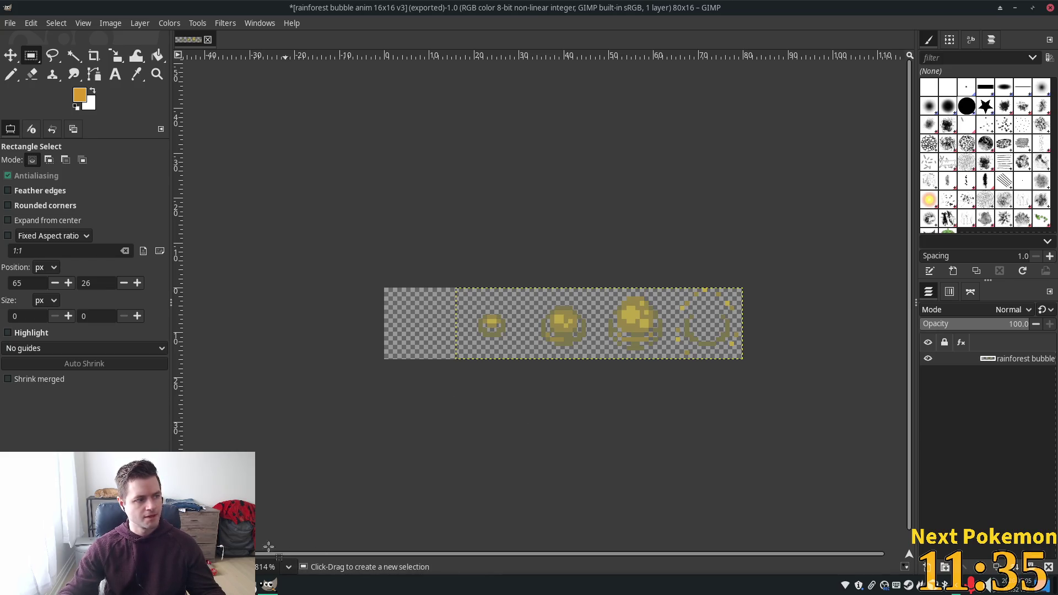
# Switch from GIMP back to the Godot editor so it reimports the edited bubble sprite sheet.
pyautogui.click(225, 584)
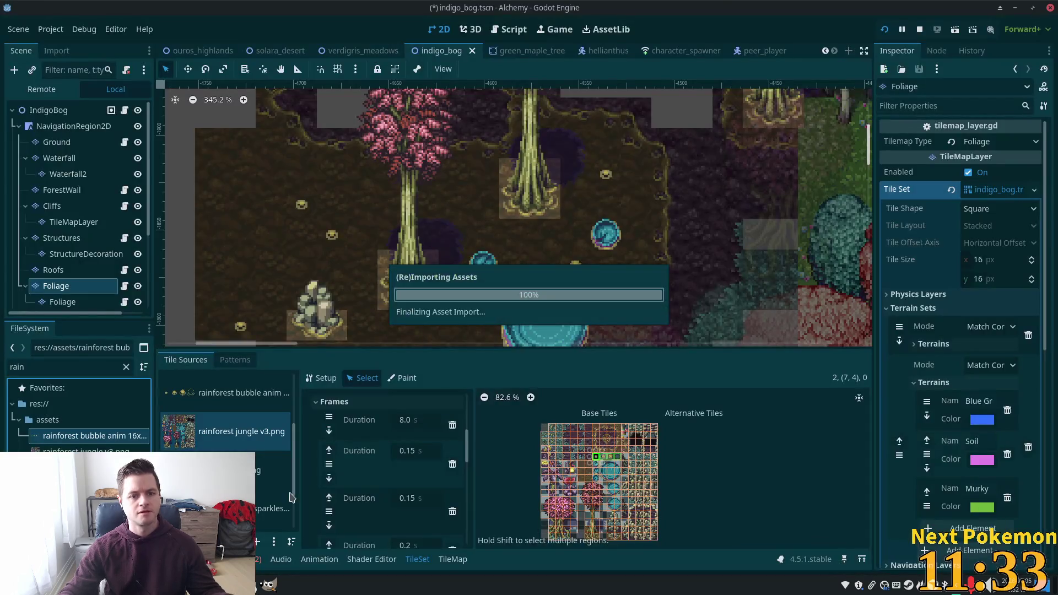
# Inspect the frames of the rainforest bubble animation source's first tile, then save the indigo_bog scene.
pyautogui.click(210, 393)
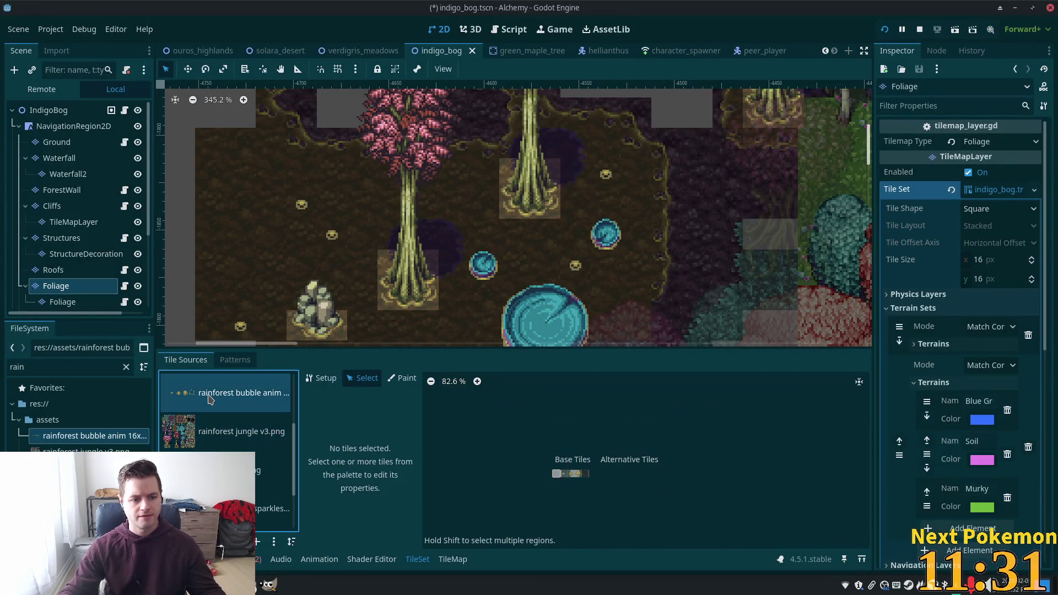
pyautogui.scroll(10, 585, 483)
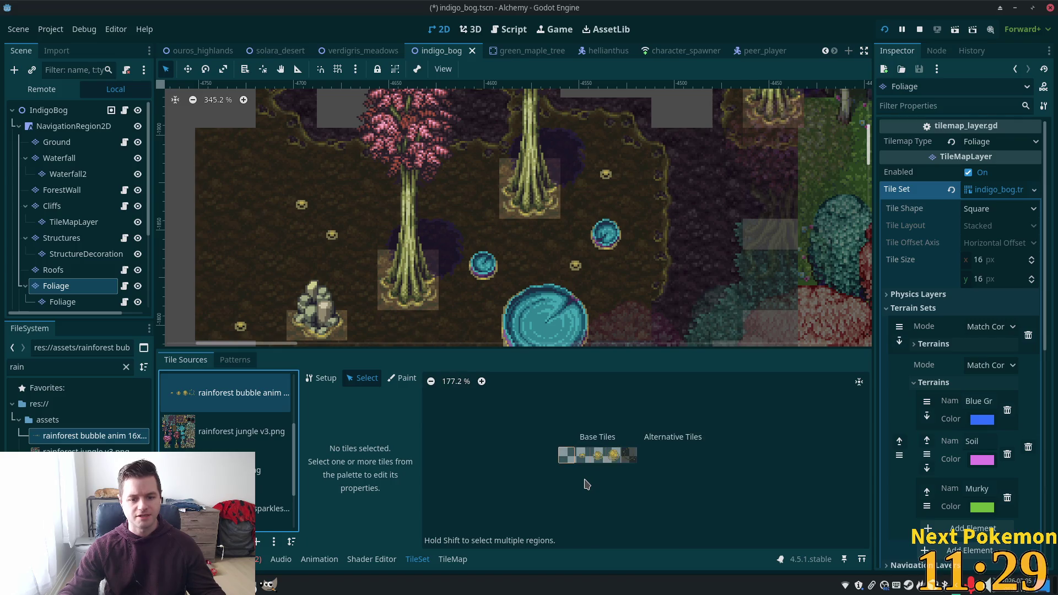
pyautogui.scroll(1, 629, 465)
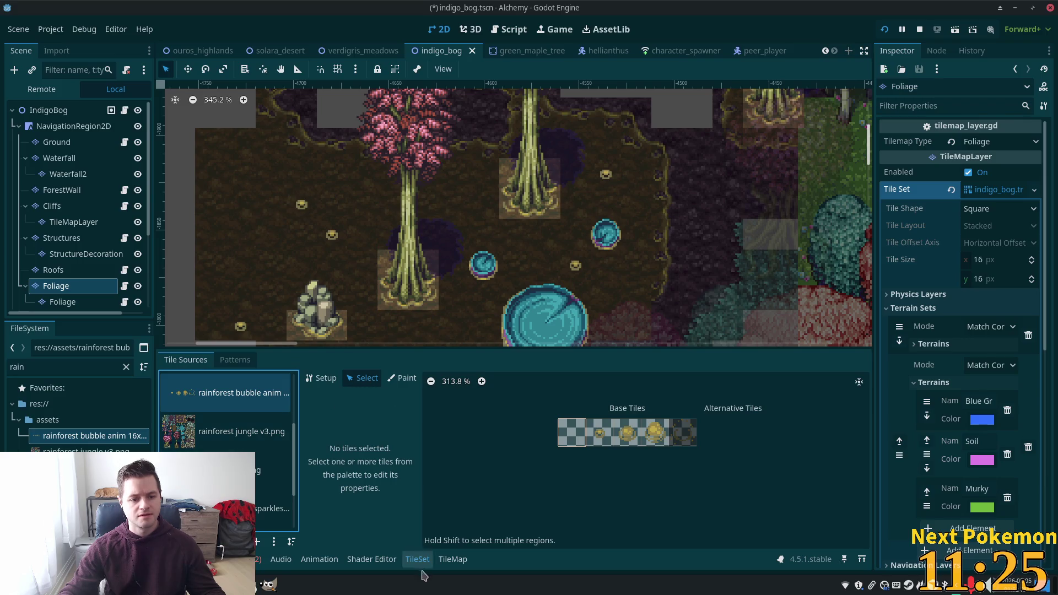
pyautogui.click(576, 433)
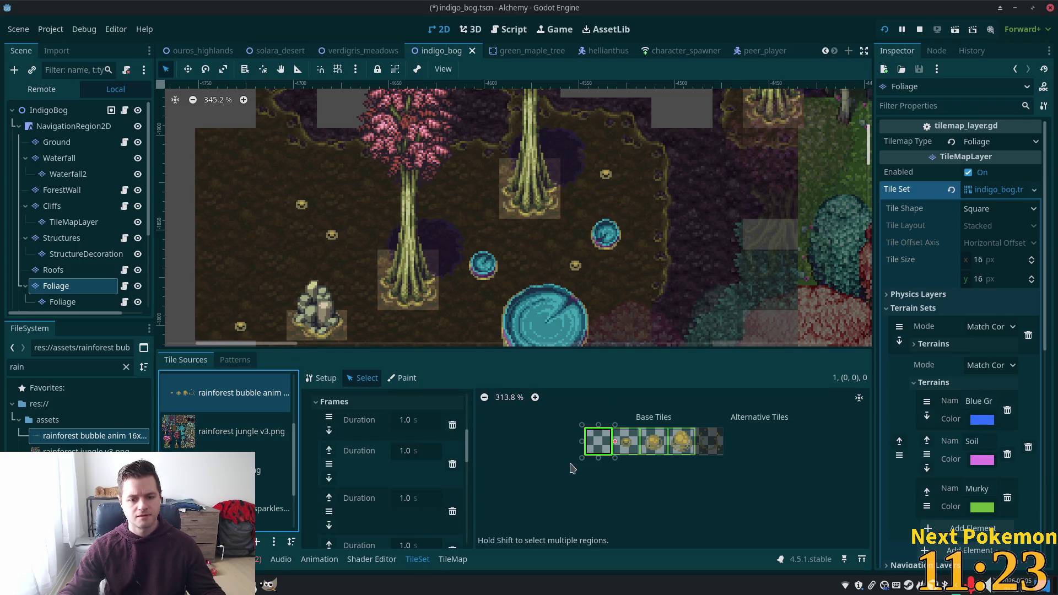
pyautogui.scroll(-2, 407, 471)
pyautogui.scroll(-1, 411, 537)
pyautogui.scroll(5, 421, 463)
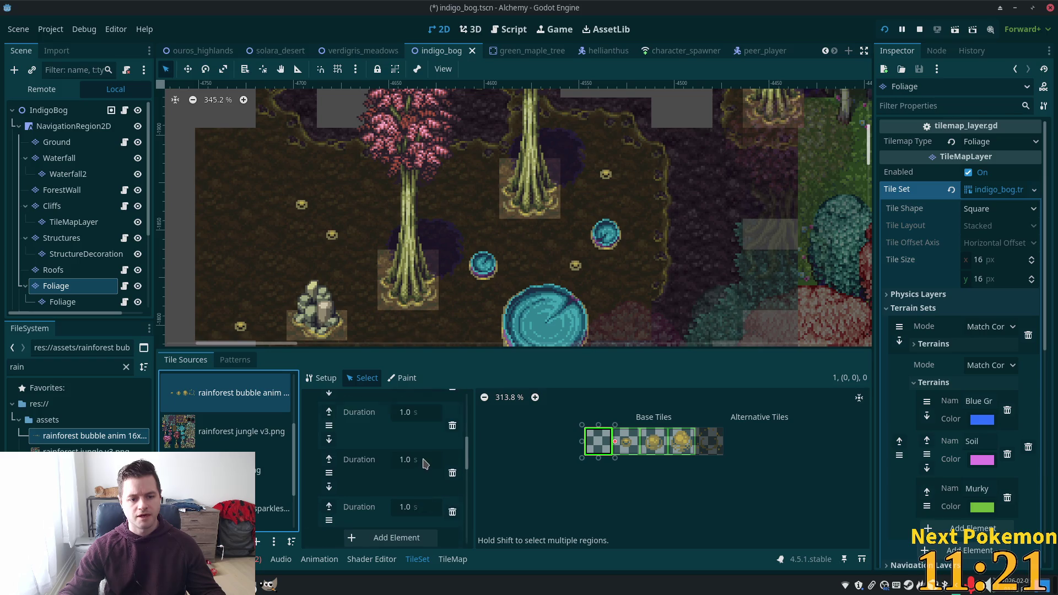
pyautogui.scroll(-5, 422, 452)
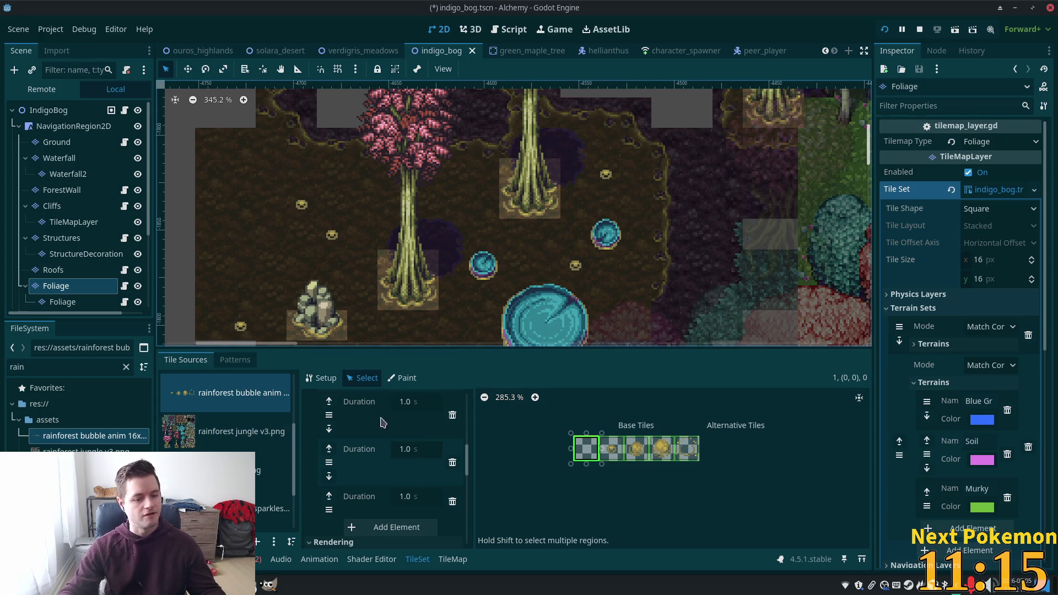
pyautogui.hotkey('ctrl', 's')
pyautogui.click(452, 559)
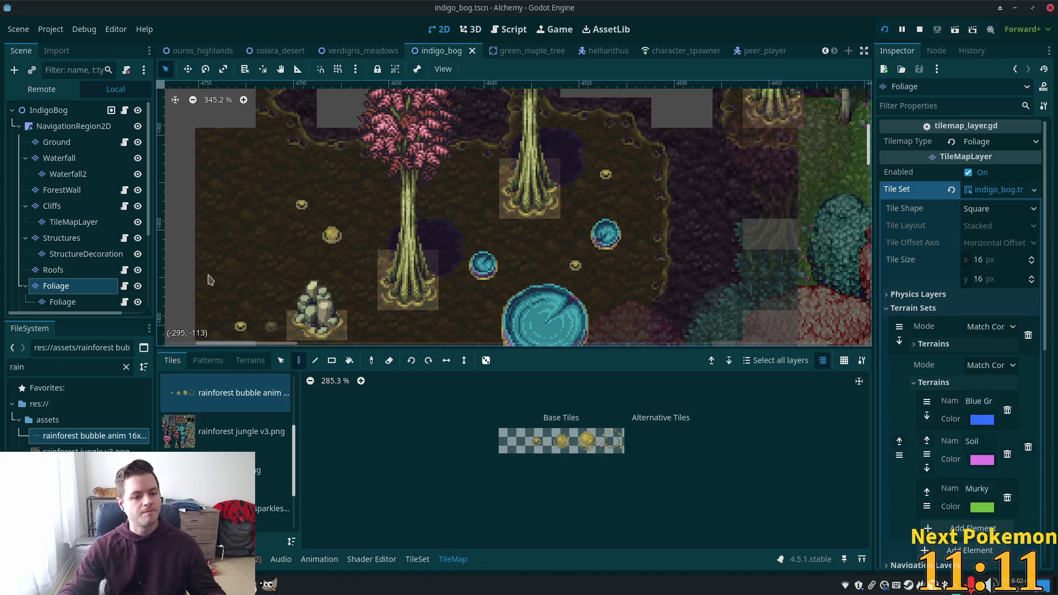
# Erase four old bubble tiles from the Foliage layer of the map.
pyautogui.rightClick(301, 205)
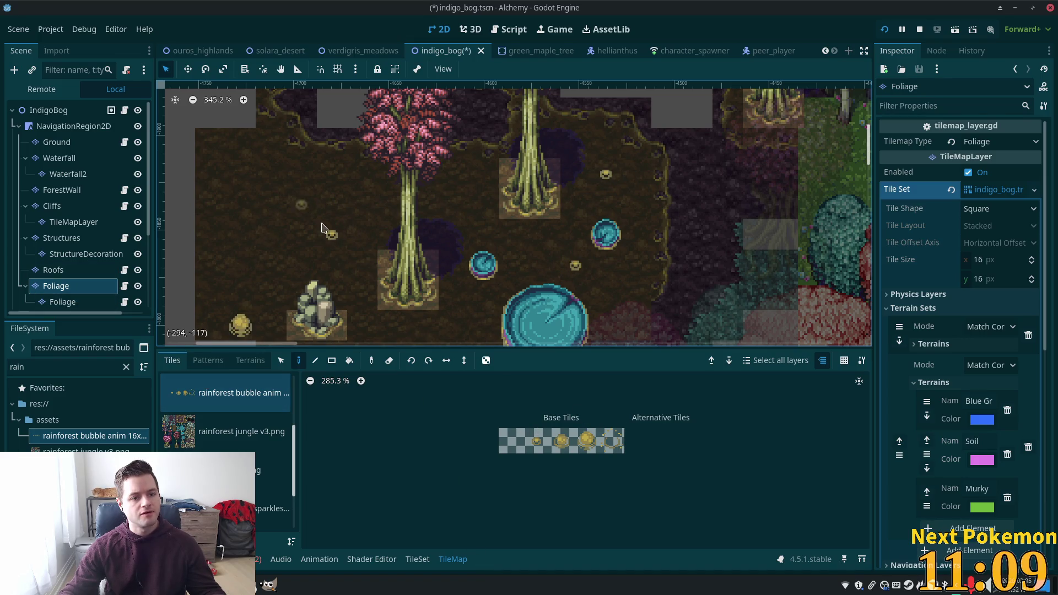
pyautogui.rightClick(332, 234)
pyautogui.rightClick(239, 329)
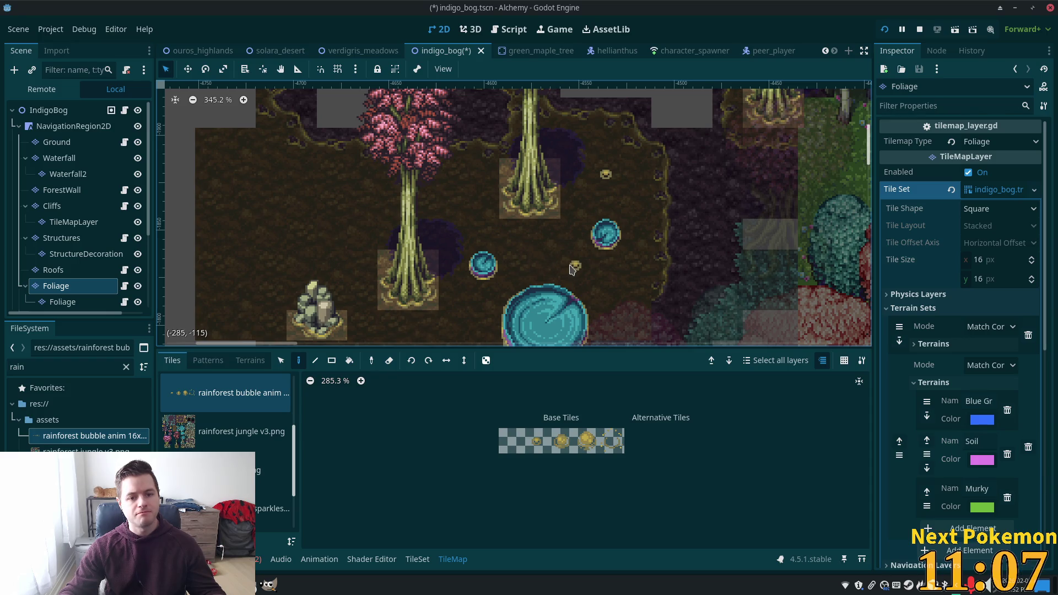
pyautogui.rightClick(605, 177)
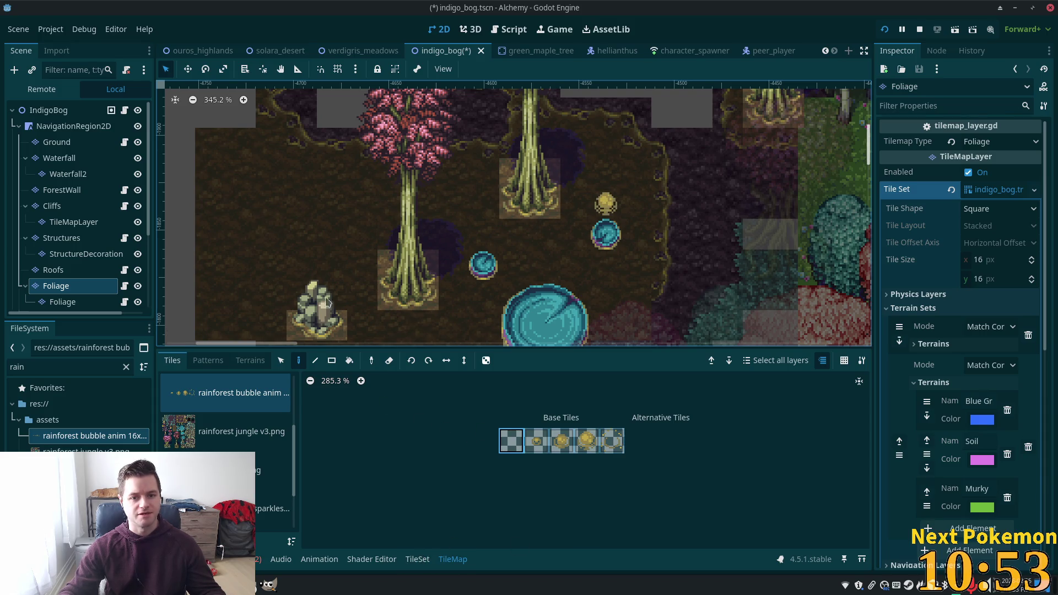
# Paint two new animated bubble tiles onto the open bog ground.
pyautogui.click(471, 183)
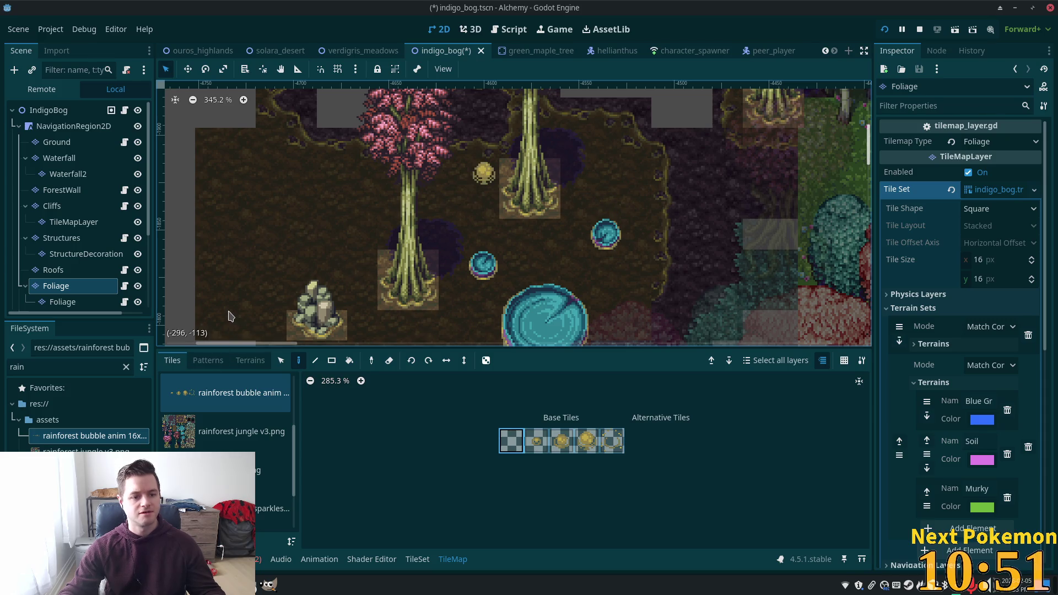
pyautogui.click(202, 175)
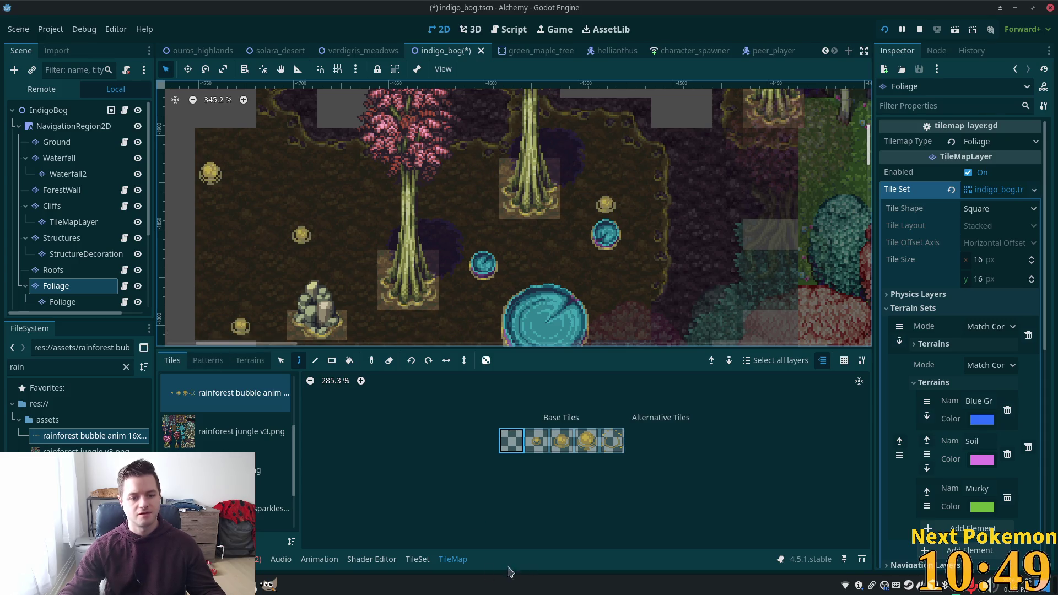
pyautogui.click(417, 559)
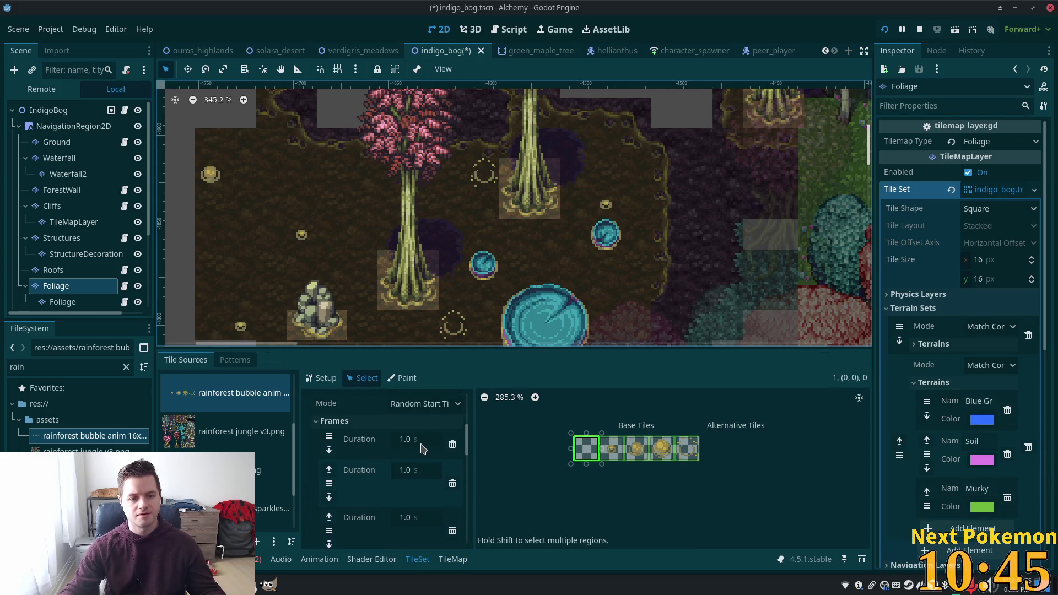
# Set the first two bubble frame durations to 8.0 s and 0.15 s.
pyautogui.click(418, 444)
pyautogui.write('8')
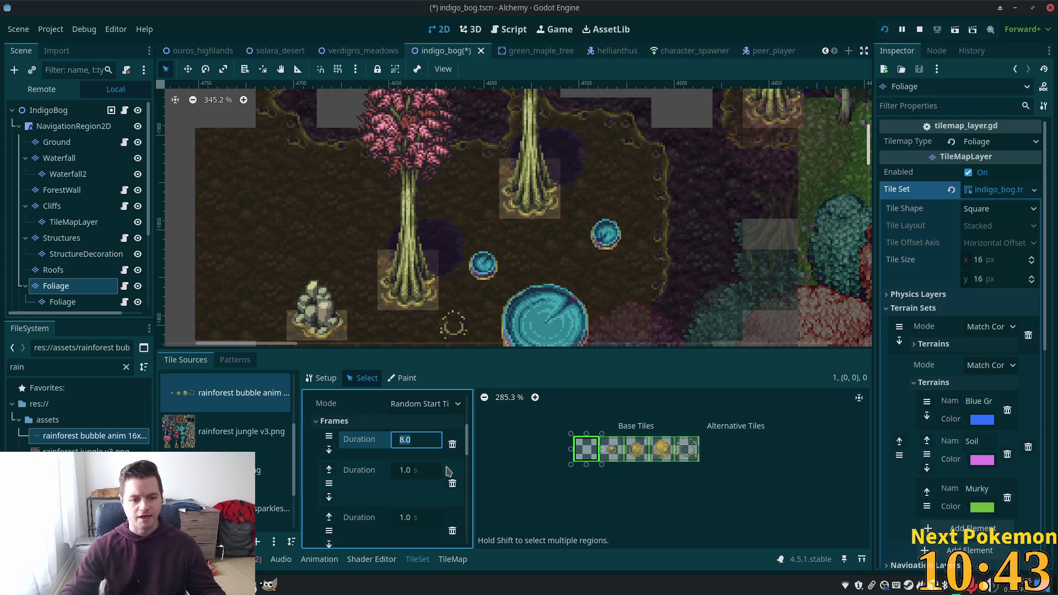
pyautogui.click(432, 469)
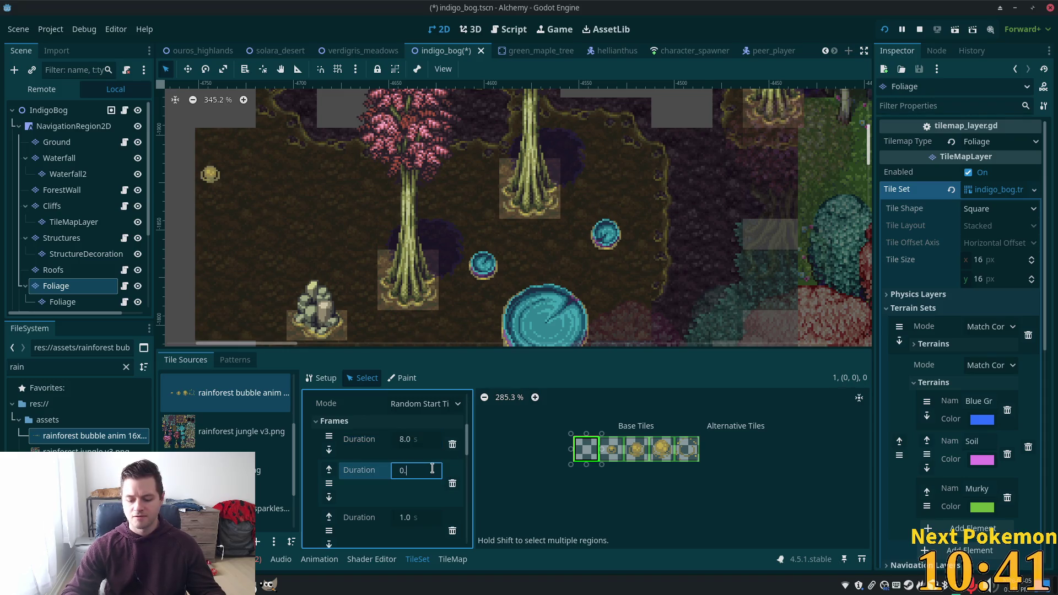
pyautogui.write('15')
pyautogui.press('Tab')
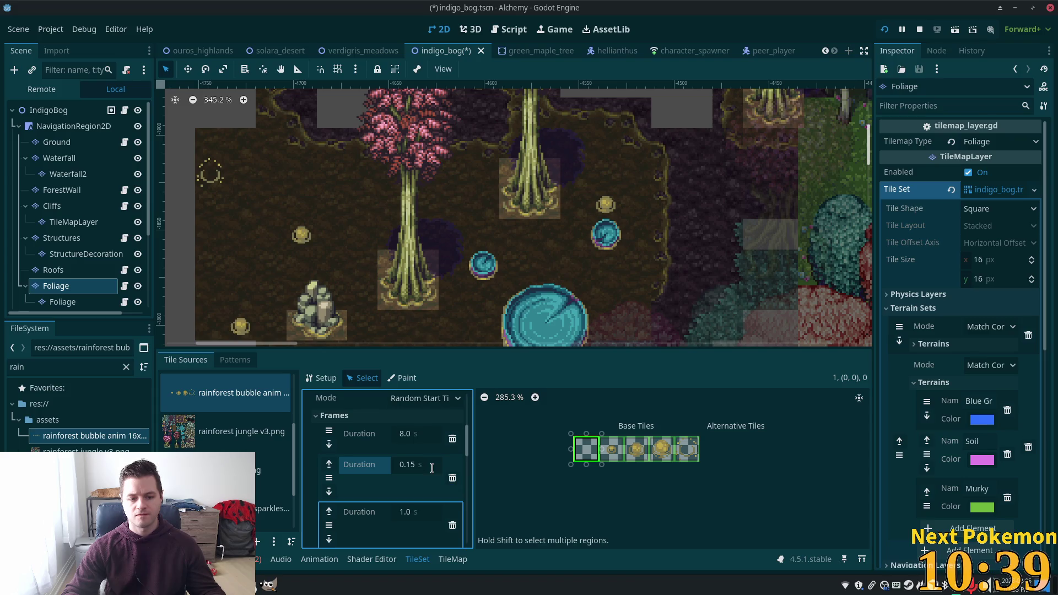
pyautogui.press('Tab')
pyautogui.write('0.')
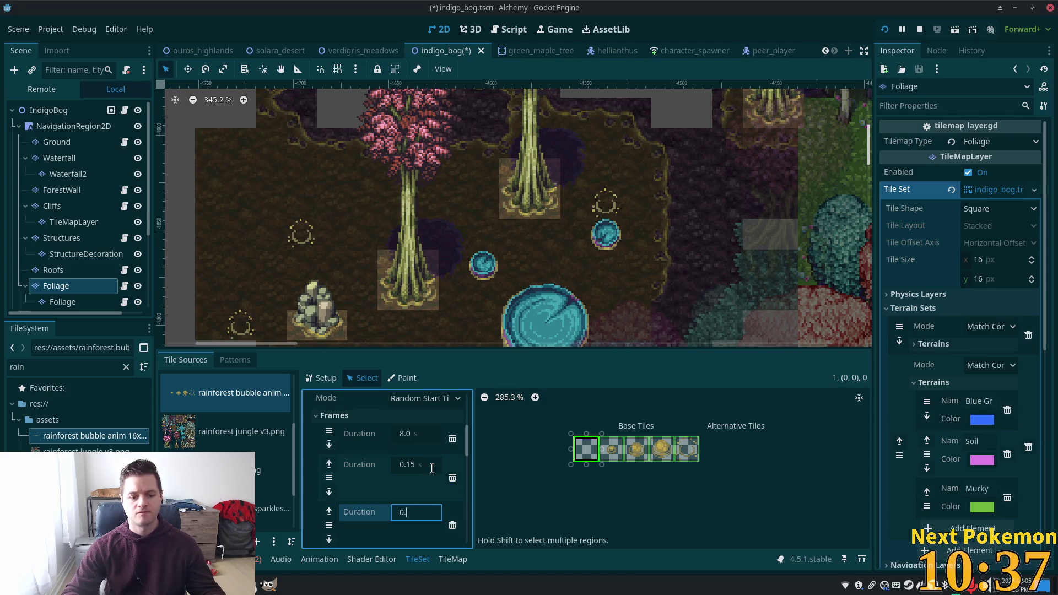
pyautogui.hotkey('shift', 'Tab')
pyautogui.press('Tab')
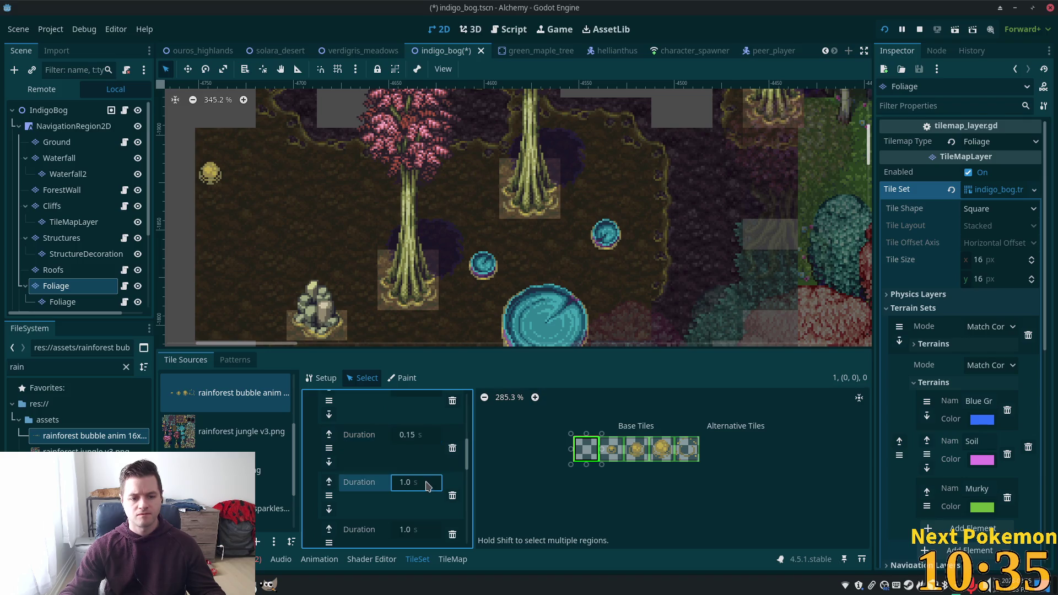
# Set the third frame to 0.15 s and the last to 0.2 s, then save the scene.
pyautogui.click(428, 486)
pyautogui.scroll(-1, 428, 486)
pyautogui.scroll(-1, 428, 486)
pyautogui.scroll(2, 428, 486)
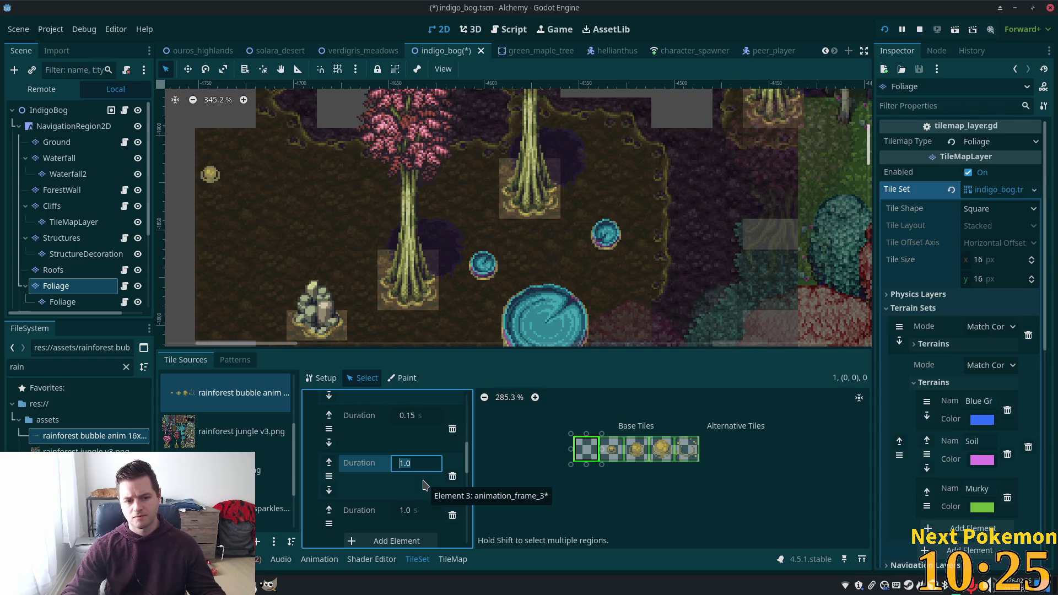
pyautogui.write('0.15')
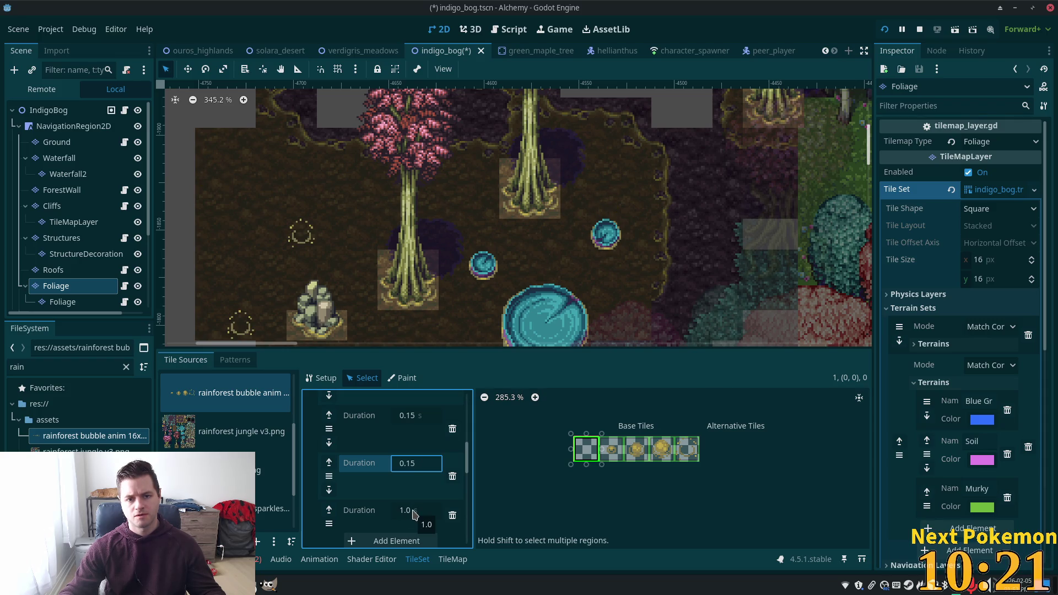
pyautogui.click(434, 513)
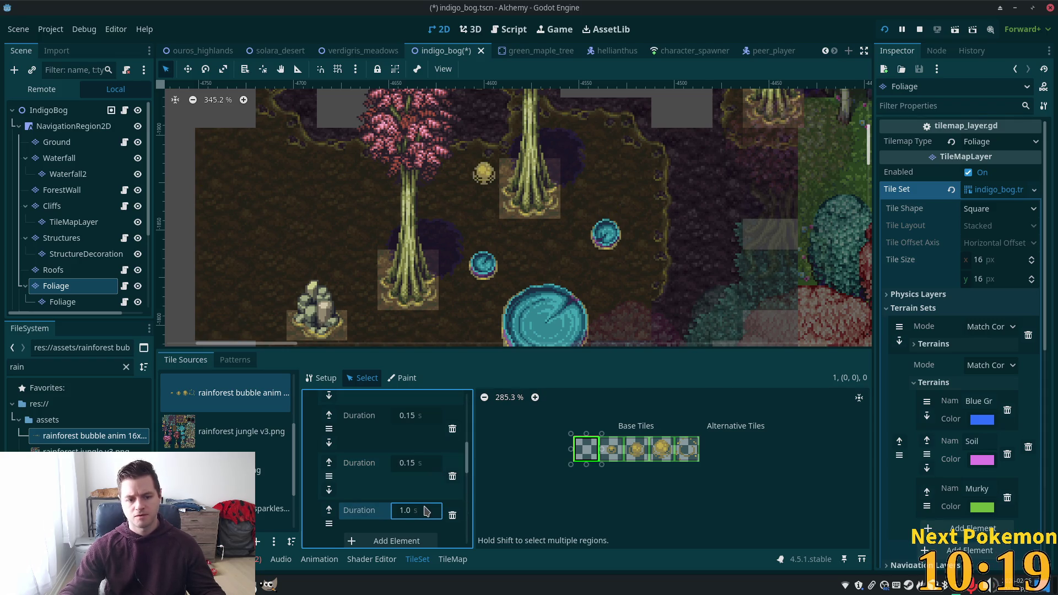
pyautogui.click(427, 511)
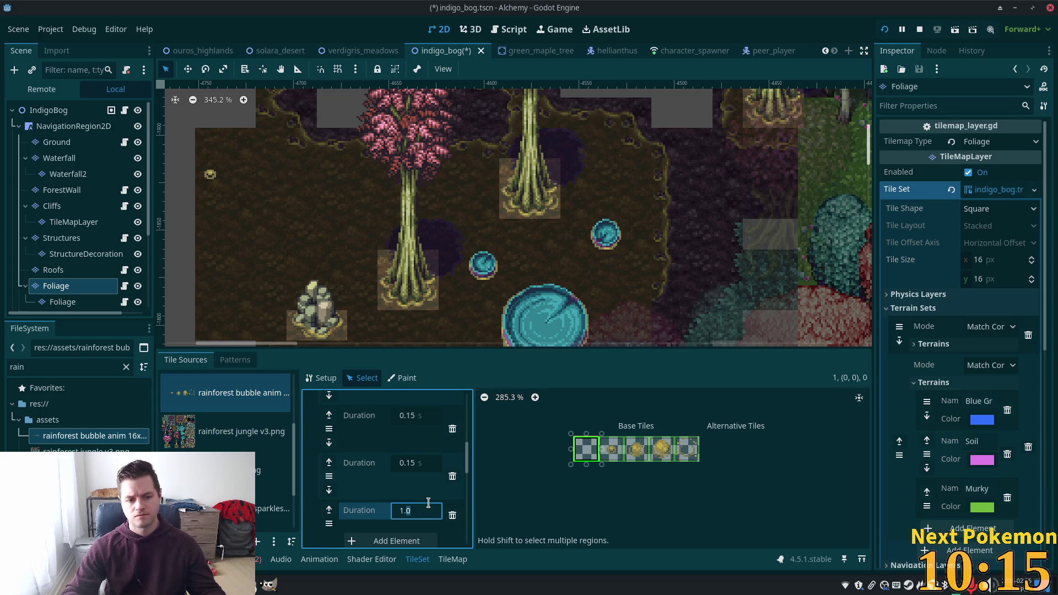
pyautogui.write('0.2')
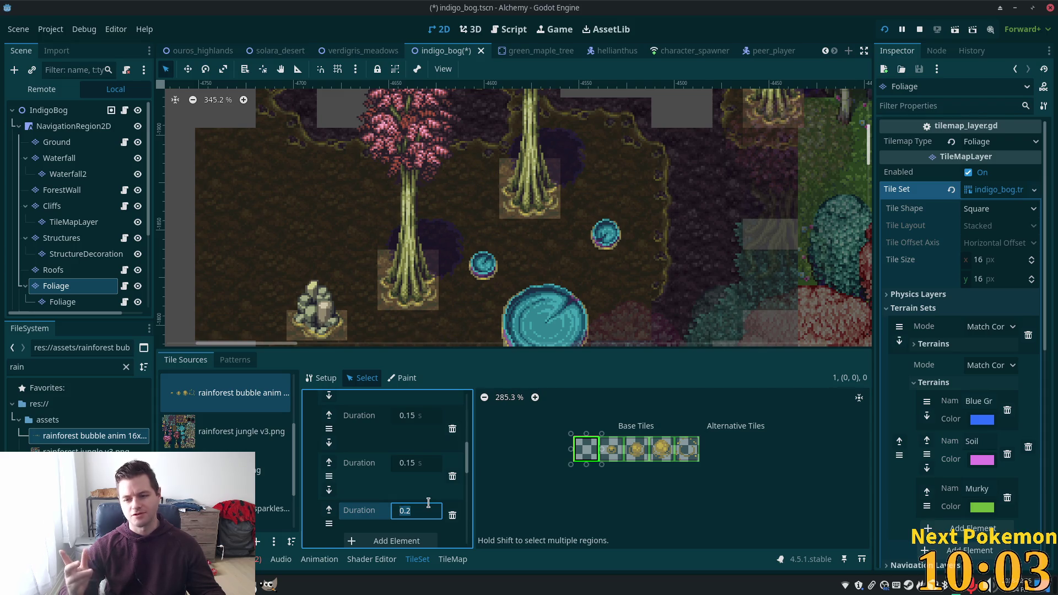
pyautogui.hotkey('ctrl', 's')
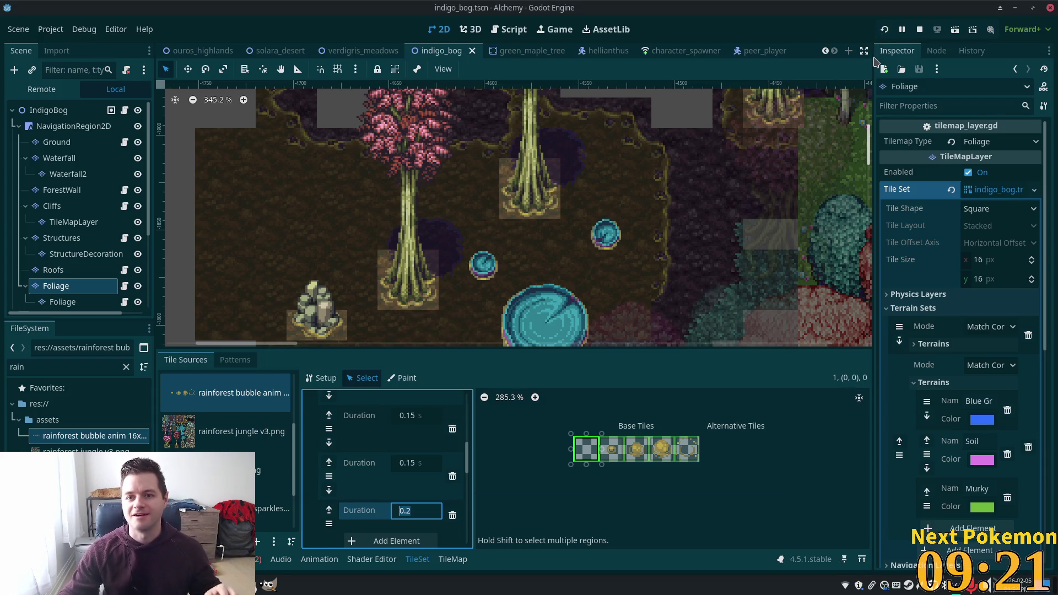
# Run the project and arrange the two game client windows so both are visible.
pyautogui.click(884, 29)
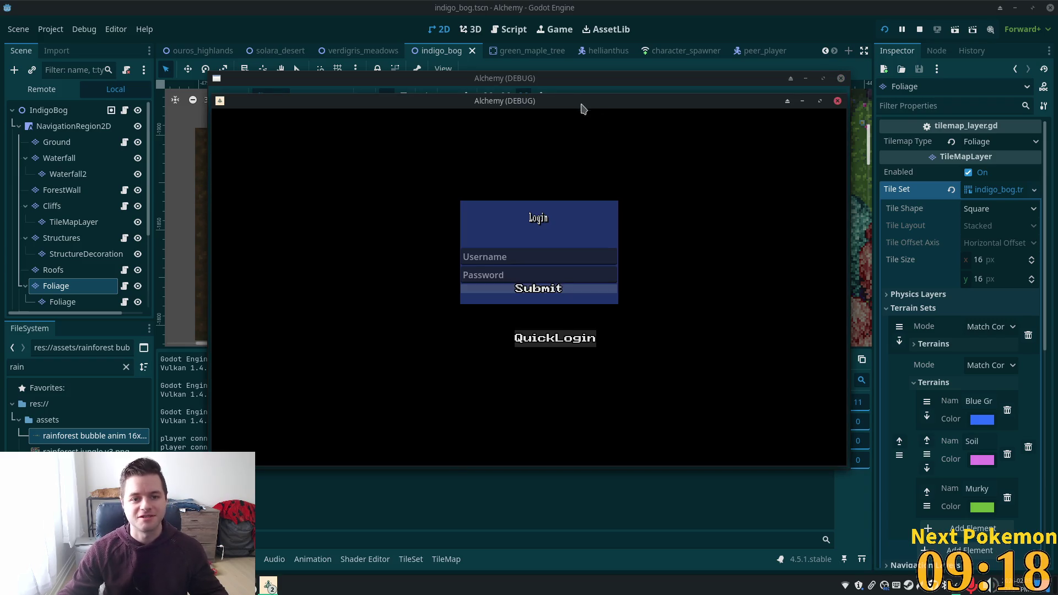
pyautogui.moveTo(581, 106); pyautogui.dragTo(363, 153)
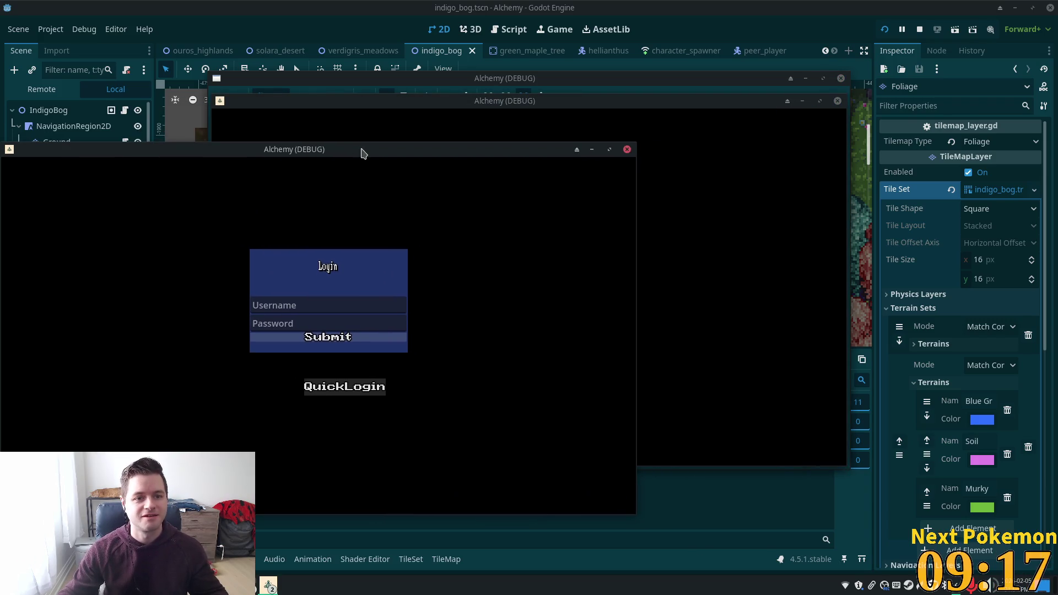
pyautogui.moveTo(515, 105)
pyautogui.mouseDown()
pyautogui.moveTo(685, 154)
pyautogui.moveTo(696, 189)
pyautogui.mouseUp()
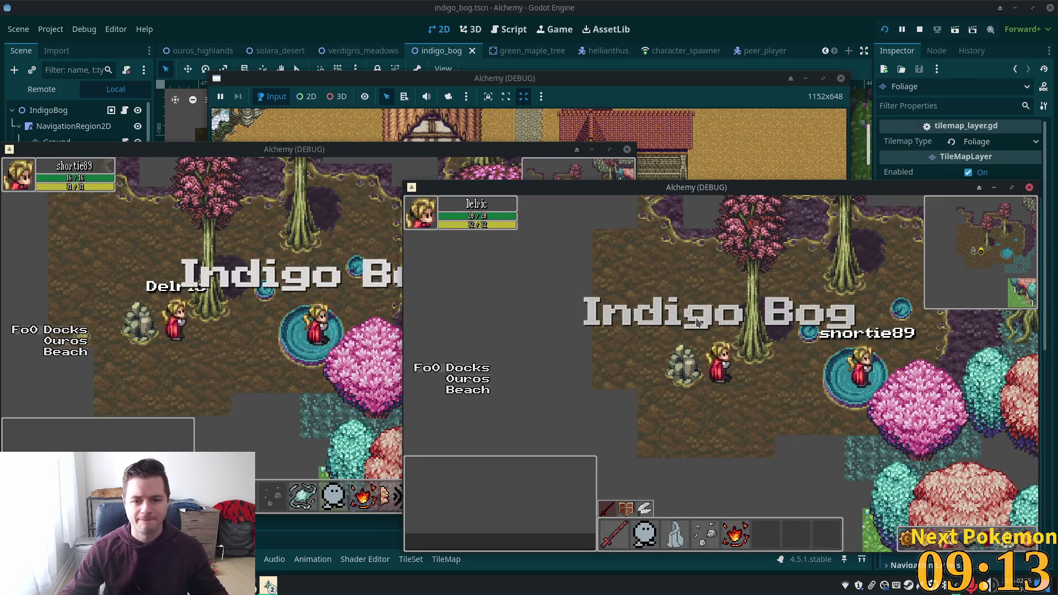
# Walk the player around the bog in several directions, then stop the running game with F8.
pyautogui.click(805, 355)
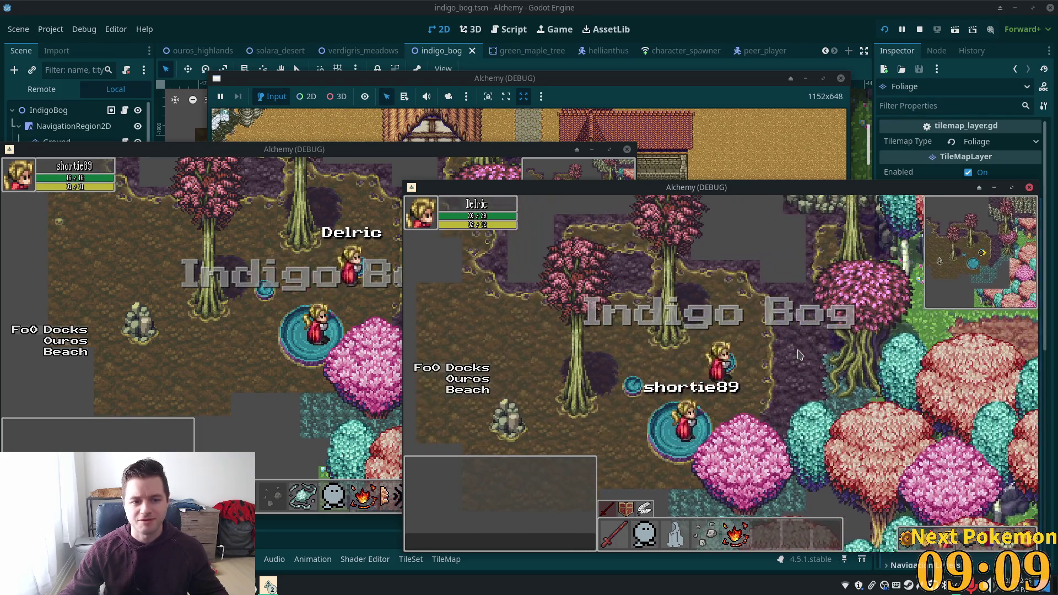
pyautogui.click(801, 354)
pyautogui.press('a')
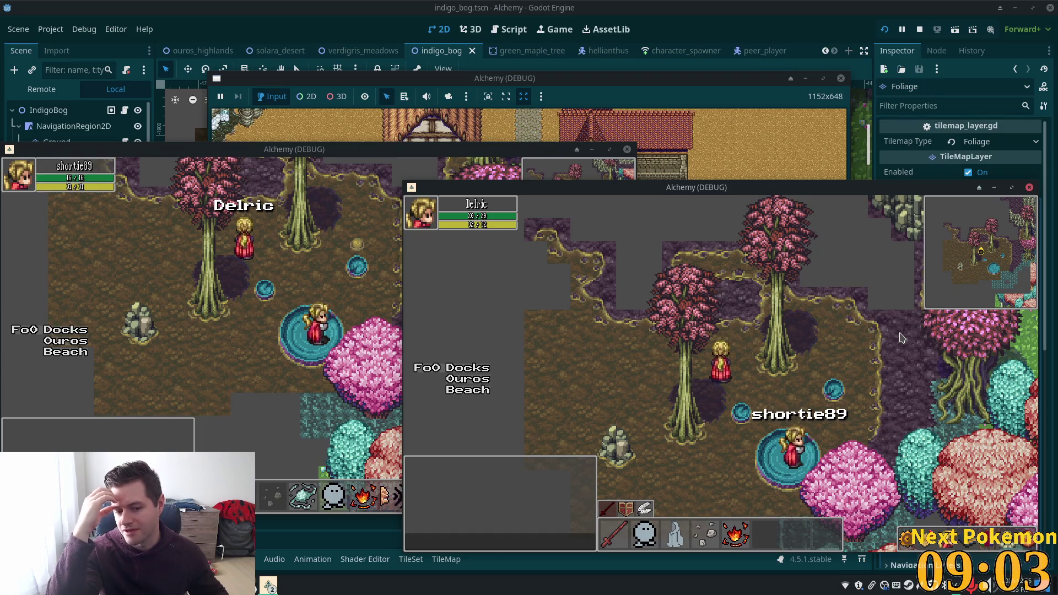
pyautogui.press('s')
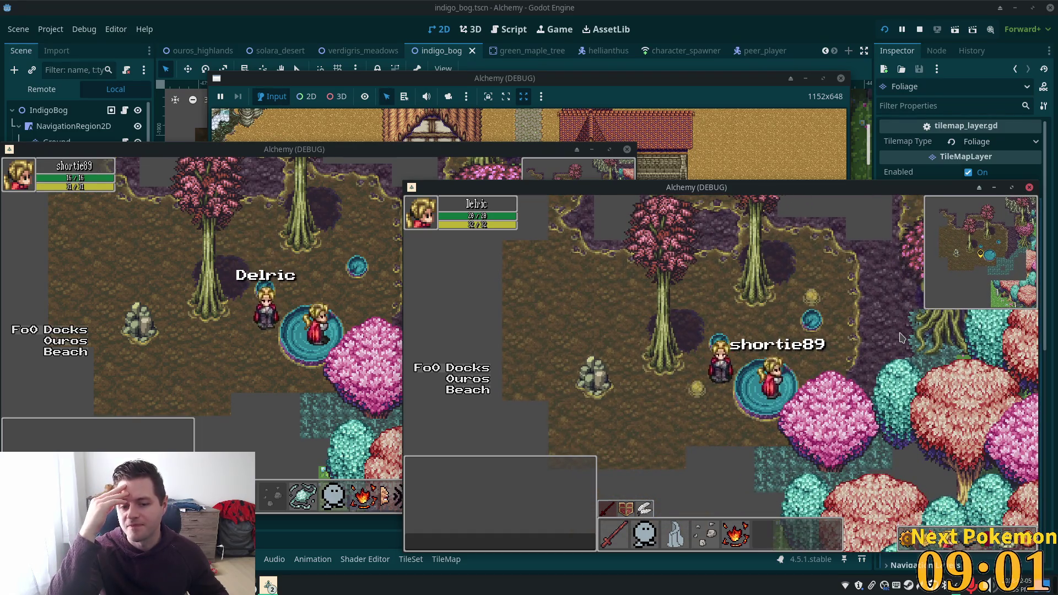
pyautogui.hotkey('w', 'd')
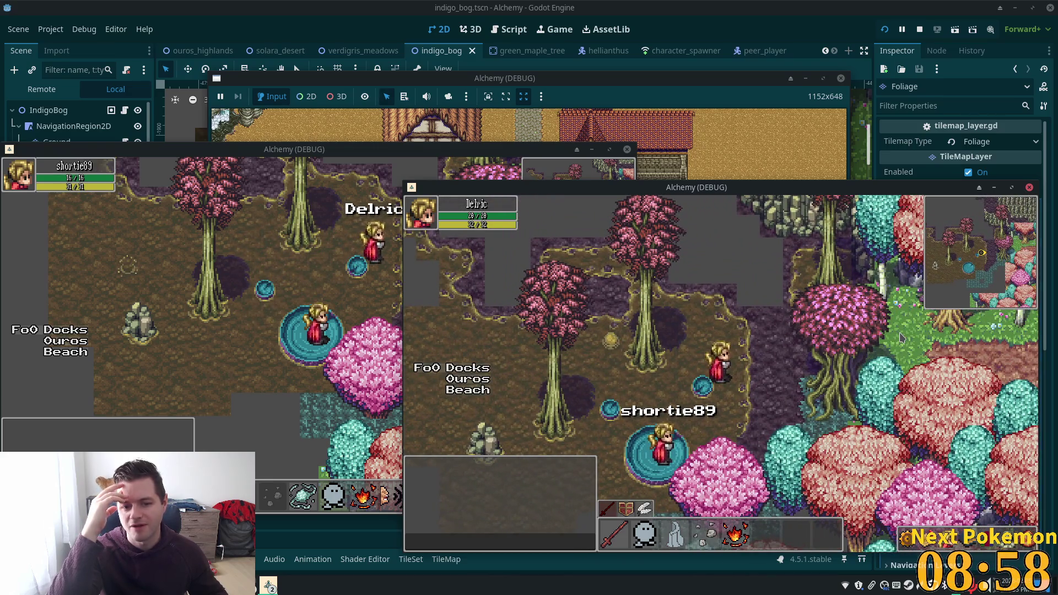
pyautogui.hotkey('a', 's')
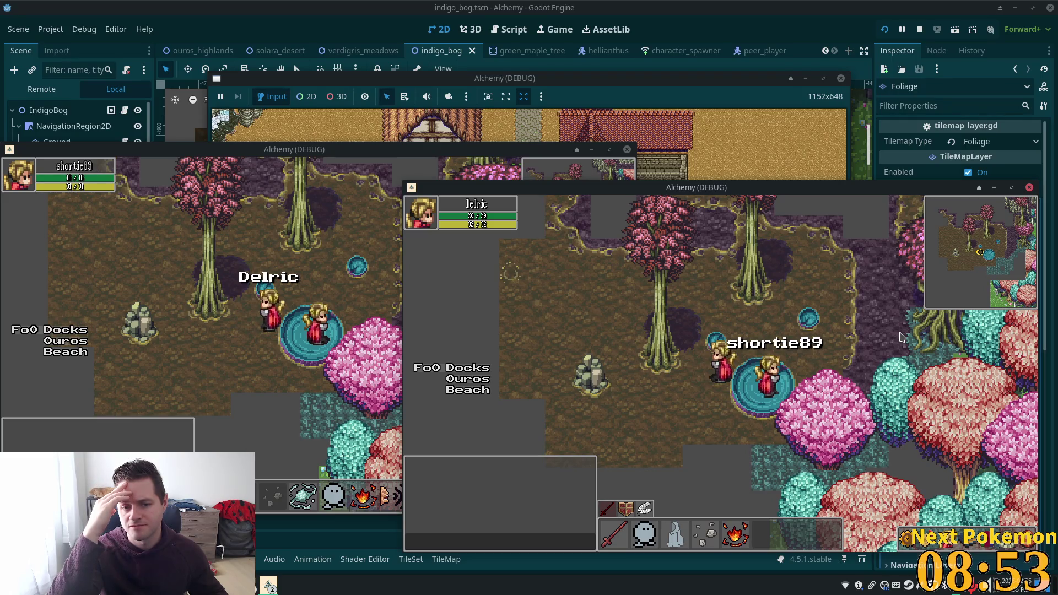
pyautogui.press('Up')
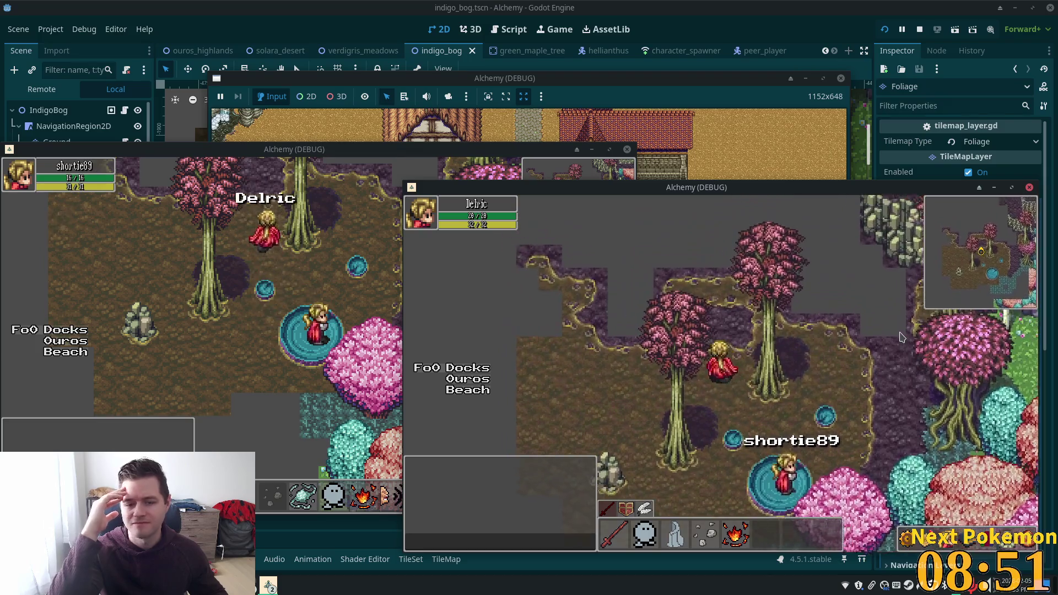
pyautogui.hotkey('Down', 'Right')
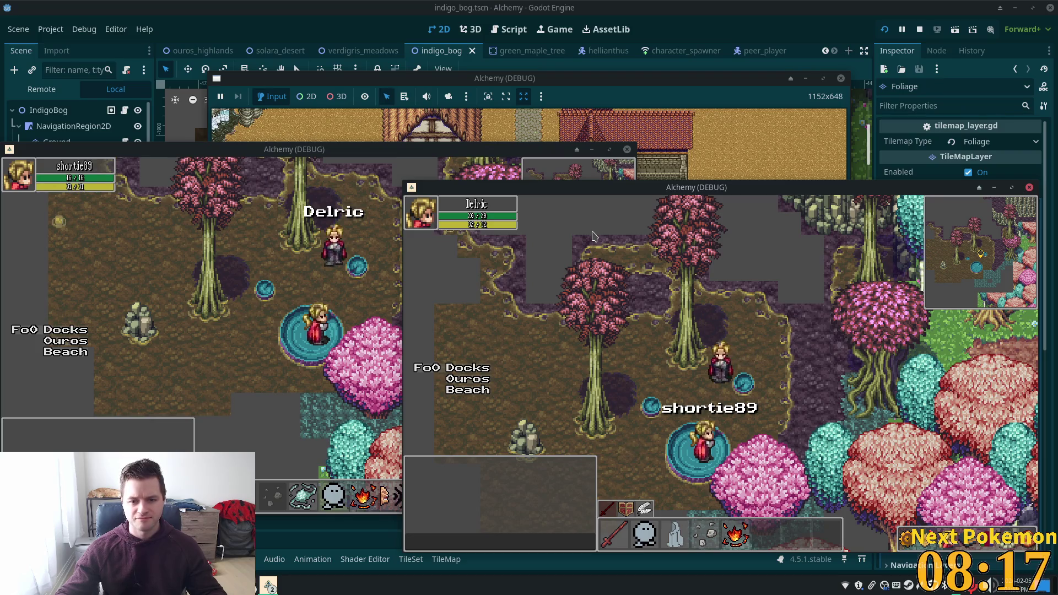
pyautogui.press('F8')
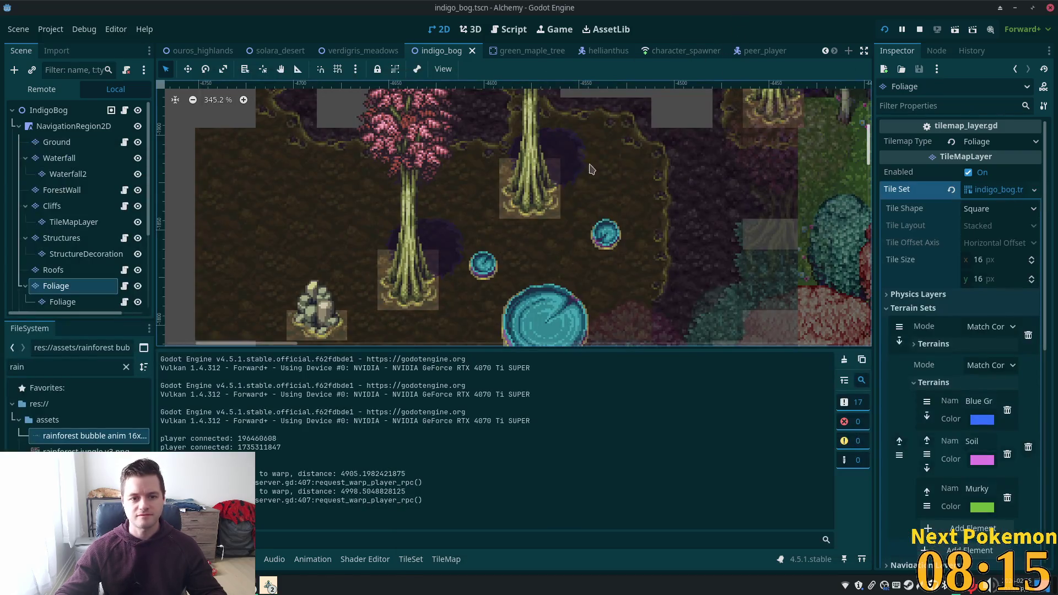
# Frame the bog in the view, select the Ground layer and show the rainforest jungle v3.png atlas.
pyautogui.scroll(-1, 645, 167)
pyautogui.moveTo(646, 167)
pyautogui.mouseDown()
pyautogui.moveTo(593, 260)
pyautogui.moveTo(610, 288)
pyautogui.mouseUp()
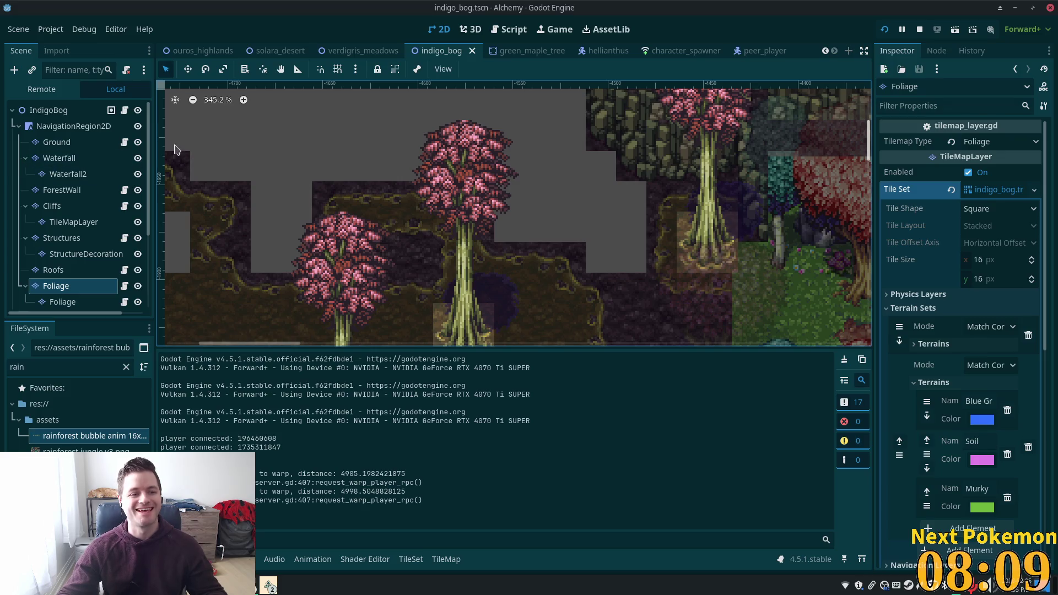
pyautogui.click(57, 142)
pyautogui.scroll(-2, 544, 207)
pyautogui.click(241, 431)
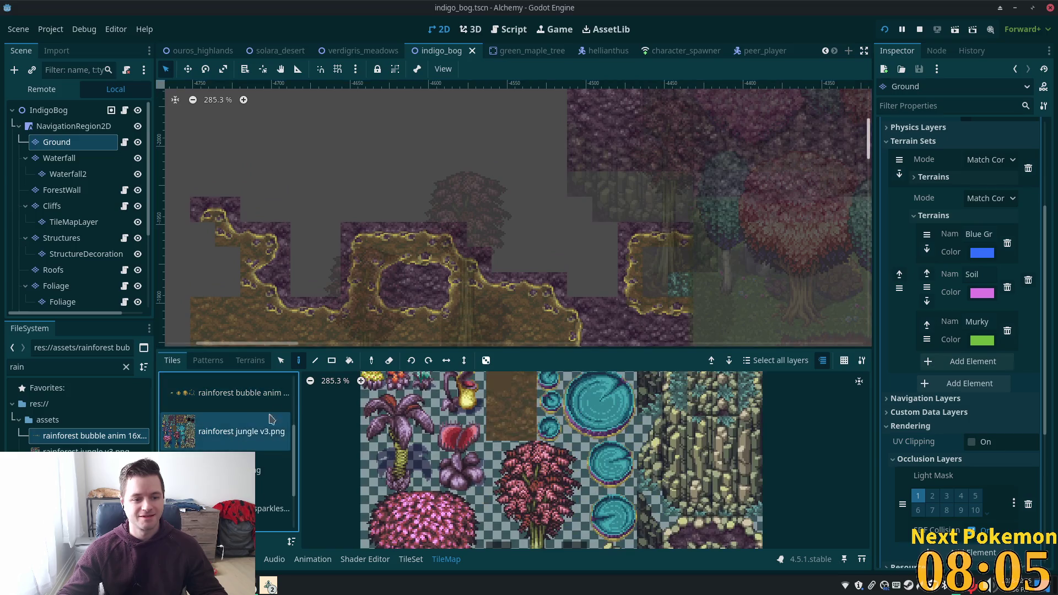
# Choose the purple rocky terrain and freehand-paint it over the first grey gap.
pyautogui.scroll(-3, 441, 479)
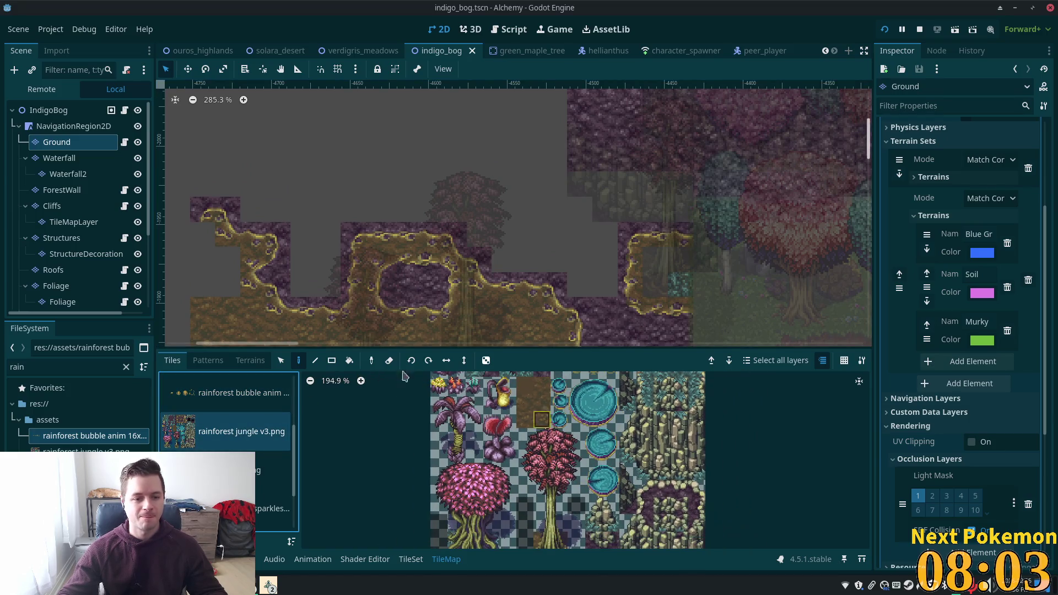
pyautogui.click(249, 361)
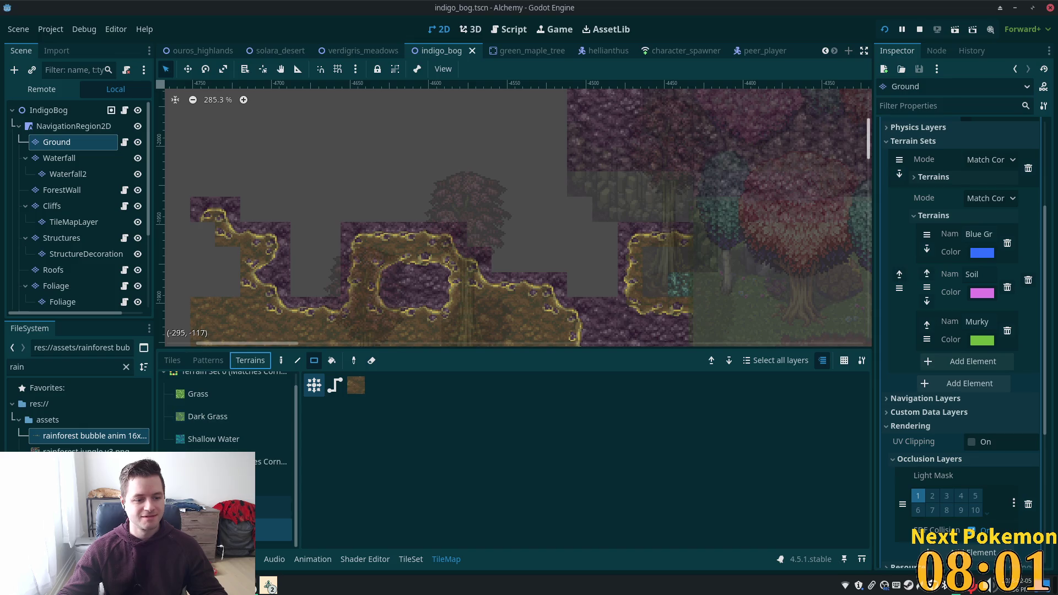
pyautogui.click(276, 507)
pyautogui.scroll(2, 567, 309)
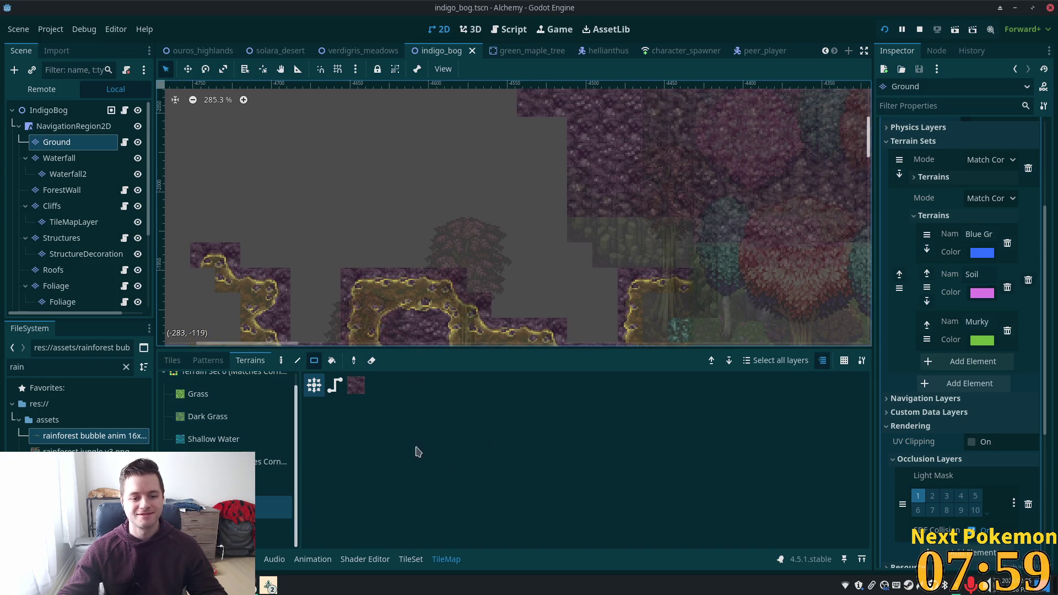
pyautogui.click(281, 360)
pyautogui.moveTo(602, 325)
pyautogui.mouseDown()
pyautogui.moveTo(581, 314)
pyautogui.moveTo(600, 331)
pyautogui.moveTo(601, 303)
pyautogui.moveTo(557, 303)
pyautogui.moveTo(584, 286)
pyautogui.moveTo(524, 296)
pyautogui.moveTo(527, 308)
pyautogui.mouseUp()
pyautogui.click(580, 304)
# Fill the remaining grey gaps above the ground with purple terrain rectangles.
pyautogui.click(314, 361)
pyautogui.moveTo(535, 187)
pyautogui.mouseDown()
pyautogui.moveTo(515, 238)
pyautogui.moveTo(504, 237)
pyautogui.mouseUp()
pyautogui.moveTo(528, 303); pyautogui.dragTo(504, 250)
pyautogui.click(552, 207)
pyautogui.moveTo(543, 175); pyautogui.dragTo(356, 256)
pyautogui.moveTo(356, 217); pyautogui.dragTo(455, 153)
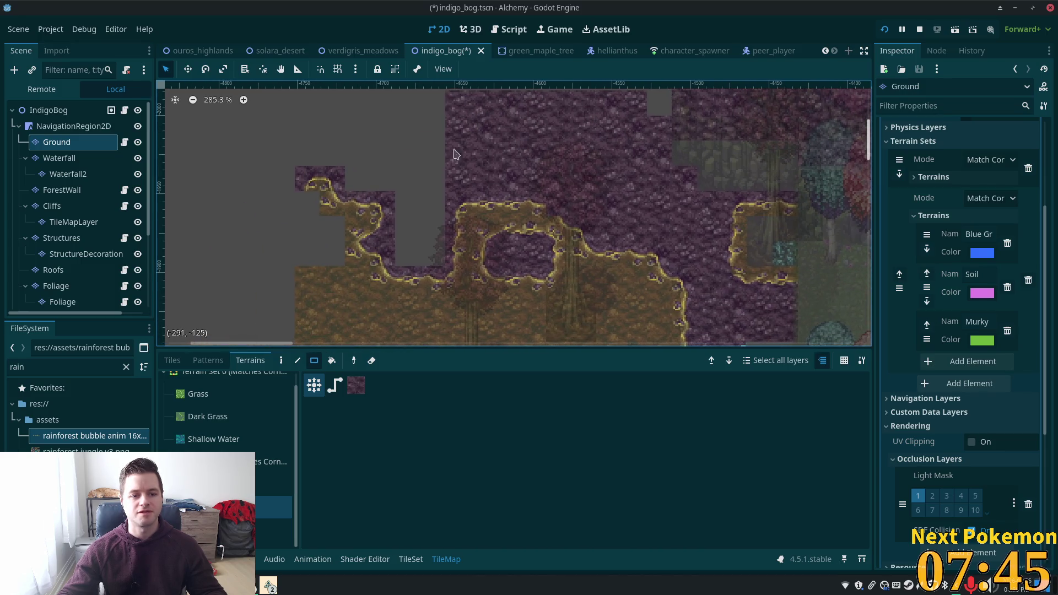
pyautogui.moveTo(439, 254)
pyautogui.mouseDown()
pyautogui.moveTo(401, 142)
pyautogui.moveTo(501, 212)
pyautogui.mouseUp()
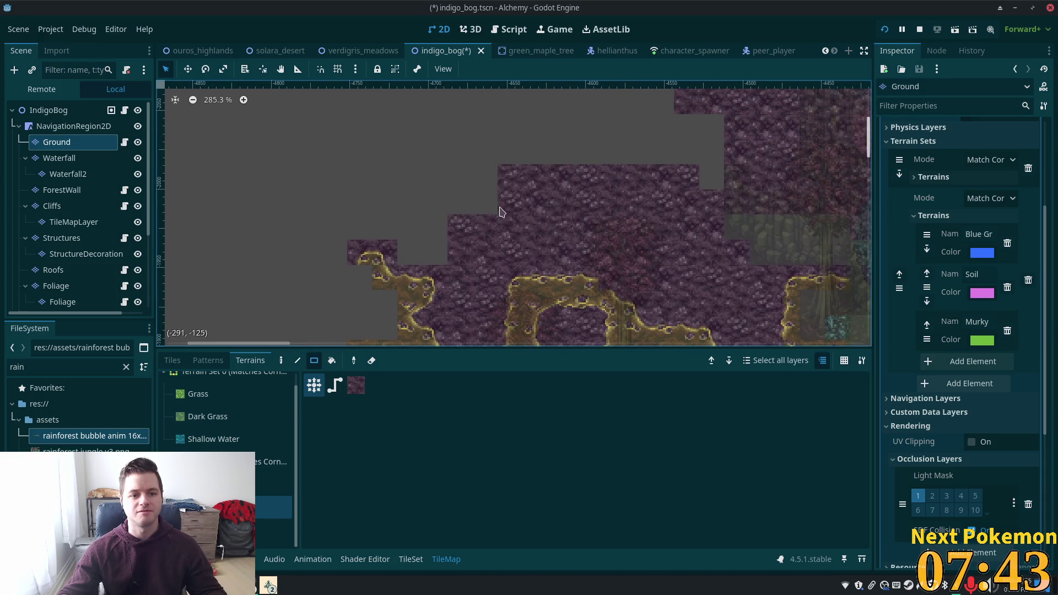
pyautogui.moveTo(408, 250); pyautogui.dragTo(480, 166)
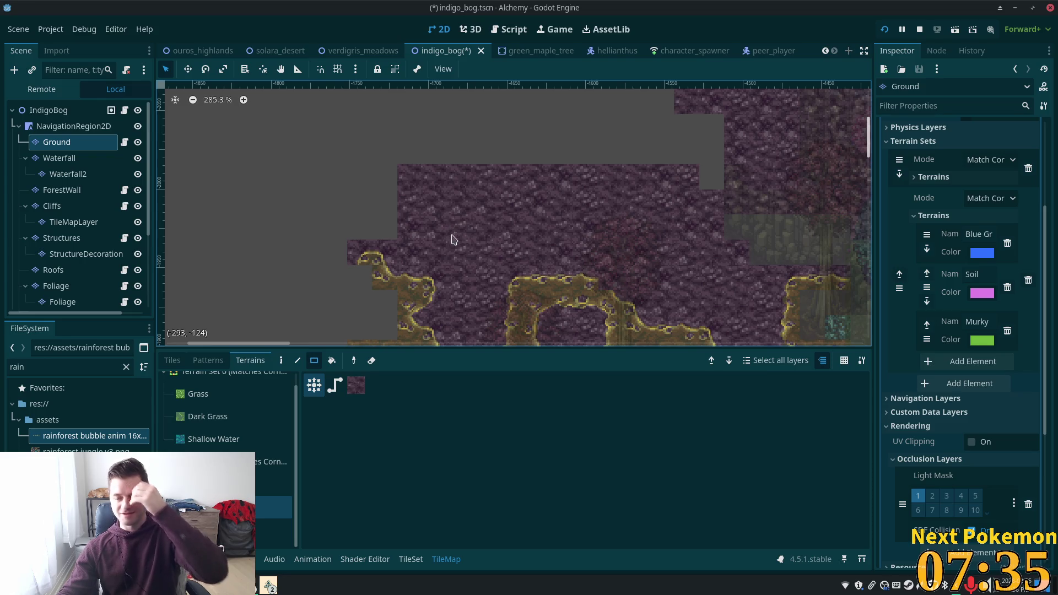
# Select the Cliffs tile layer for editing.
pyautogui.hscroll(5, 606, 248)
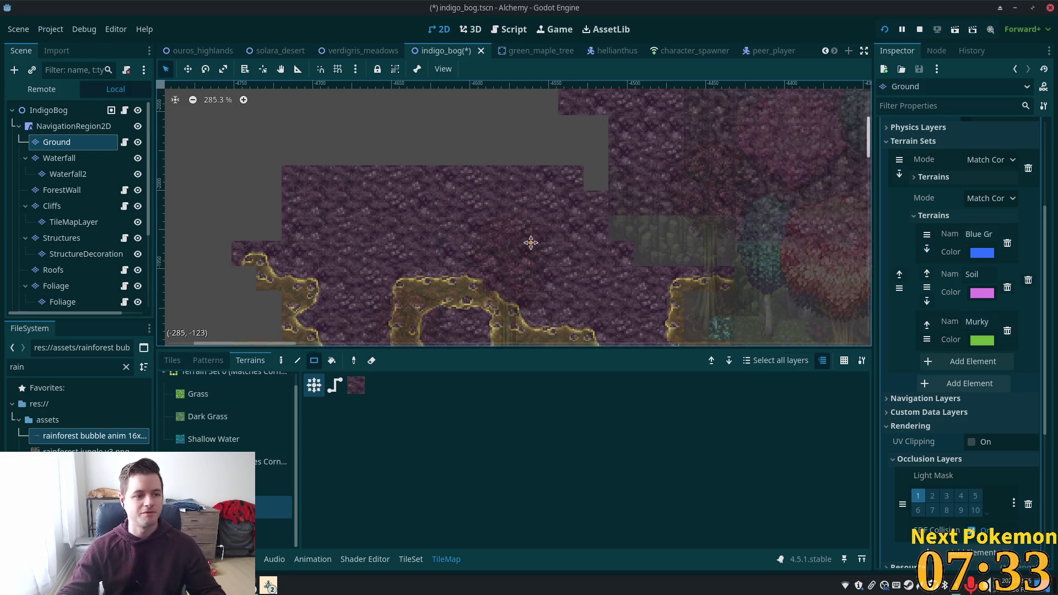
pyautogui.click(38, 112)
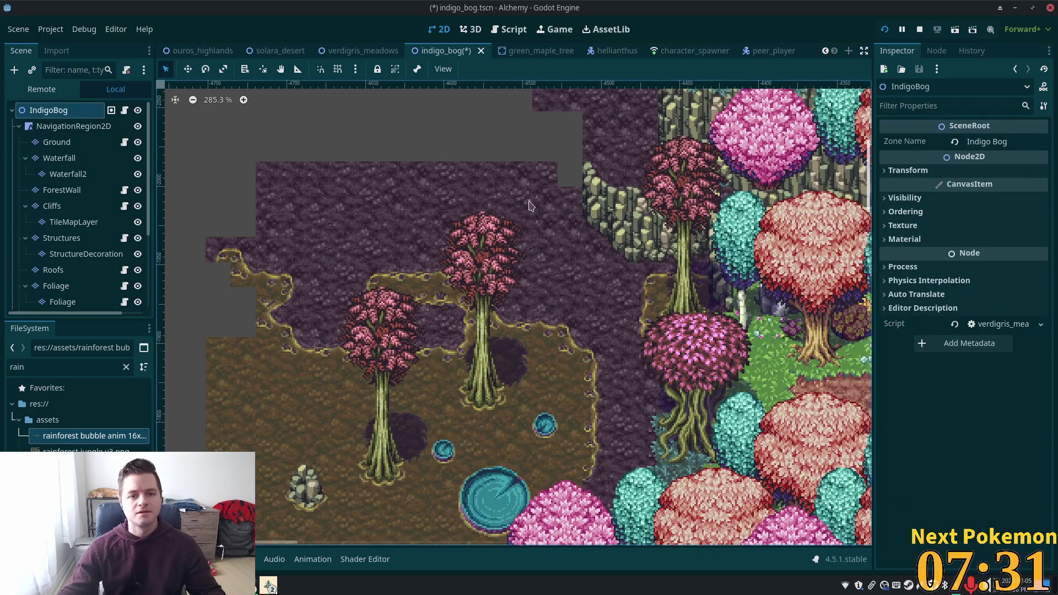
pyautogui.scroll(3, 526, 276)
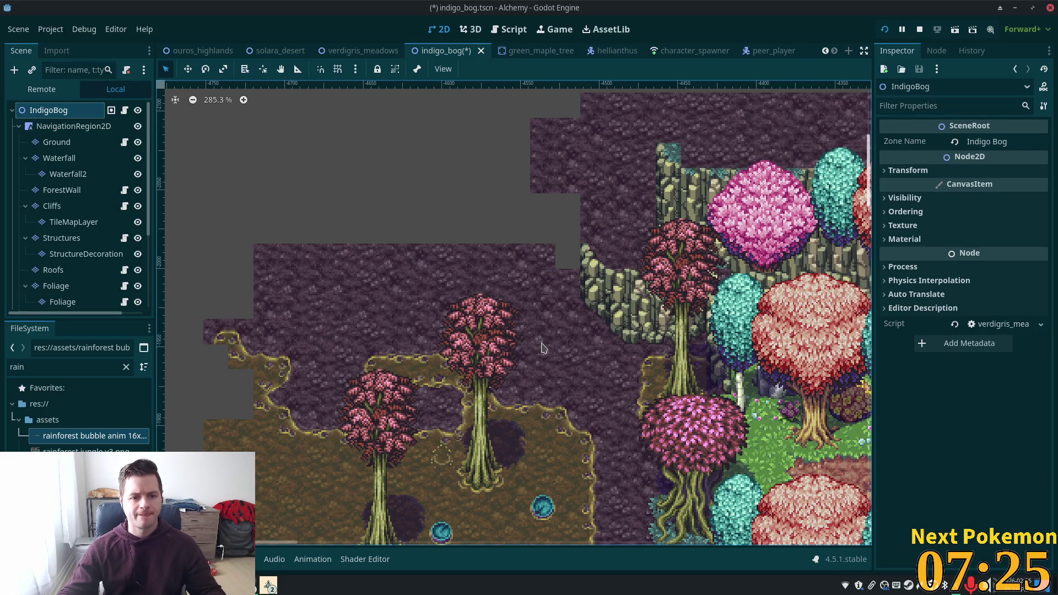
pyautogui.scroll(2, 588, 307)
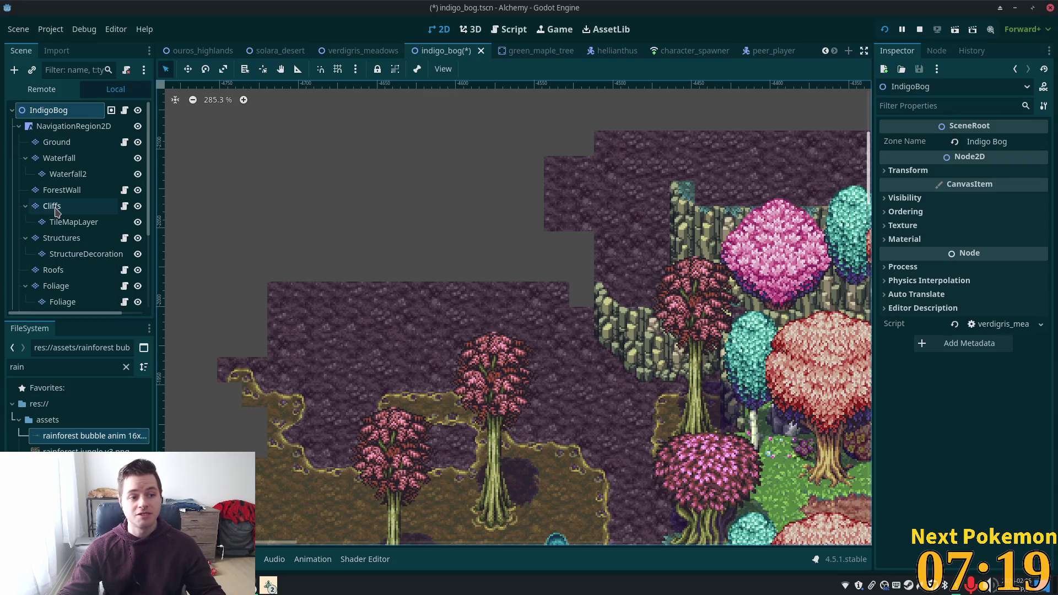
pyautogui.click(58, 206)
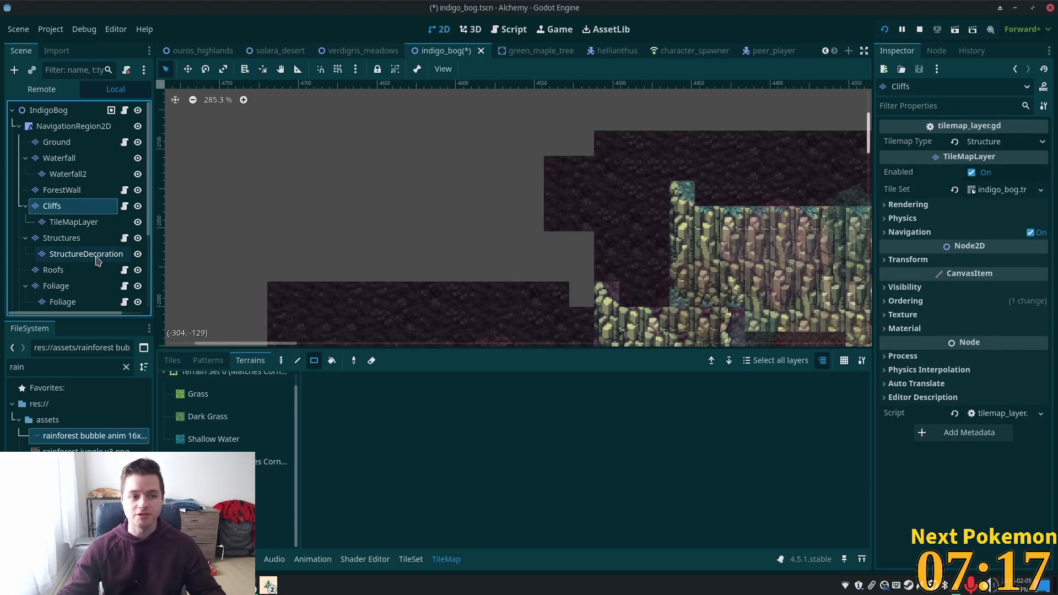
# Pick a three-tile cliff column from the jungle atlas and place it at the cliff's left edge.
pyautogui.click(77, 221)
pyautogui.click(69, 212)
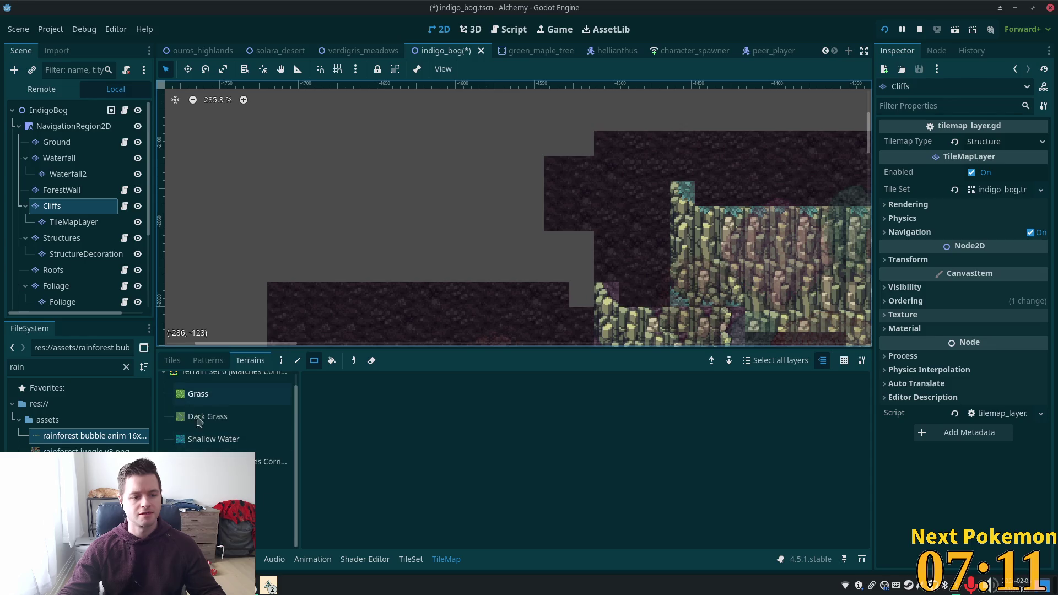
pyautogui.click(448, 561)
pyautogui.click(450, 562)
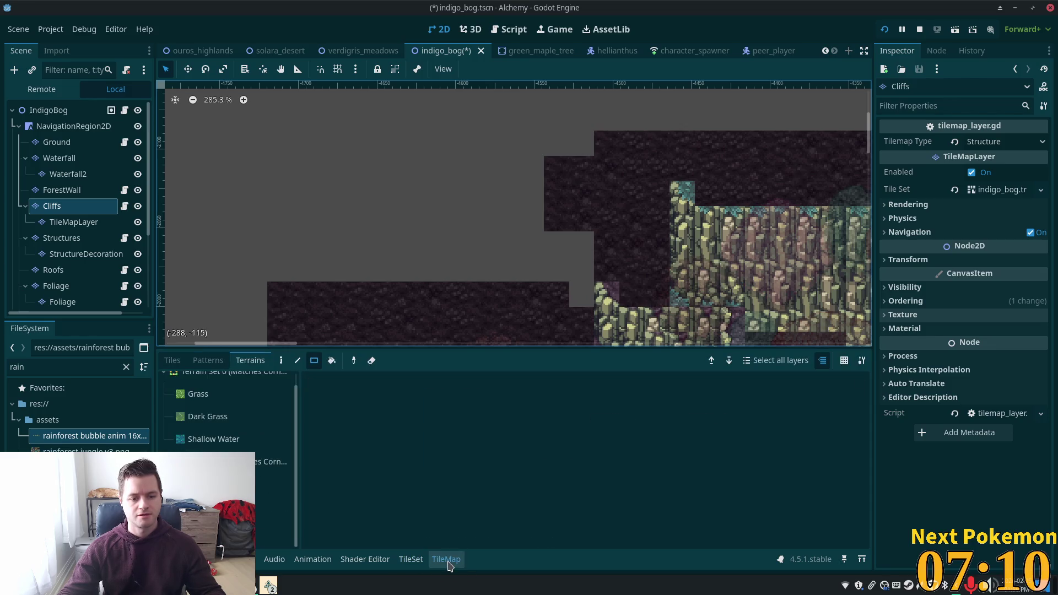
pyautogui.click(172, 361)
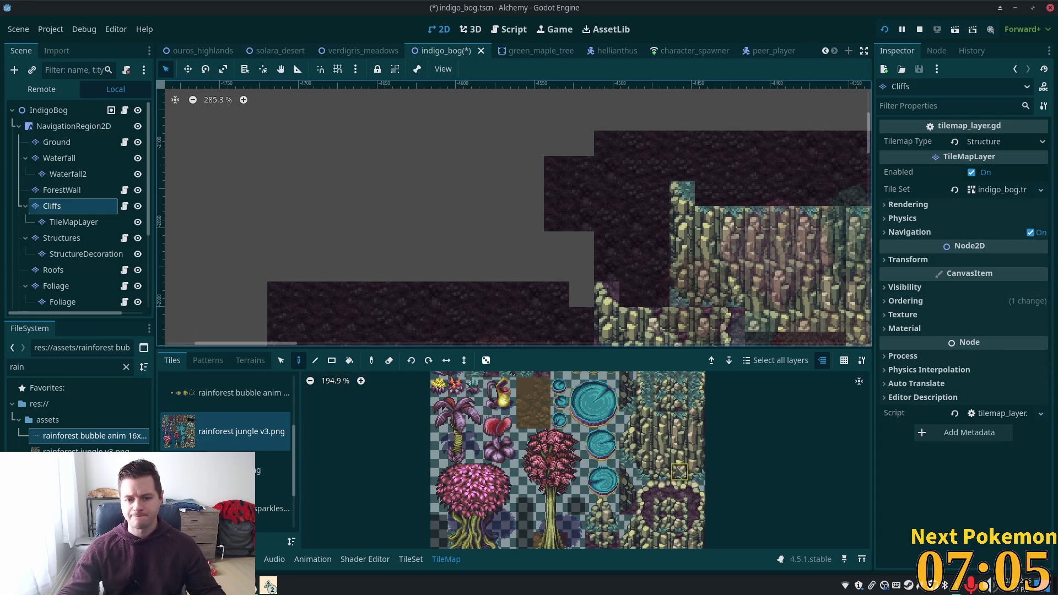
pyautogui.hscroll(3, 633, 441)
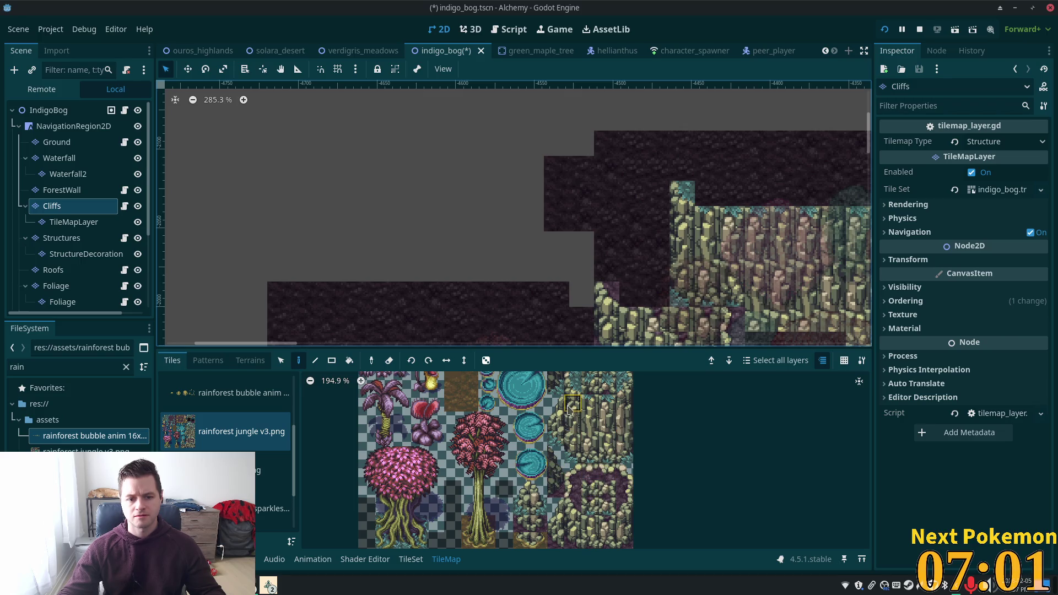
pyautogui.moveTo(556, 401); pyautogui.dragTo(559, 441)
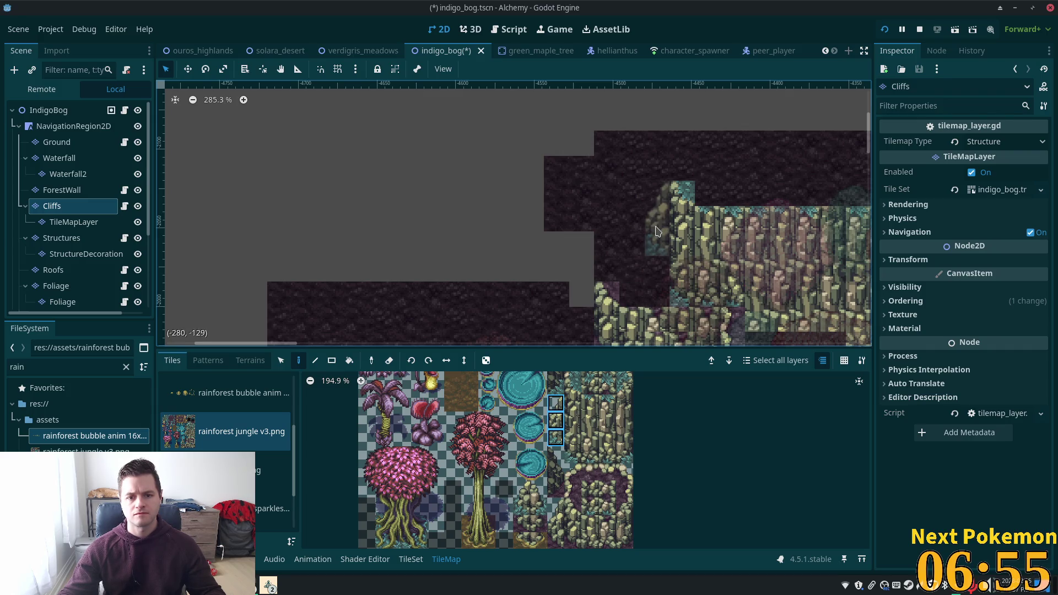
pyautogui.click(657, 248)
# Add a two-tile and a four-tile cliff column beside the ledge to extend it further.
pyautogui.scroll(3, 632, 193)
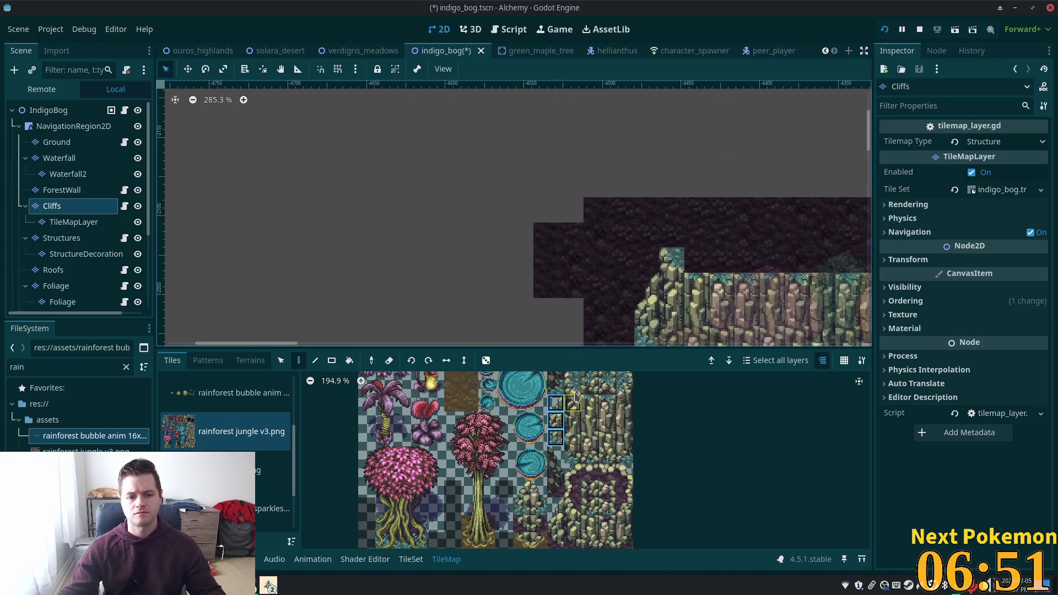
pyautogui.moveTo(573, 388); pyautogui.dragTo(572, 455)
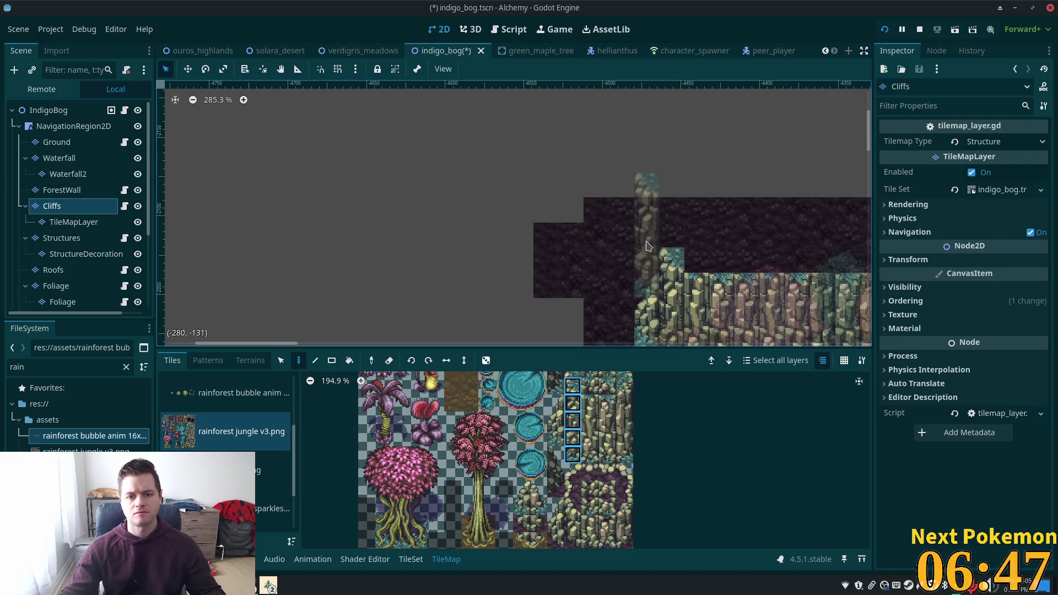
pyautogui.click(572, 387)
pyautogui.moveTo(574, 400); pyautogui.dragTo(574, 404)
pyautogui.click(650, 261)
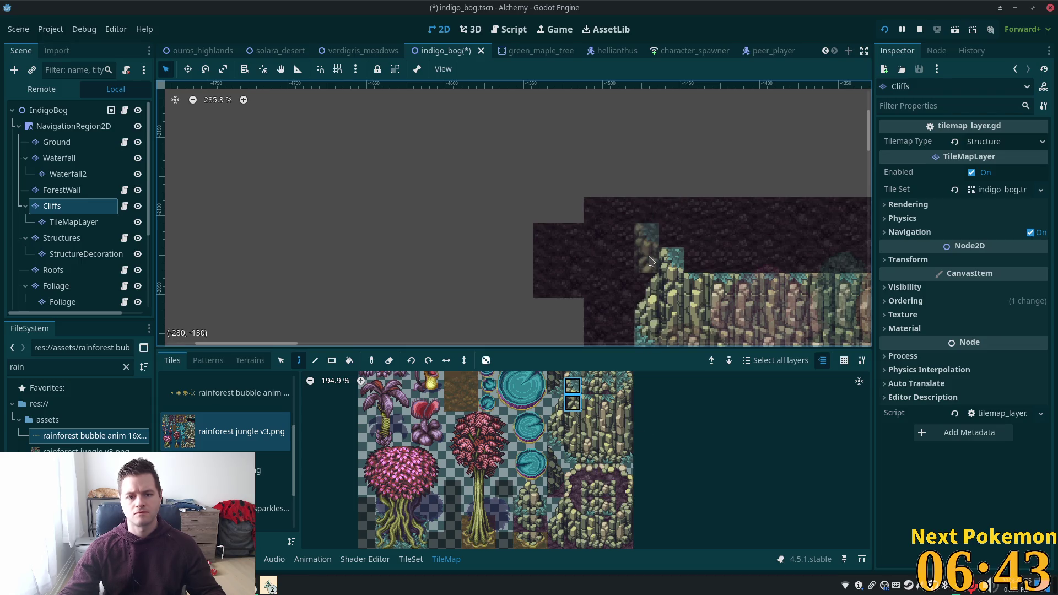
pyautogui.moveTo(573, 386); pyautogui.dragTo(570, 445)
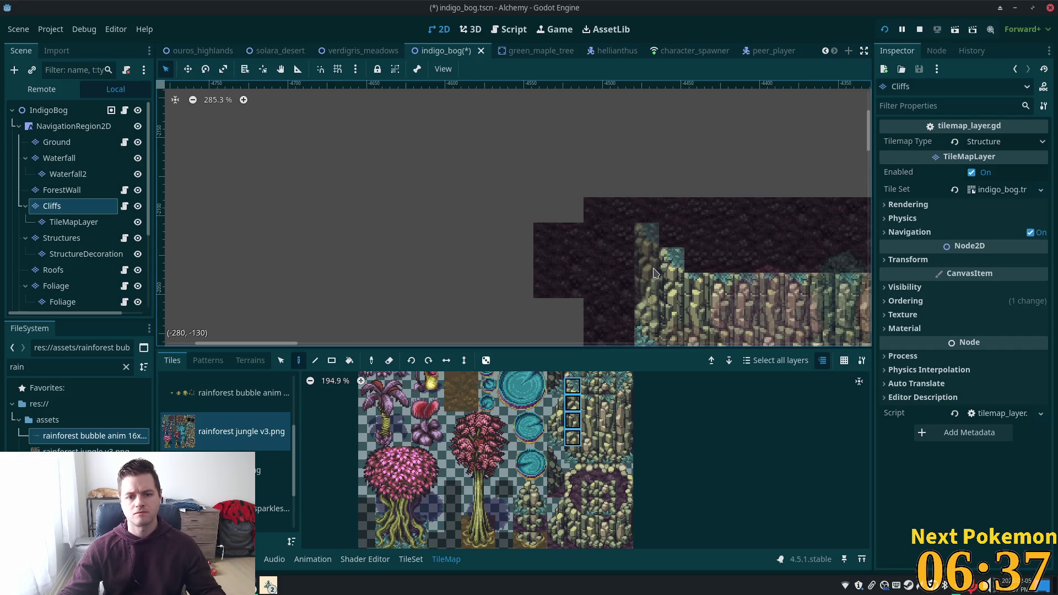
pyautogui.click(655, 273)
pyautogui.moveTo(591, 294)
pyautogui.mouseDown()
pyautogui.moveTo(581, 241)
pyautogui.moveTo(568, 238)
pyautogui.mouseUp()
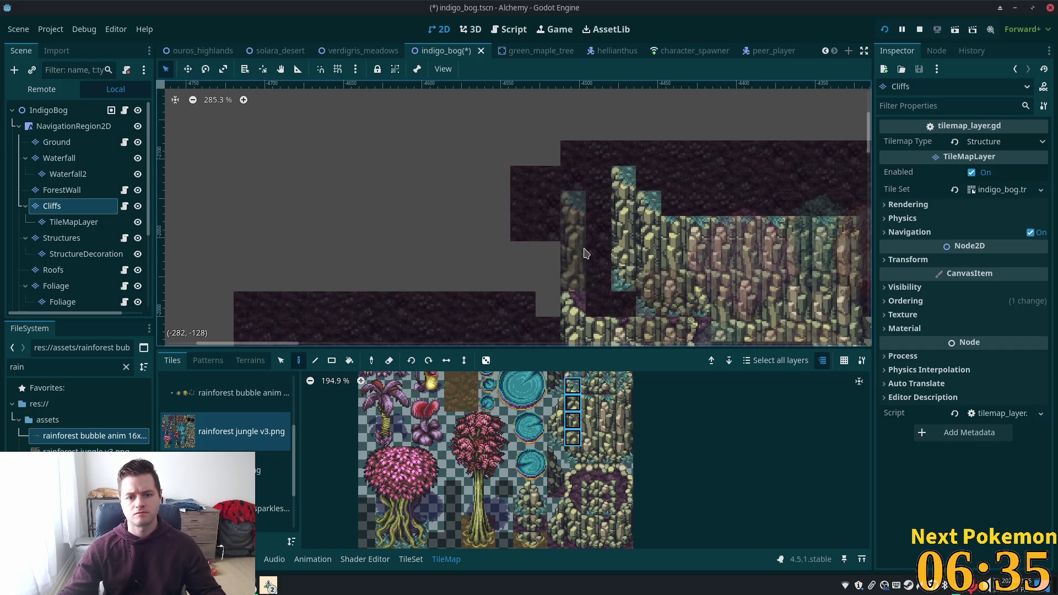
pyautogui.click(91, 227)
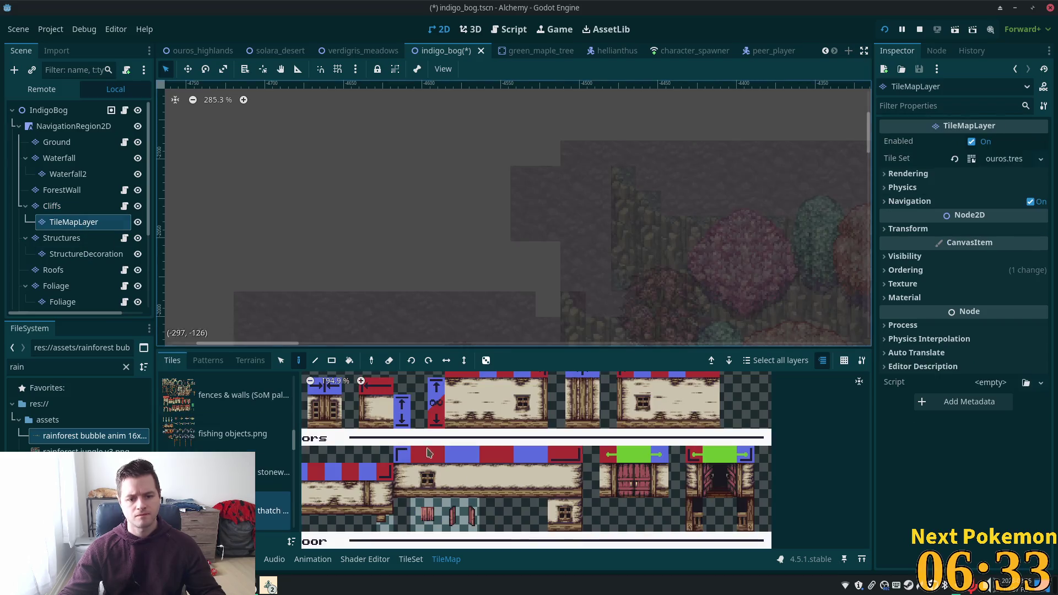
# Filter FileSystem for 'indi', assign indigo_bog.tres as the nested layer's tile set, and save.
pyautogui.scroll(3, 226, 441)
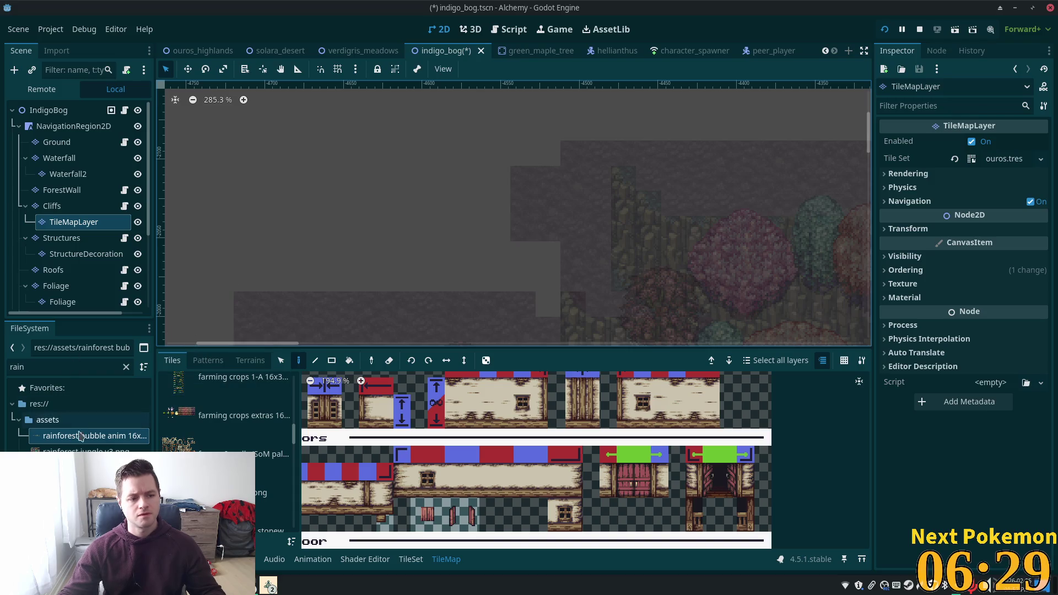
pyautogui.doubleClick(55, 366)
pyautogui.write('indi')
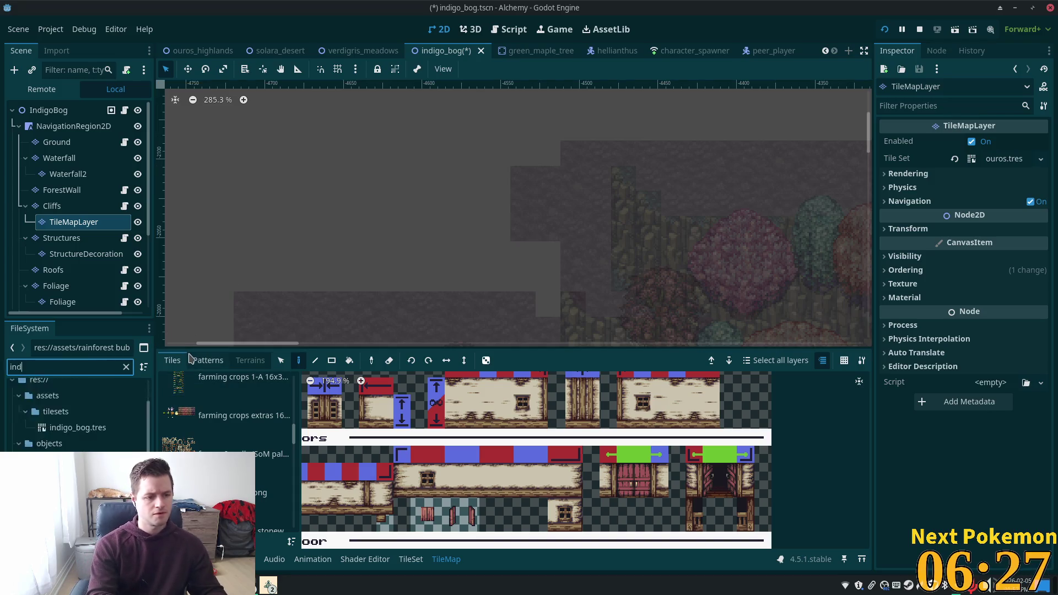
pyautogui.moveTo(77, 450)
pyautogui.mouseDown()
pyautogui.moveTo(760, 282)
pyautogui.moveTo(1003, 158)
pyautogui.mouseUp()
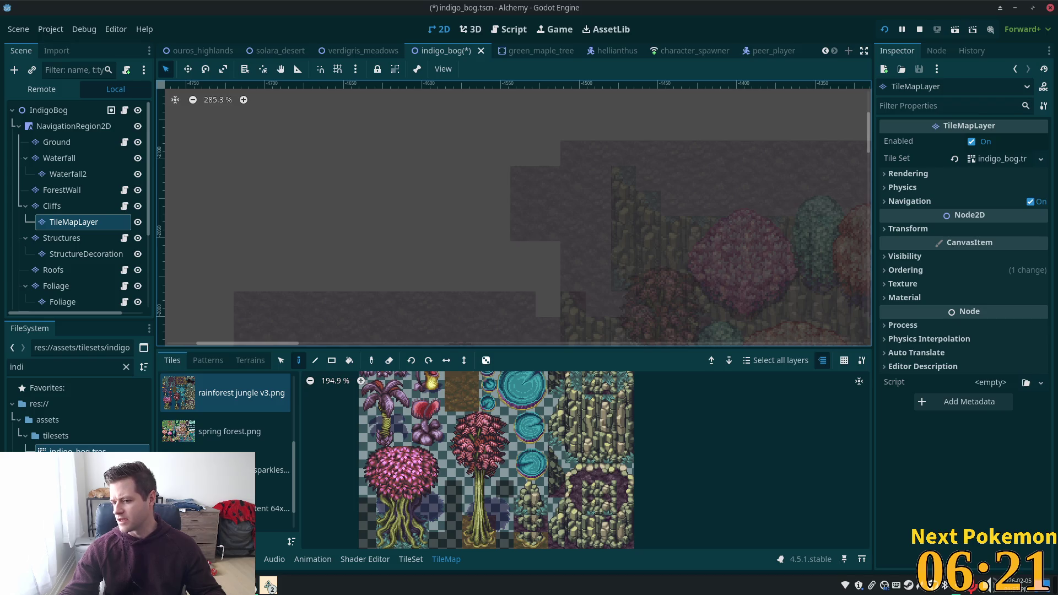
pyautogui.hotkey('ctrl', 's')
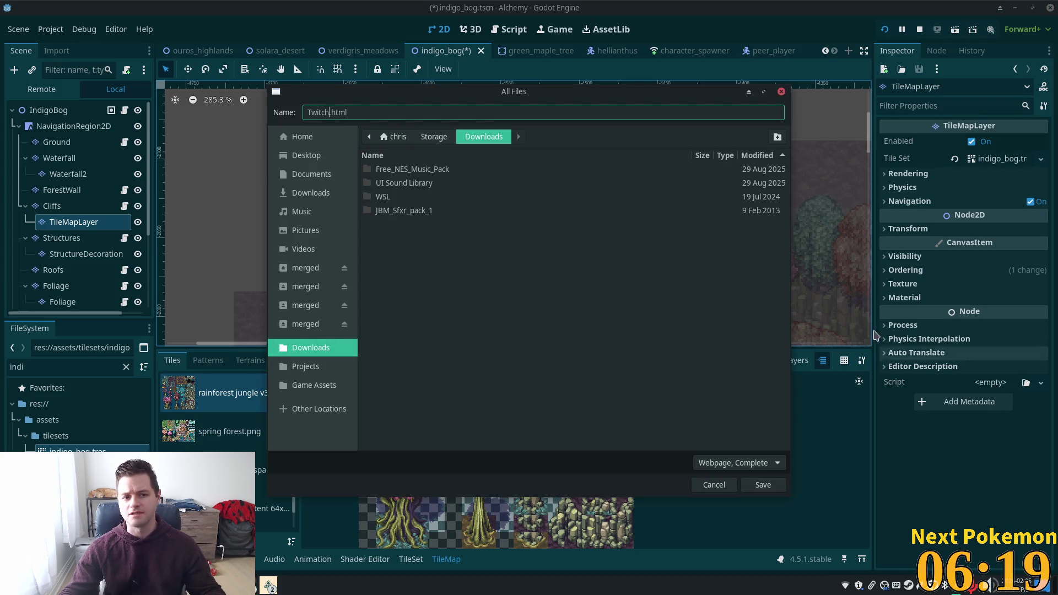
# Cancel the Save As dialog and scroll down to the IMDb Visual Effects credits.
pyautogui.click(714, 485)
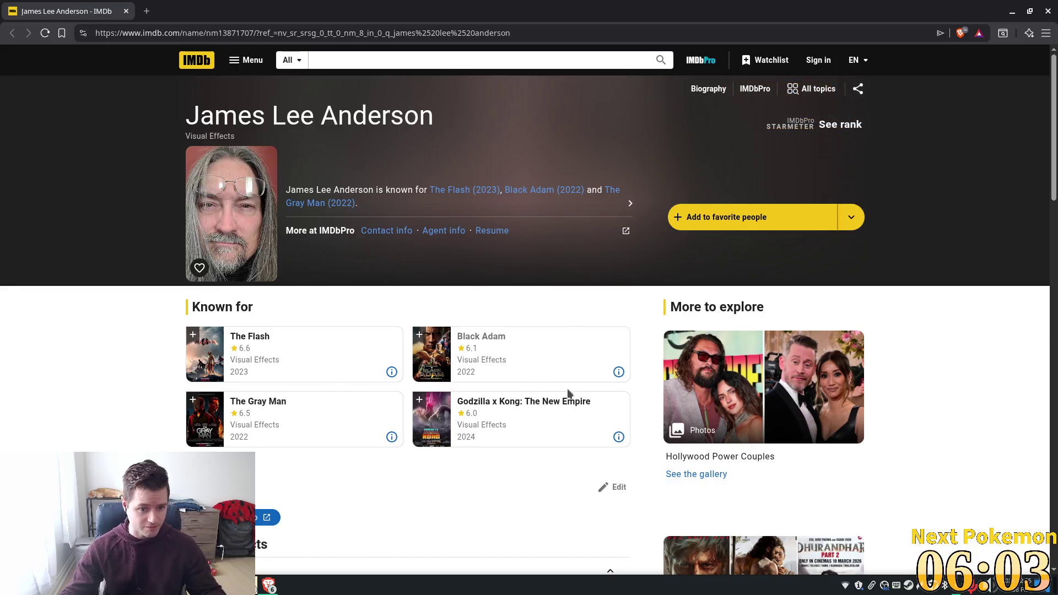
pyautogui.scroll(-1, 494, 386)
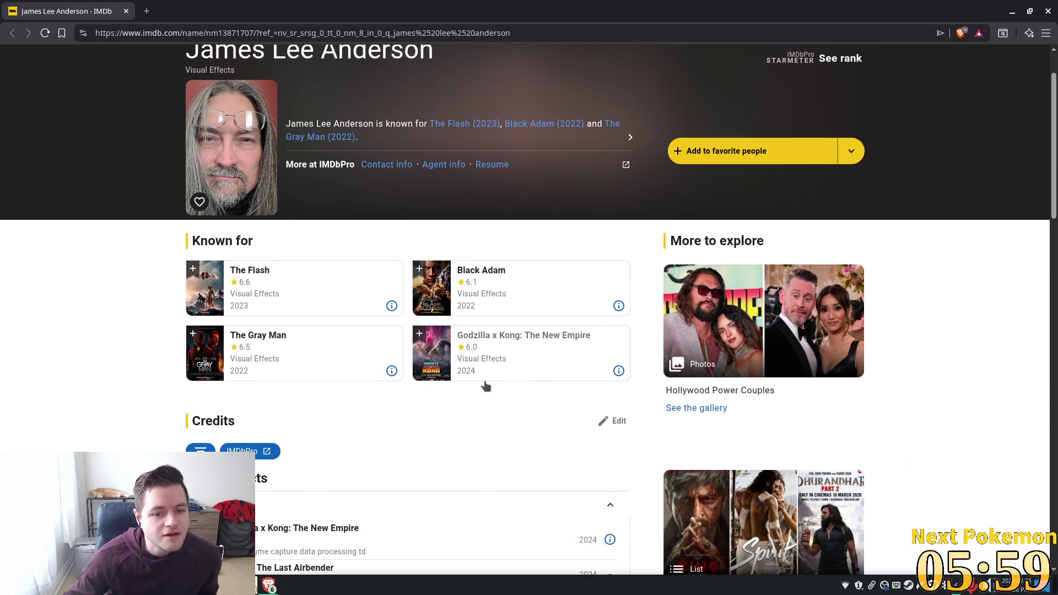
pyautogui.scroll(-1, 485, 384)
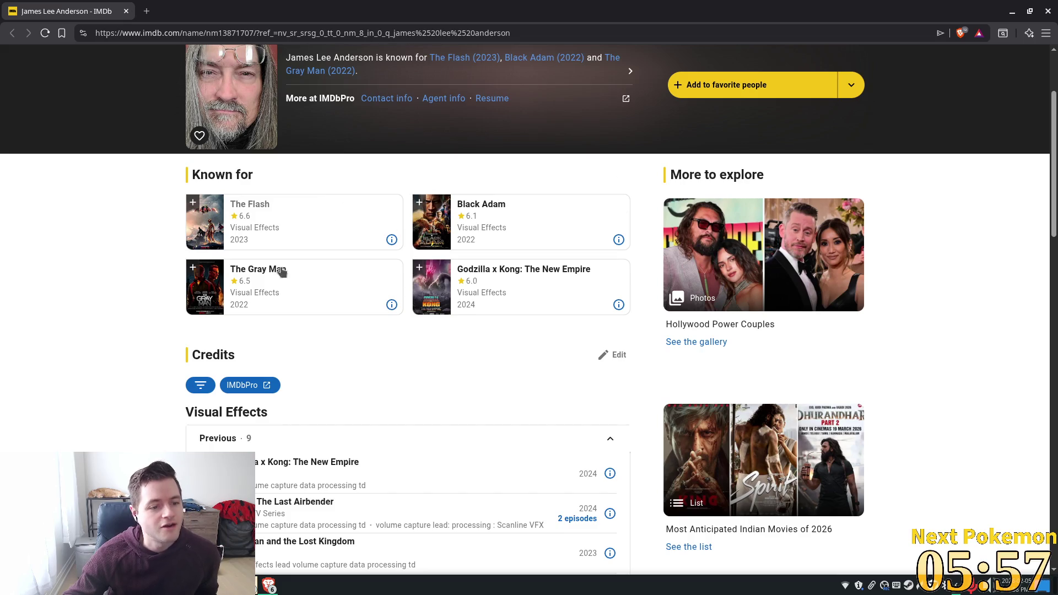
pyautogui.scroll(-4, 349, 278)
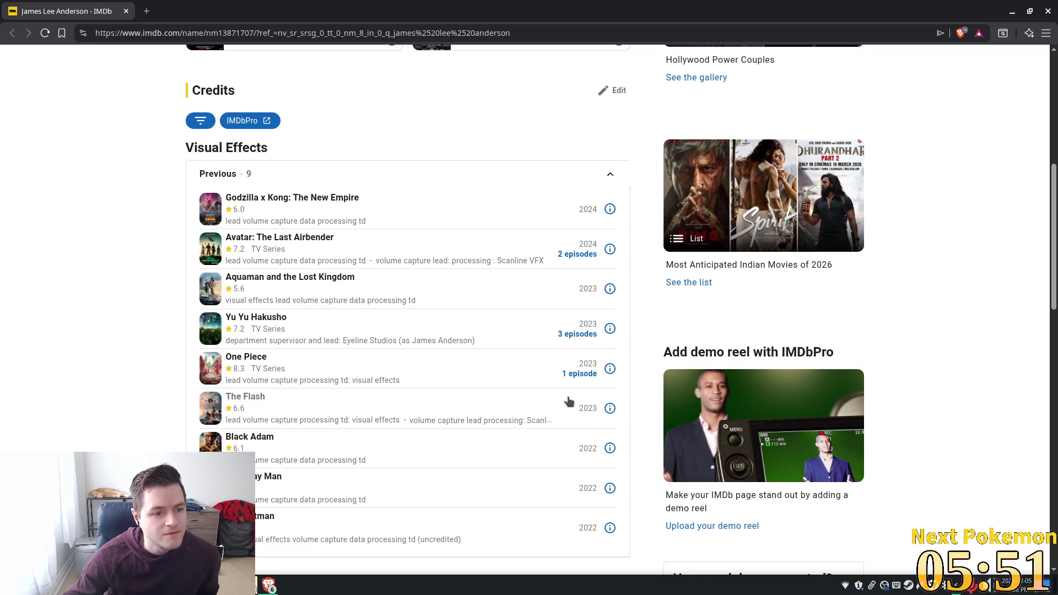
pyautogui.scroll(-3, 451, 371)
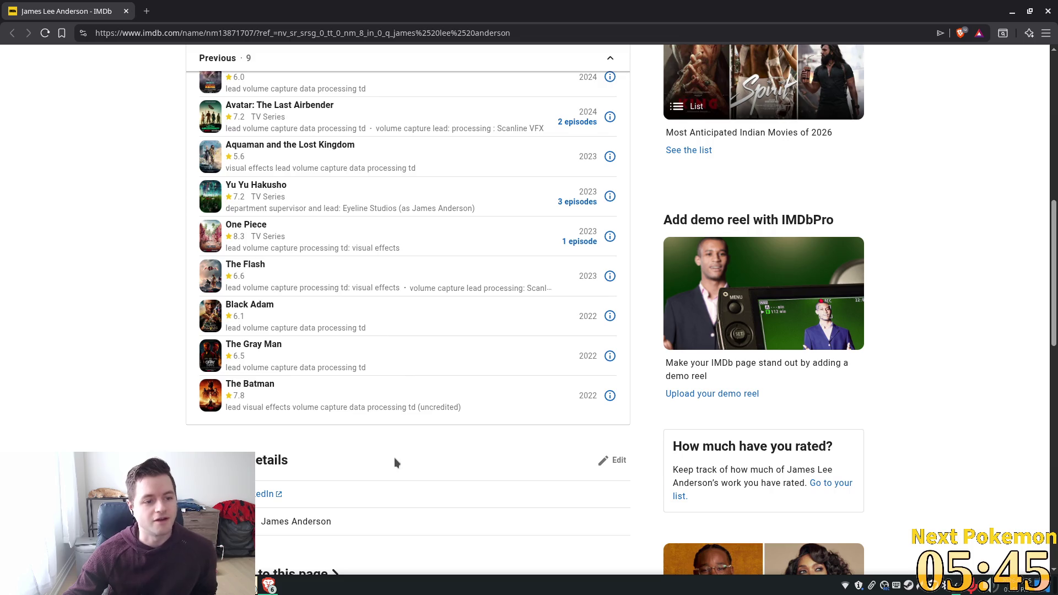
pyautogui.scroll(1, 351, 312)
pyautogui.scroll(2, 356, 325)
# Browse the credits list and open the Yu Yu Hakusho (2023 TV series) title page.
pyautogui.scroll(-5, 366, 348)
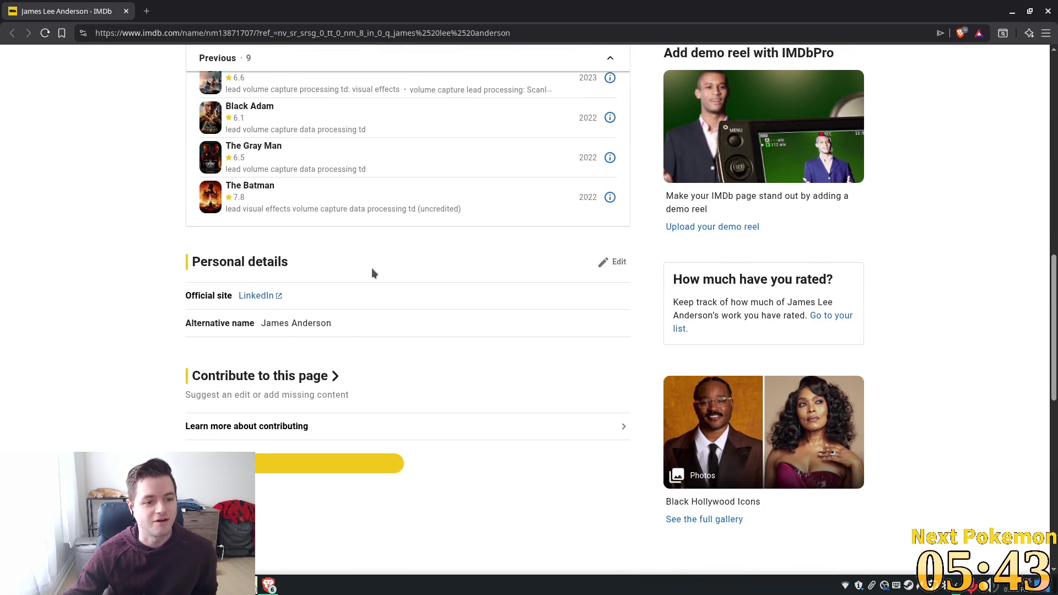
pyautogui.scroll(2, 380, 373)
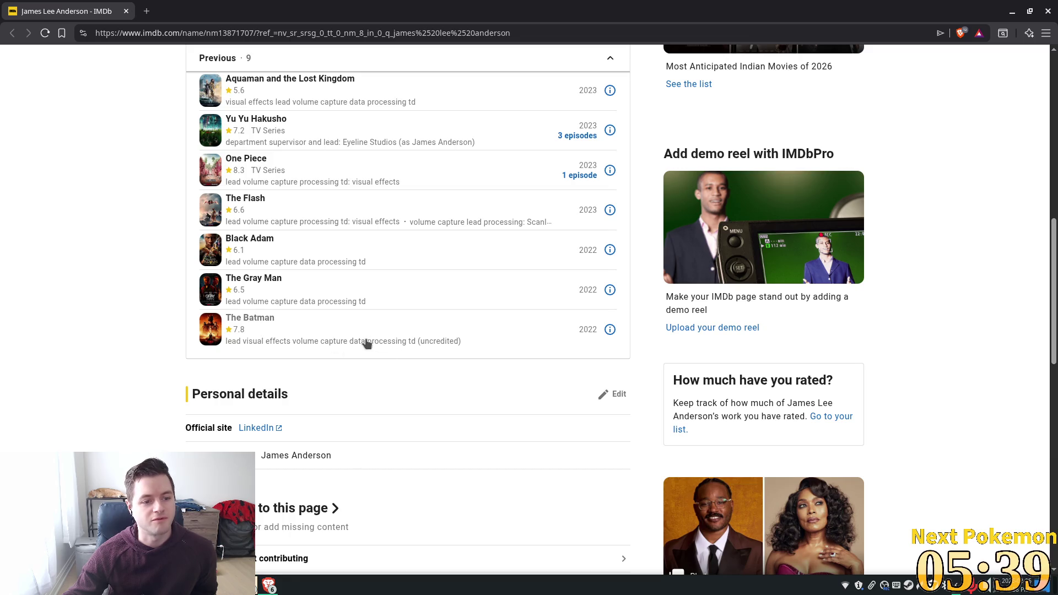
pyautogui.scroll(2, 251, 328)
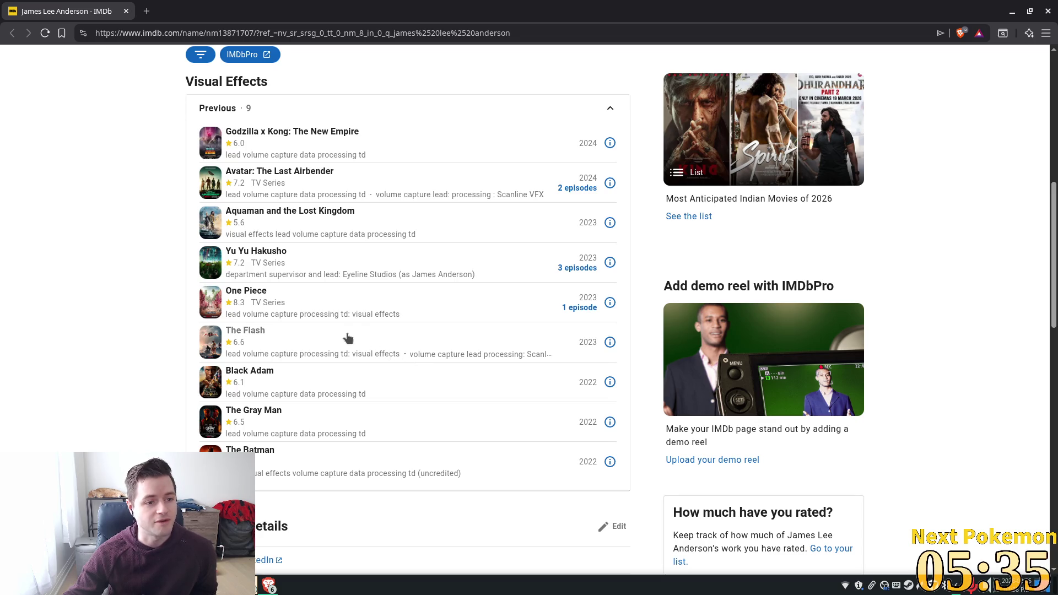
pyautogui.scroll(4, 454, 329)
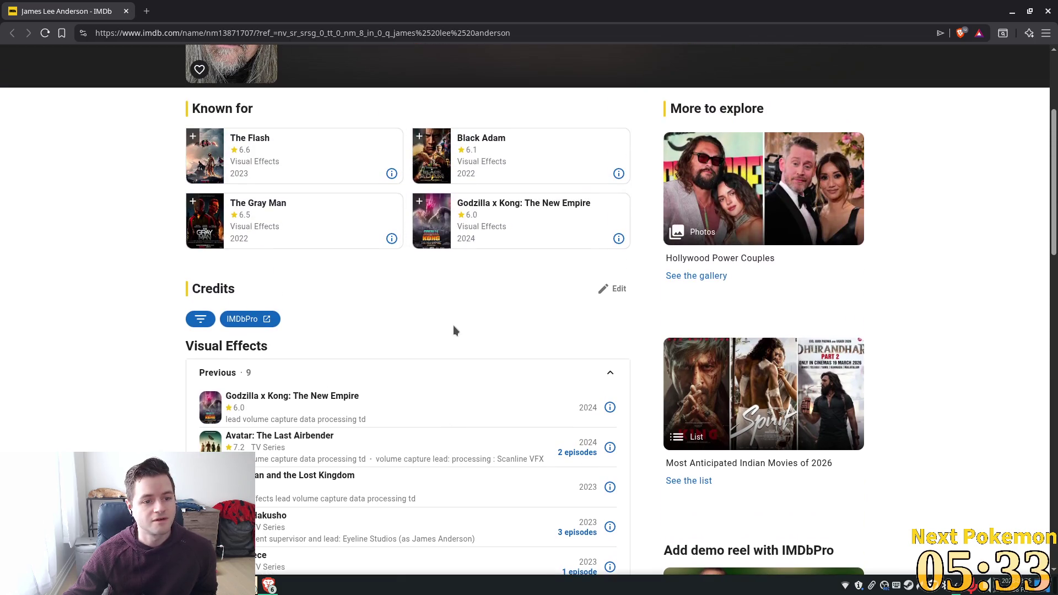
pyautogui.scroll(-2, 454, 330)
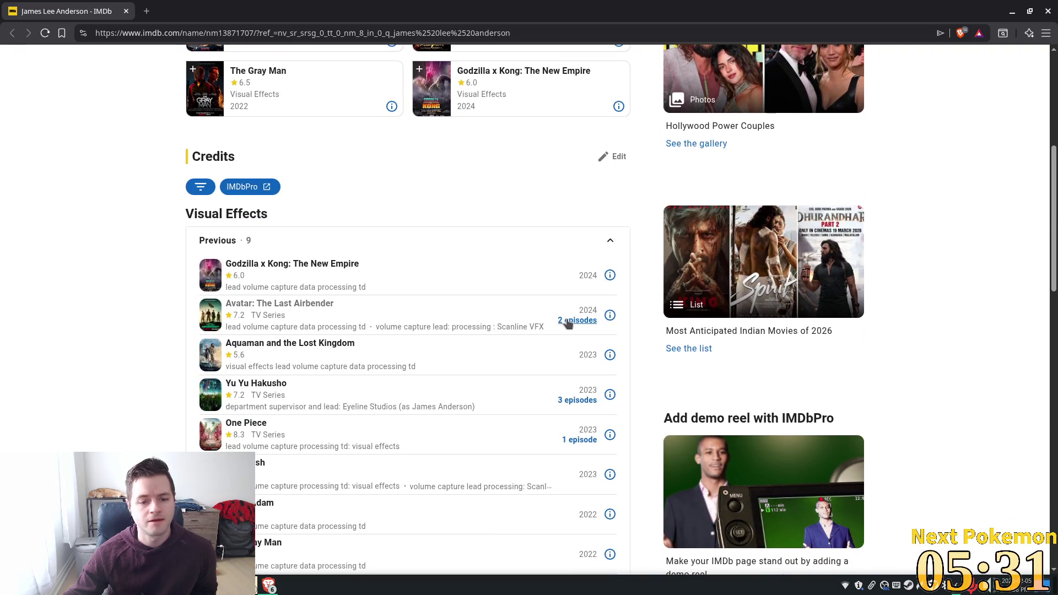
pyautogui.scroll(-2, 554, 331)
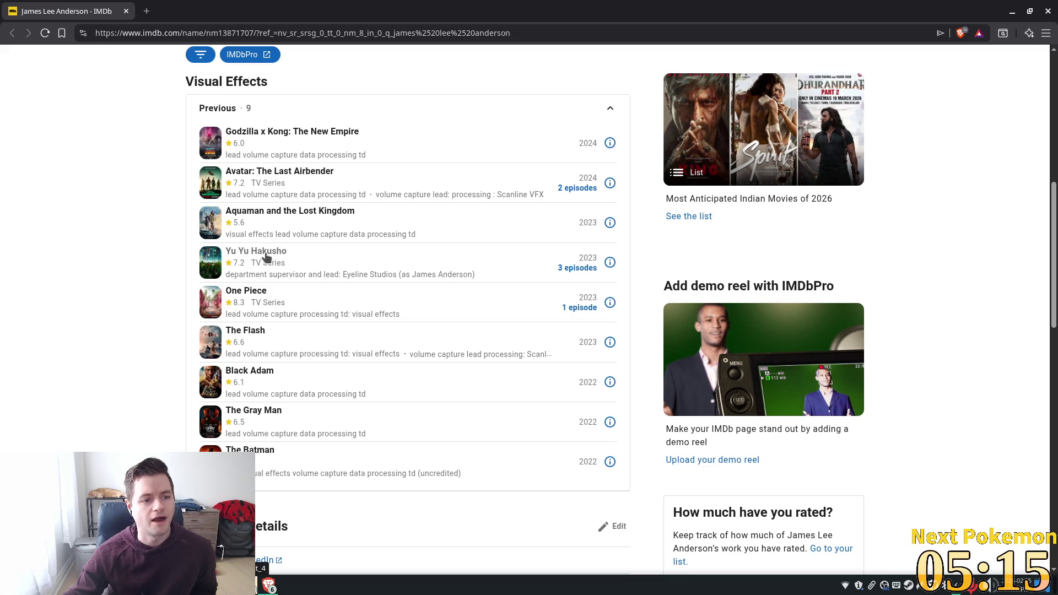
pyautogui.click(283, 254)
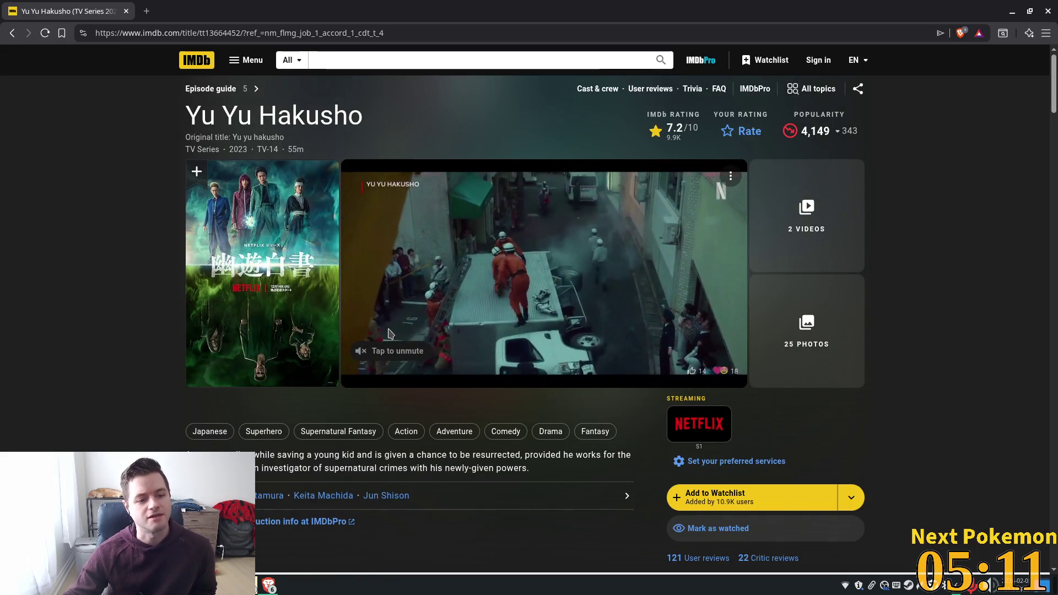
# Browse the Yu Yu Hakusho IMDb page in Brave, then return to the Godot editor.
pyautogui.scroll(-2, 606, 306)
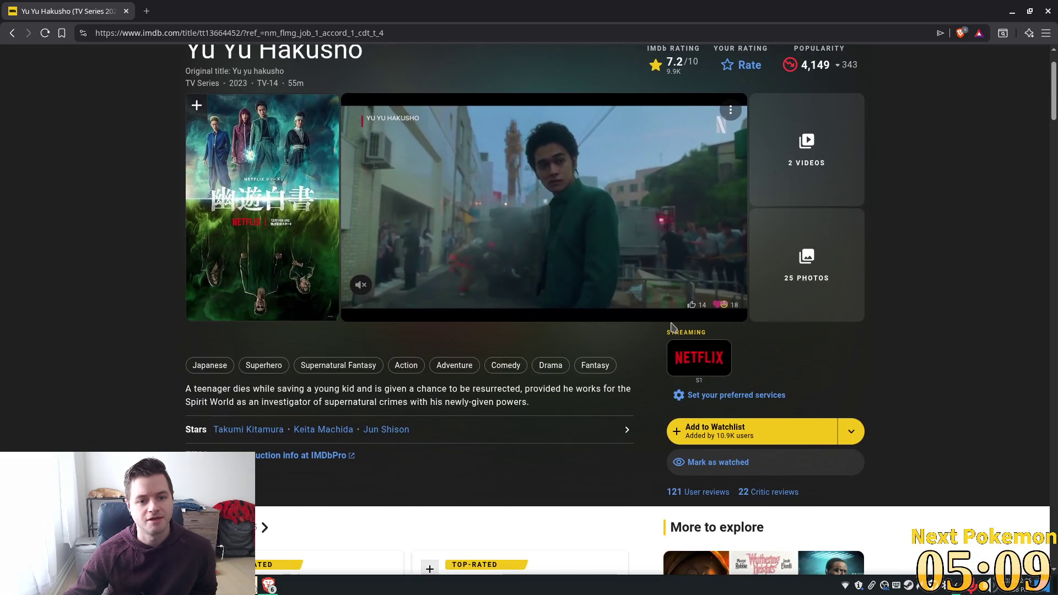
pyautogui.scroll(-6, 429, 309)
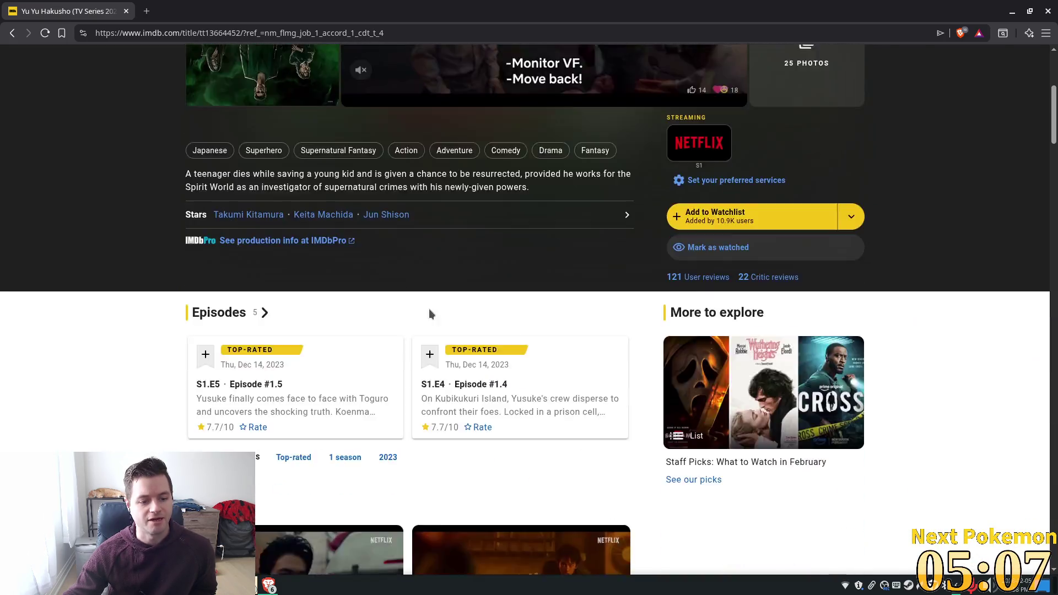
pyautogui.scroll(-4, 427, 310)
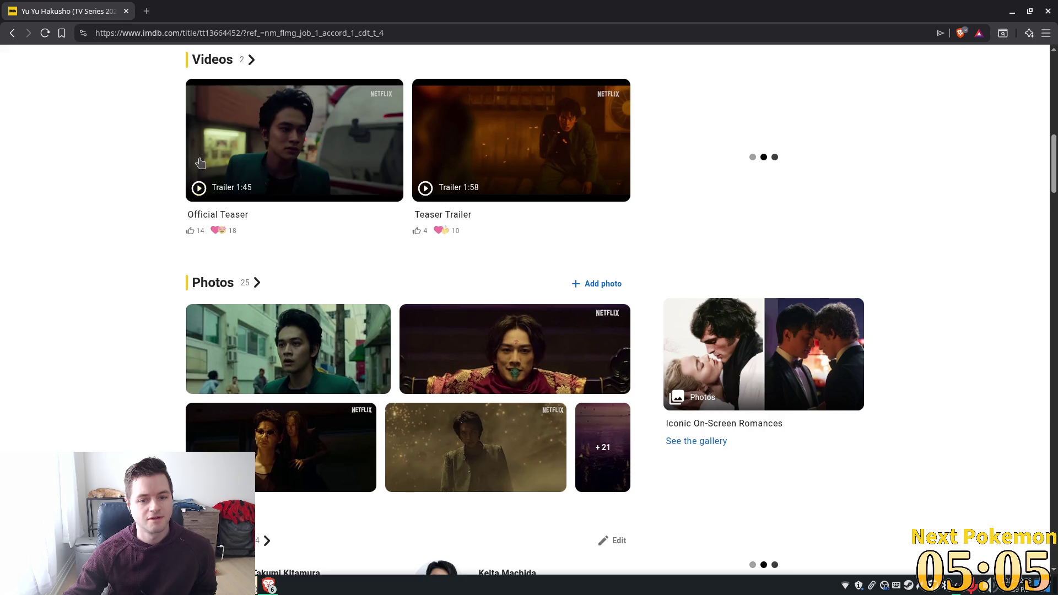
pyautogui.scroll(3, 198, 157)
pyautogui.scroll(4, 197, 158)
pyautogui.hotkey('alt', 'Tab')
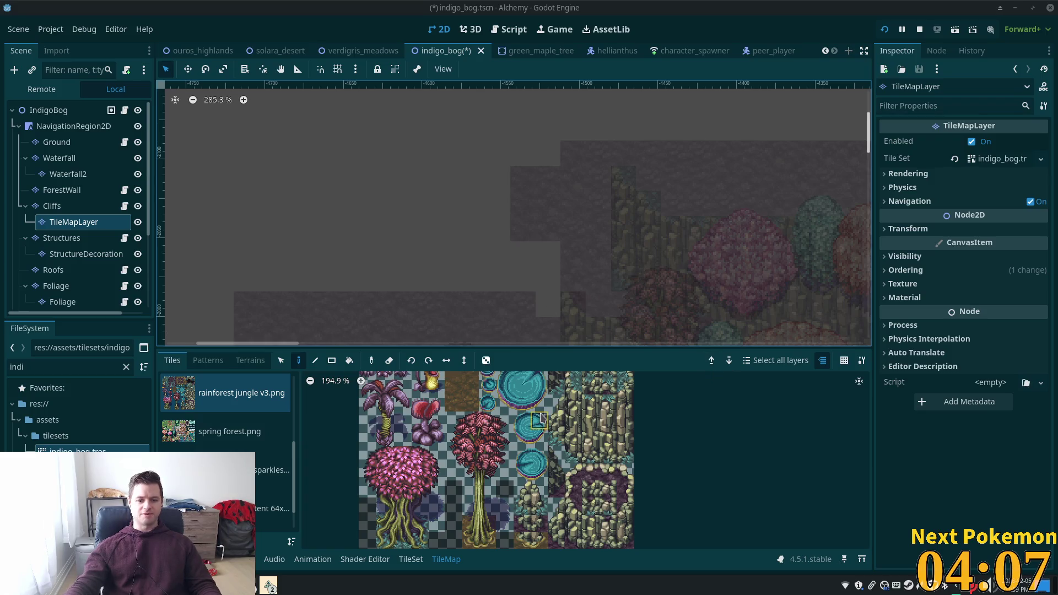
# Select a vertical stack of three cliff ledge tiles in the jungle atlas, then show the undimmed map via IndigoBog.
pyautogui.click(590, 454)
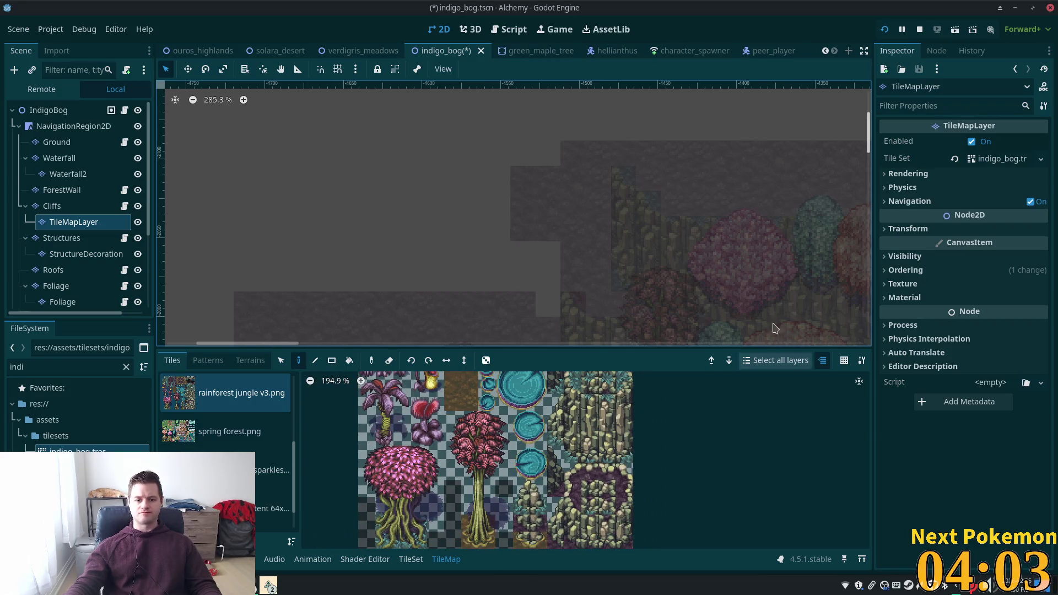
pyautogui.moveTo(671, 319); pyautogui.dragTo(639, 335)
pyautogui.click(613, 379)
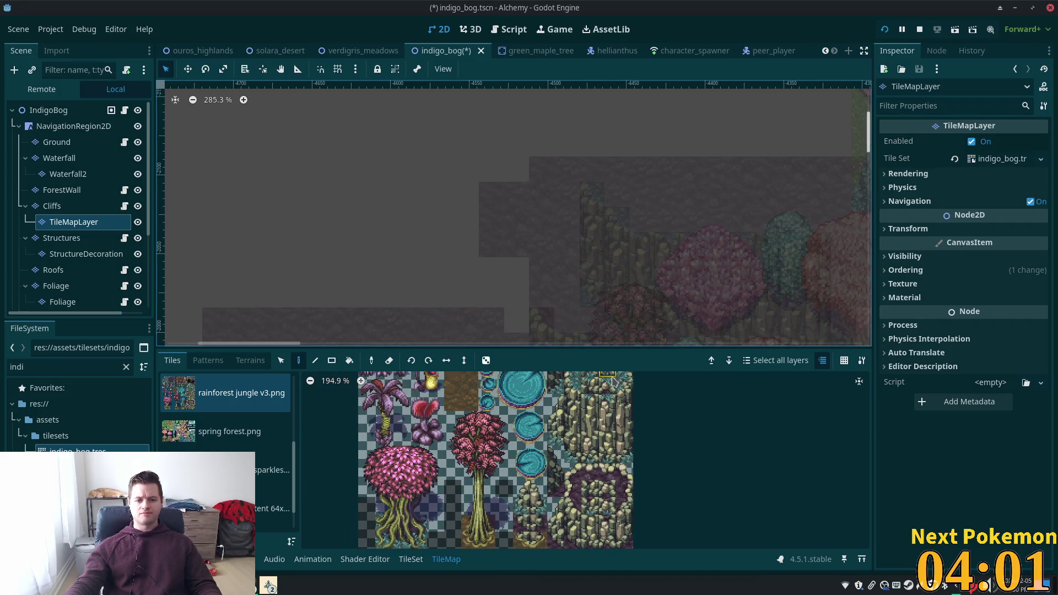
pyautogui.click(573, 421)
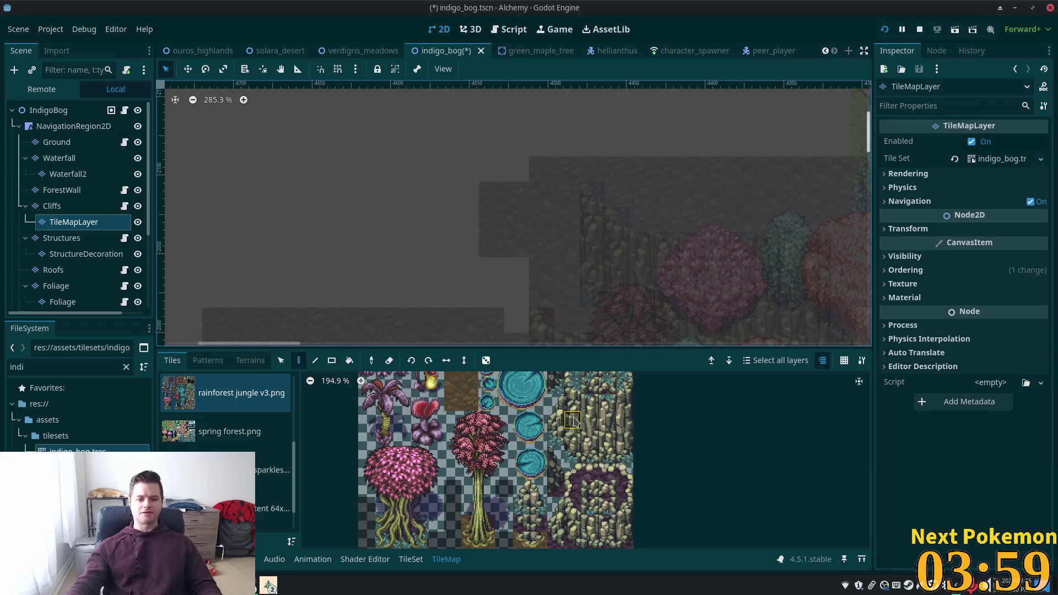
pyautogui.moveTo(556, 401); pyautogui.dragTo(556, 439)
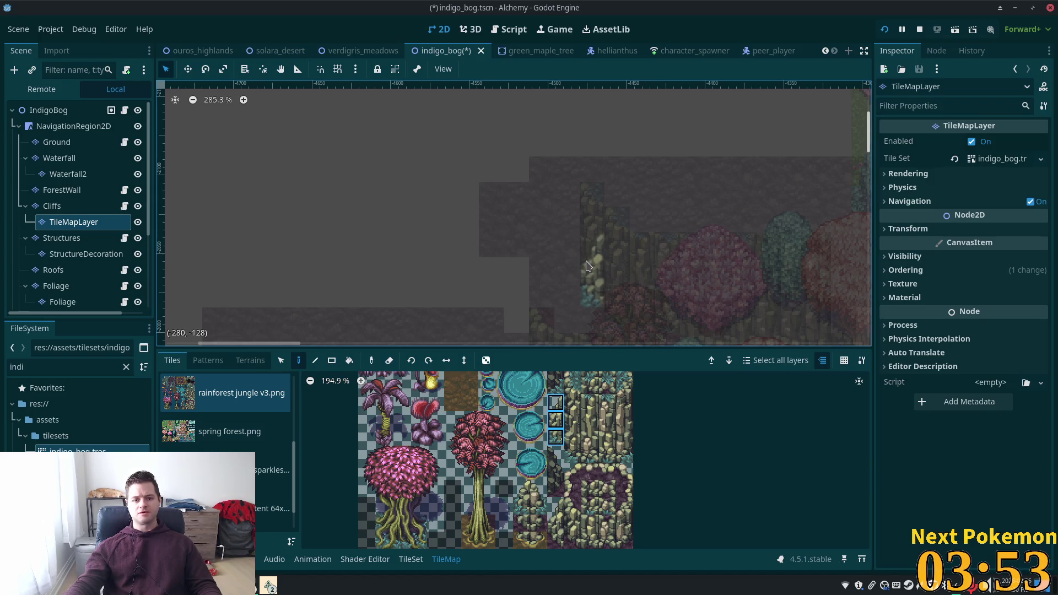
pyautogui.click(49, 110)
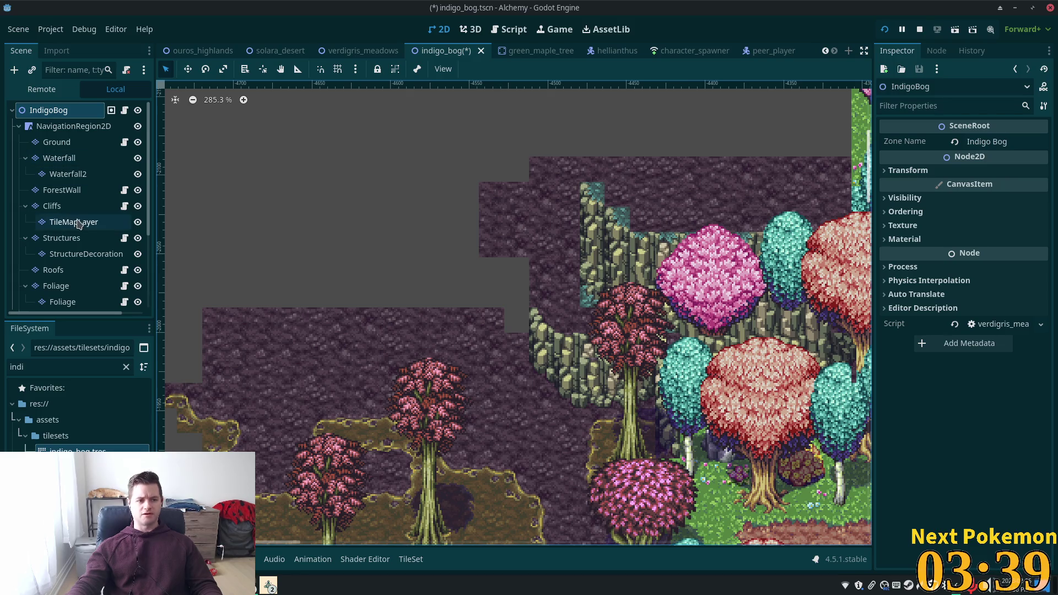
# Reselect the Cliffs layer and narrow the atlas pick to one cliff ledge tile.
pyautogui.click(52, 205)
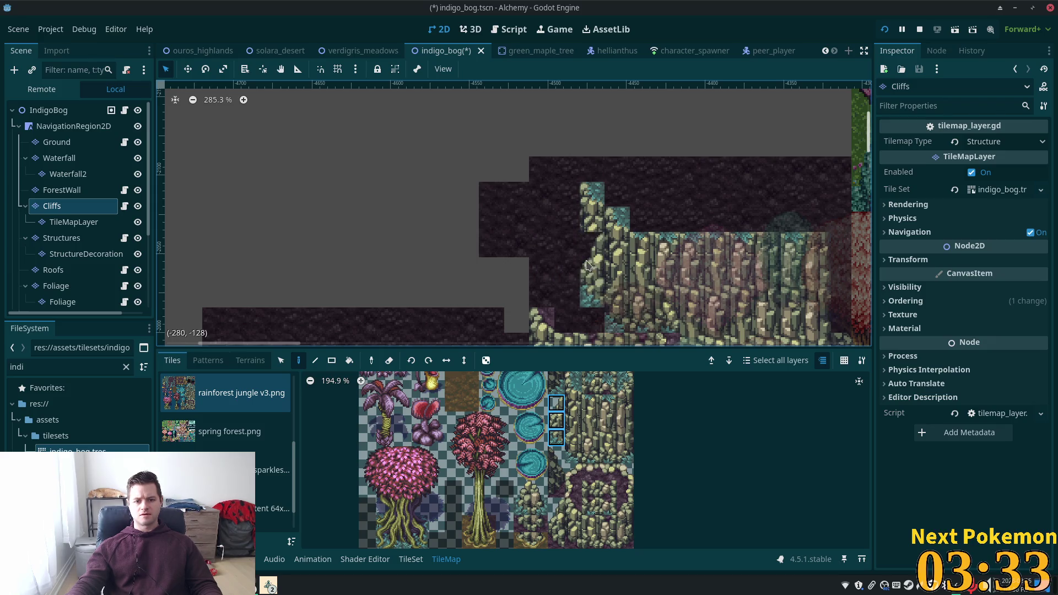
pyautogui.click(77, 221)
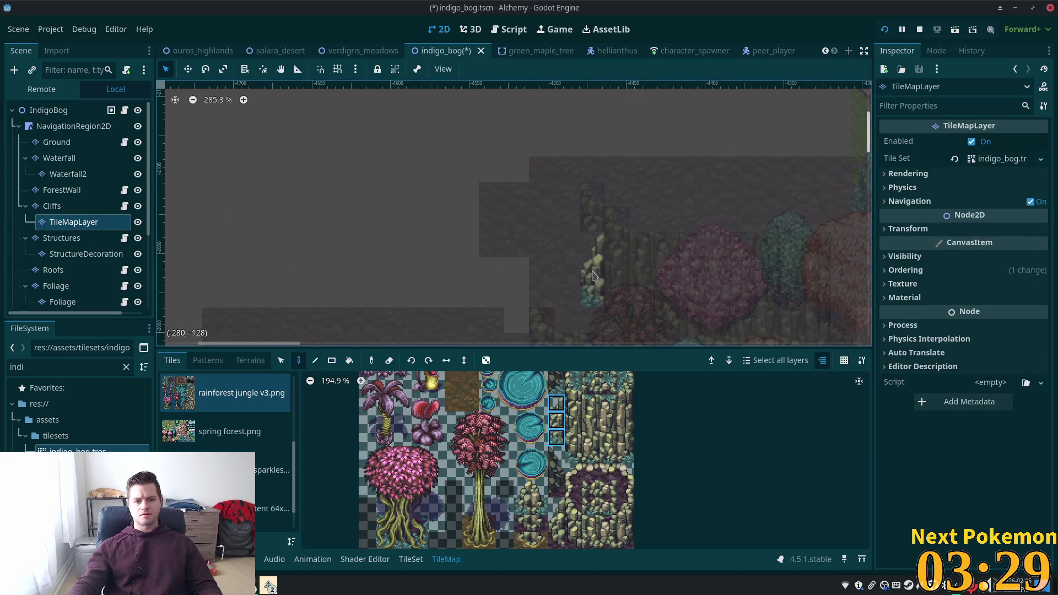
pyautogui.click(52, 205)
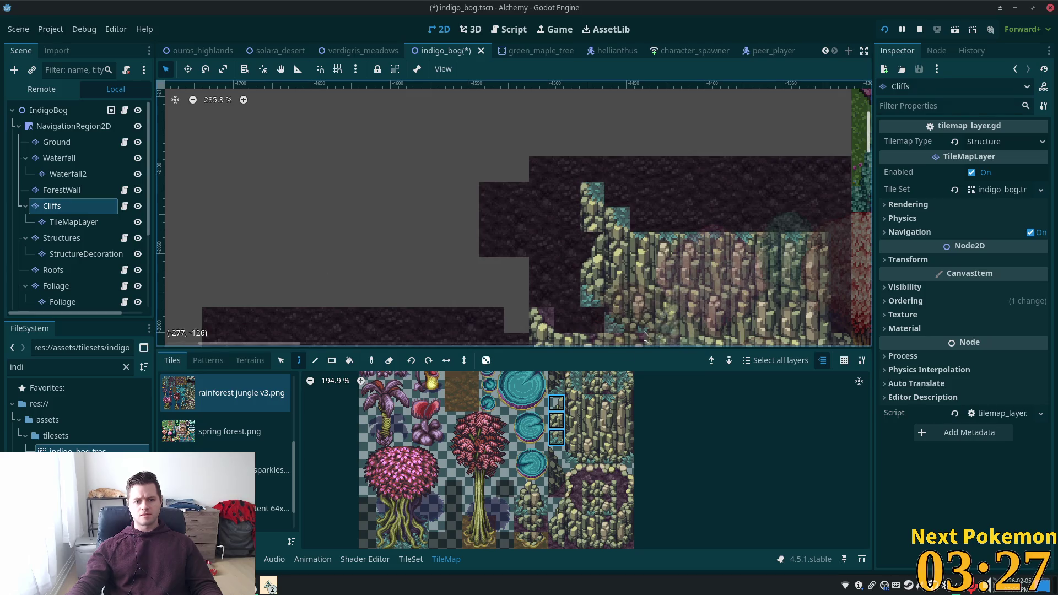
pyautogui.moveTo(576, 416); pyautogui.dragTo(574, 403)
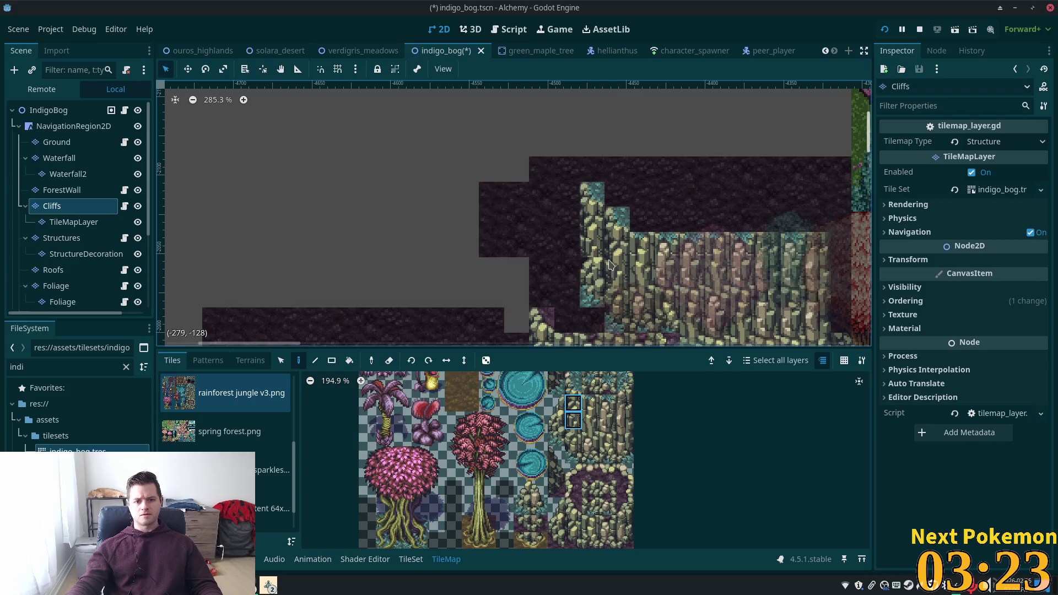
pyautogui.click(573, 438)
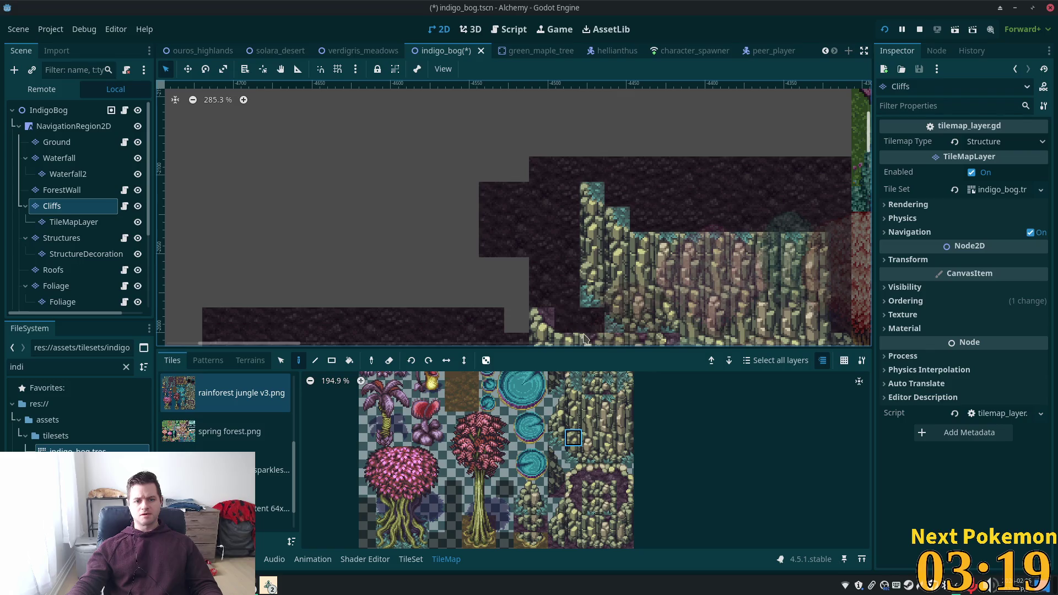
# Set the Ordering Z Index of the TileMapLayer under Cliffs to 1.
pyautogui.click(53, 112)
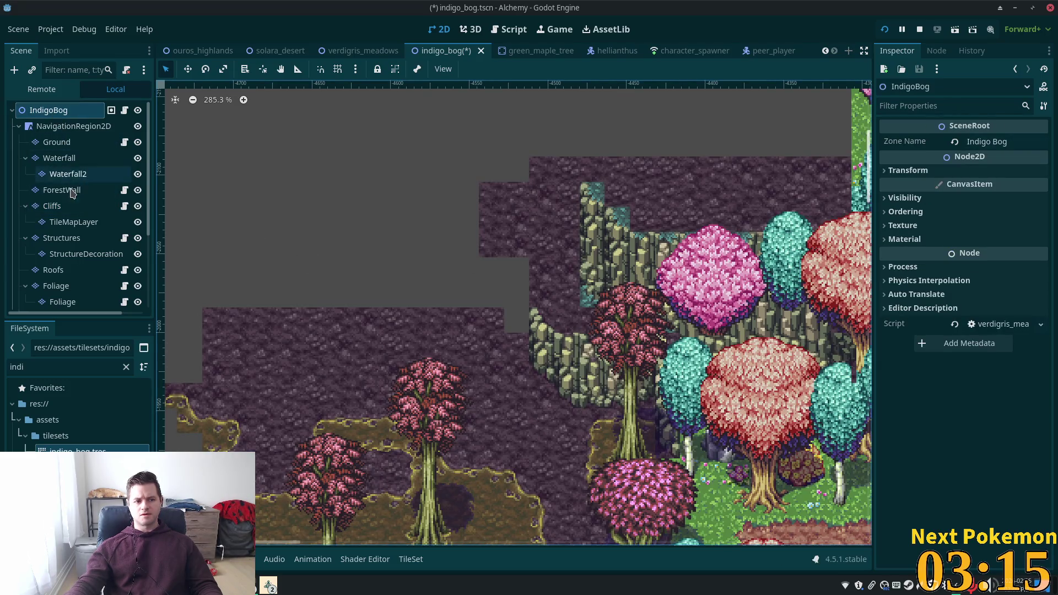
pyautogui.click(74, 221)
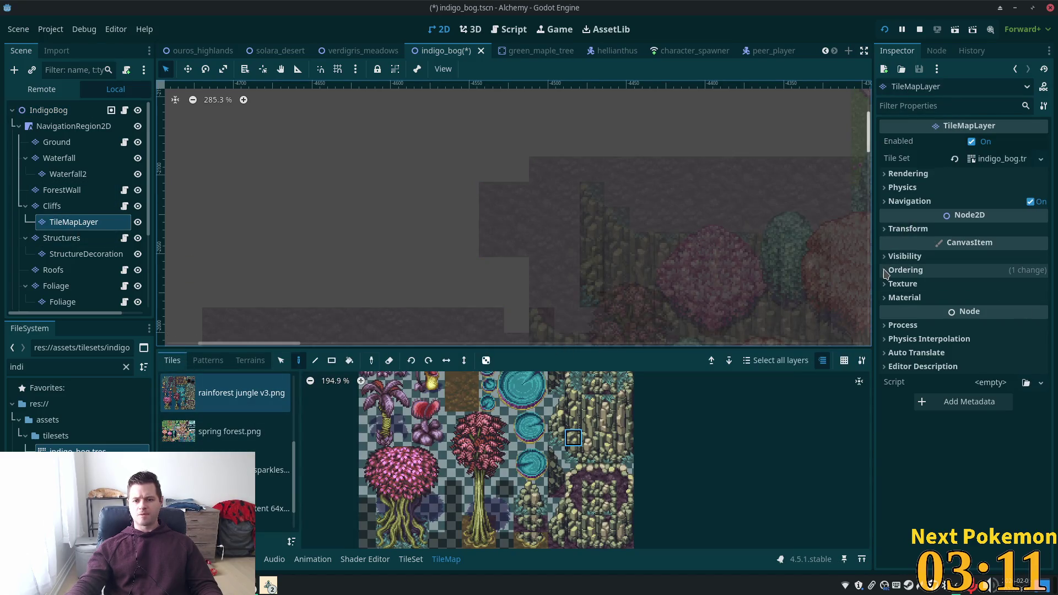
pyautogui.click(904, 270)
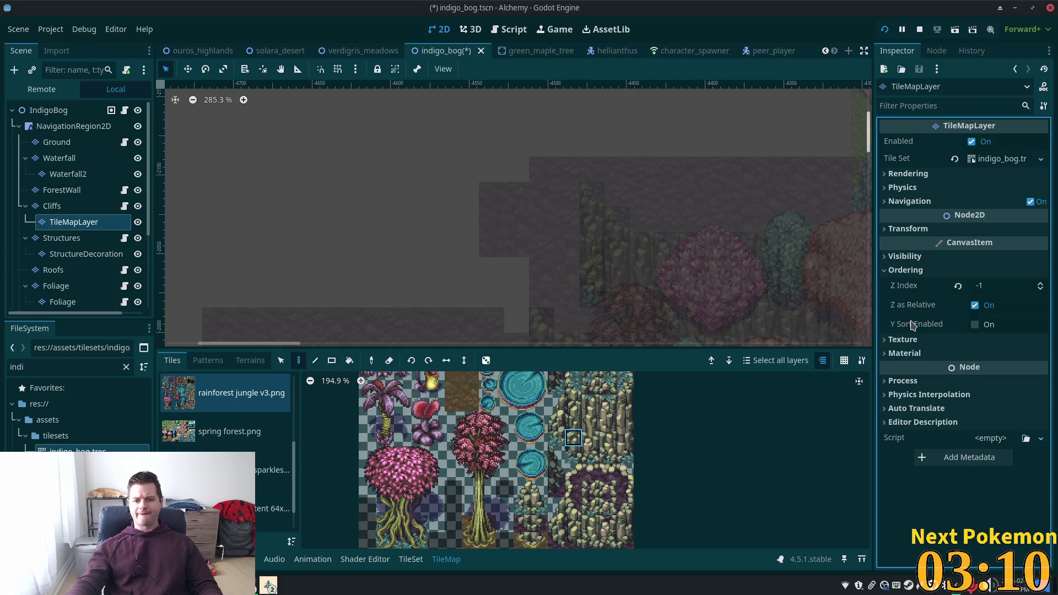
pyautogui.click(992, 285)
pyautogui.write('1')
pyautogui.press('Tab')
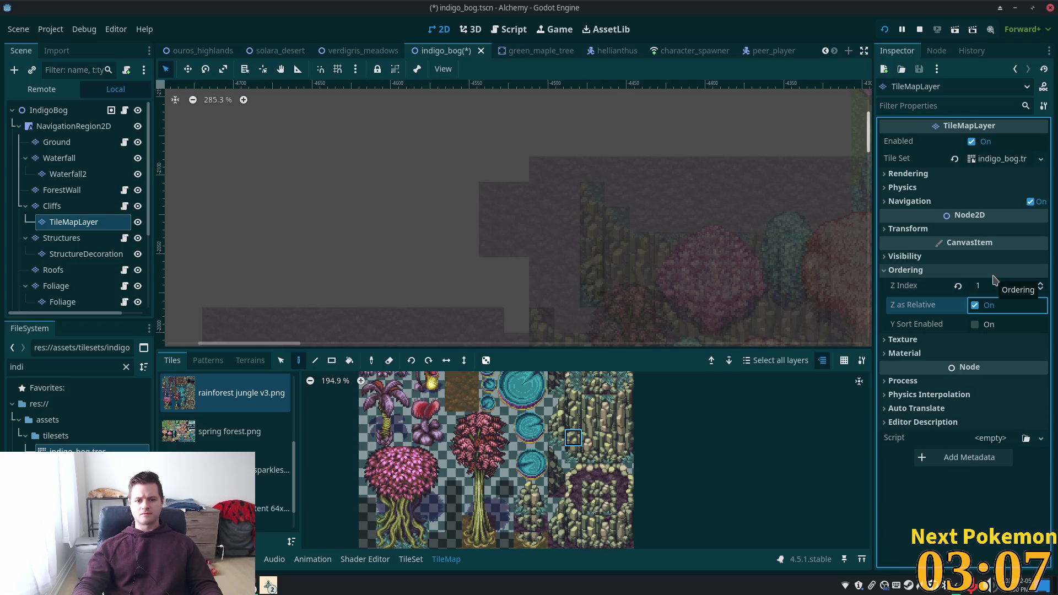
pyautogui.click(37, 208)
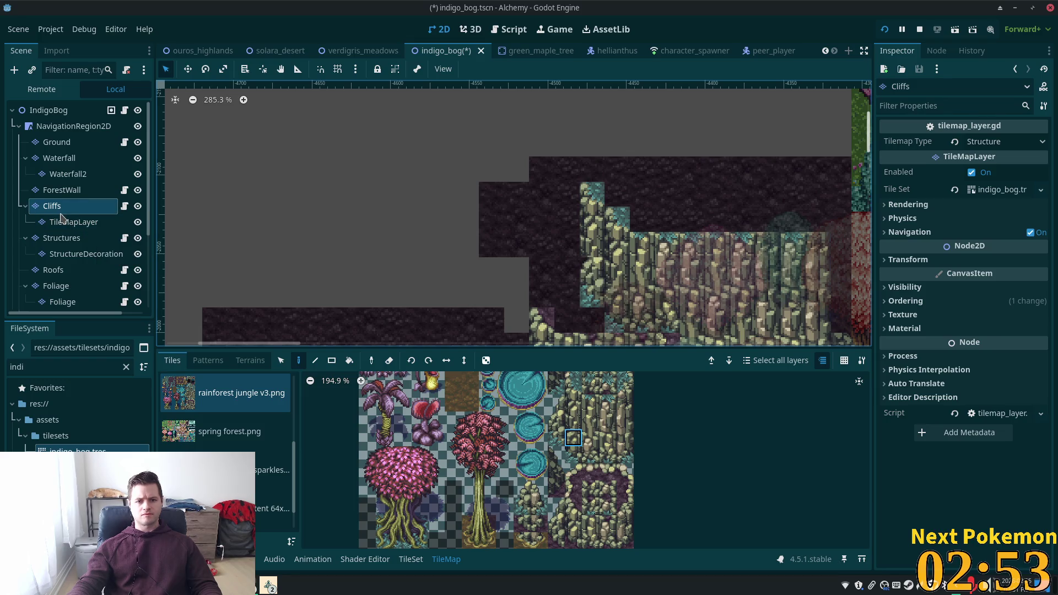
pyautogui.click(72, 220)
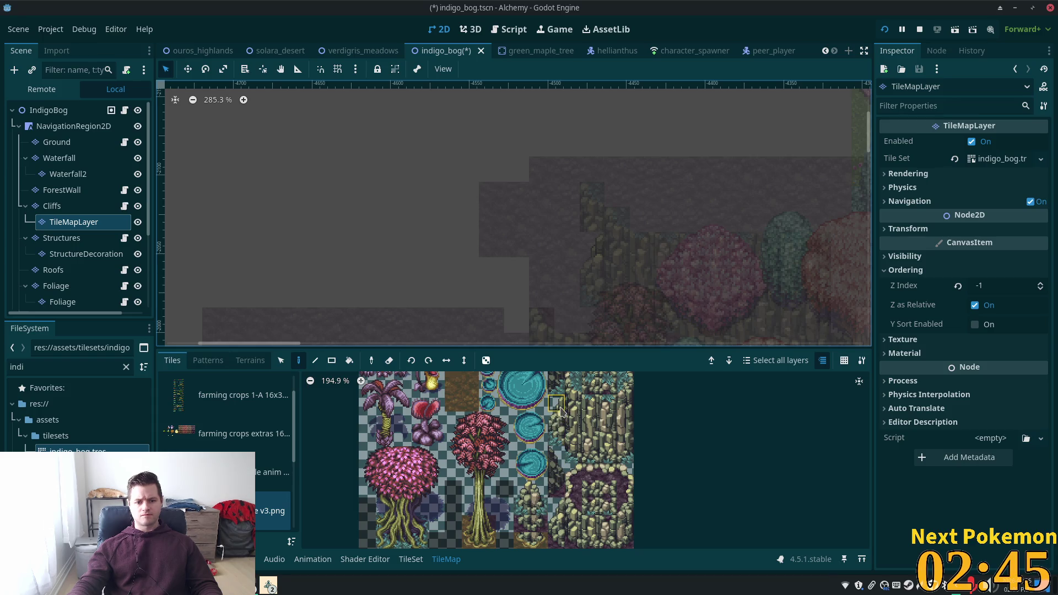
# Paint a five-tile cliff column above the existing ledge on the Cliffs layer.
pyautogui.moveTo(562, 449); pyautogui.dragTo(564, 448)
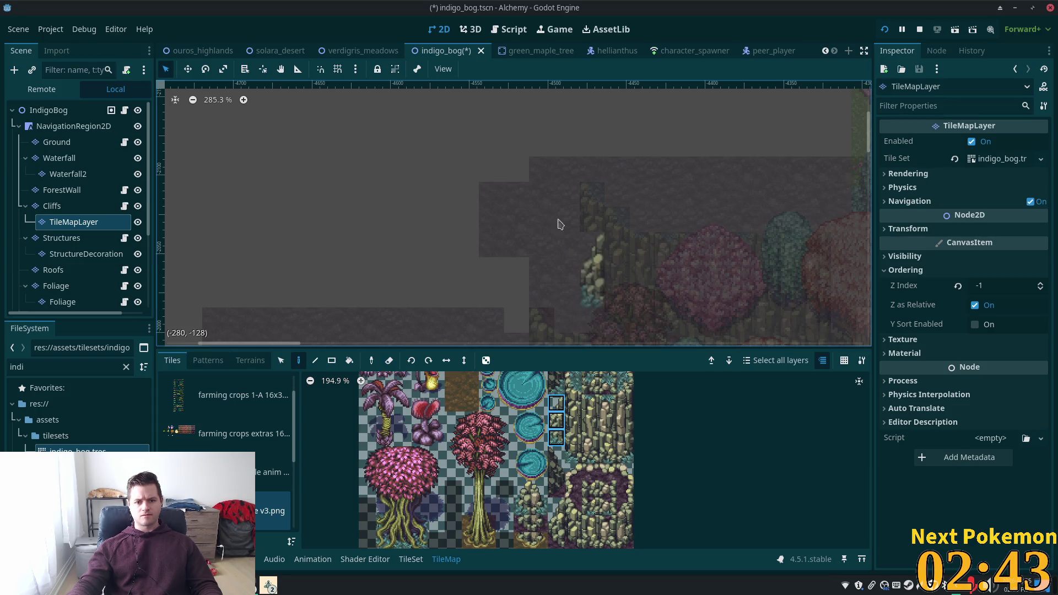
pyautogui.click(587, 227)
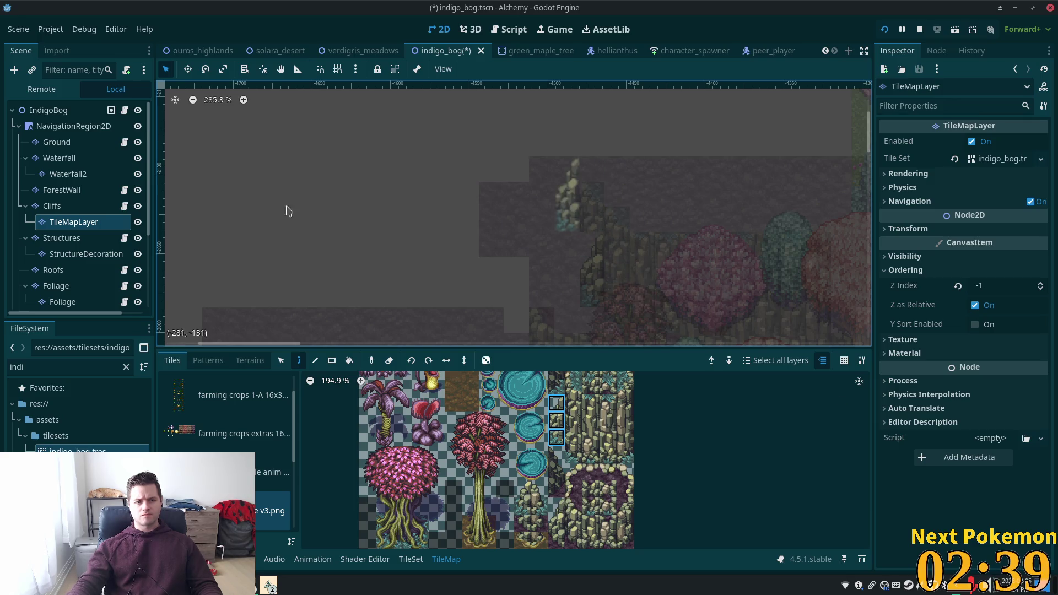
pyautogui.click(51, 206)
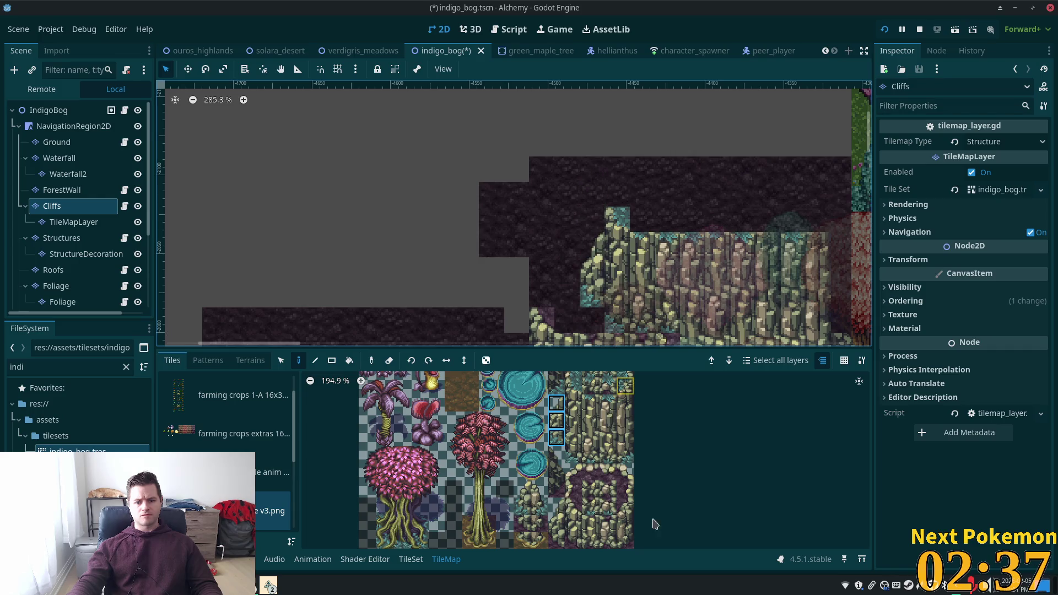
pyautogui.moveTo(573, 385); pyautogui.dragTo(573, 455)
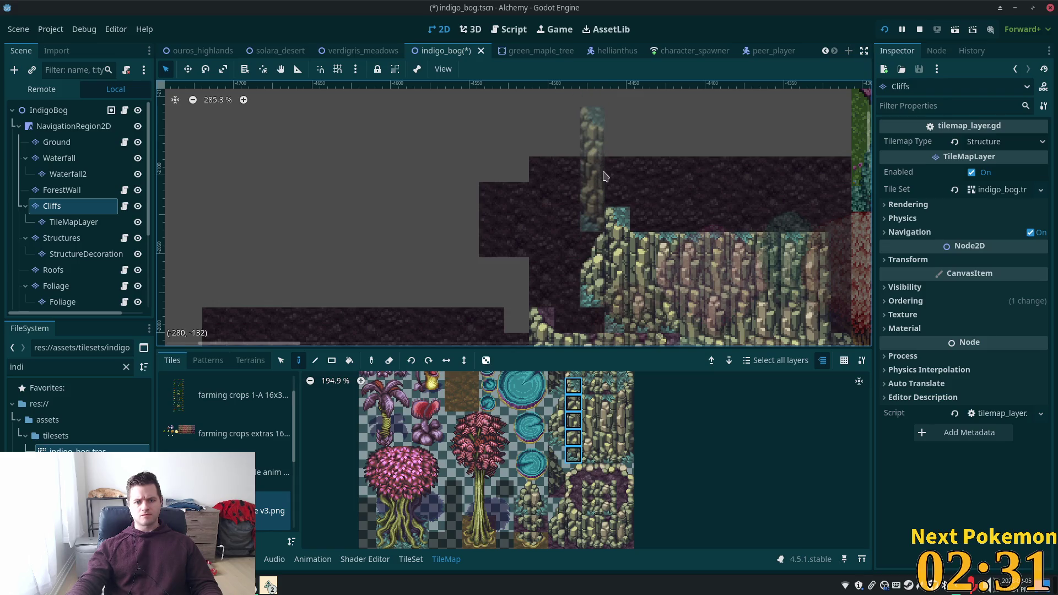
pyautogui.click(603, 175)
# Paint stacked teal stone tiles beside the cliff column up to its top.
pyautogui.moveTo(592, 413); pyautogui.dragTo(575, 479)
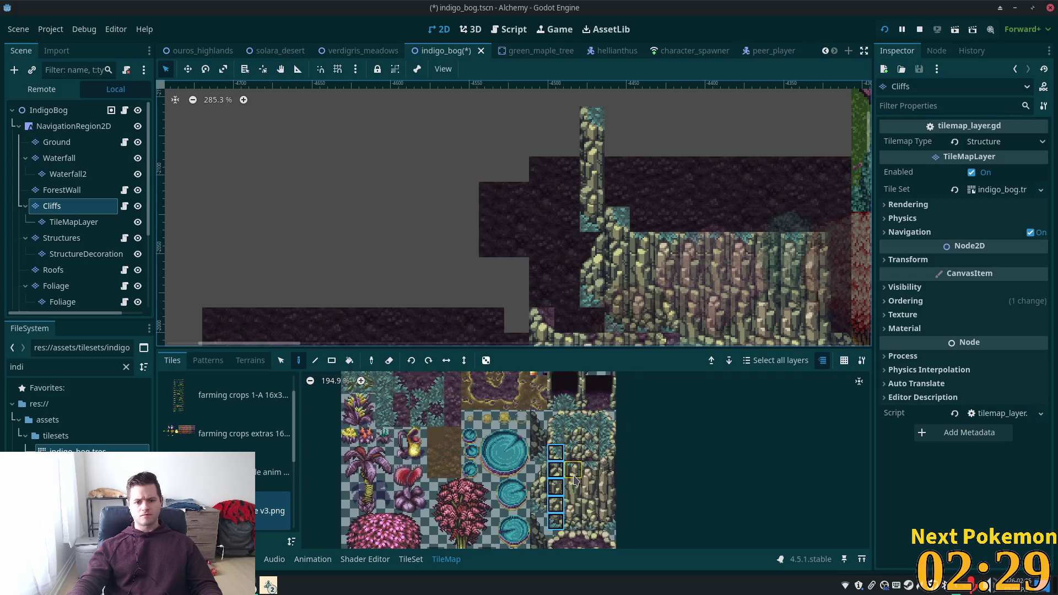
pyautogui.moveTo(560, 435)
pyautogui.mouseDown()
pyautogui.moveTo(558, 453)
pyautogui.moveTo(573, 418)
pyautogui.mouseUp()
pyautogui.click(616, 194)
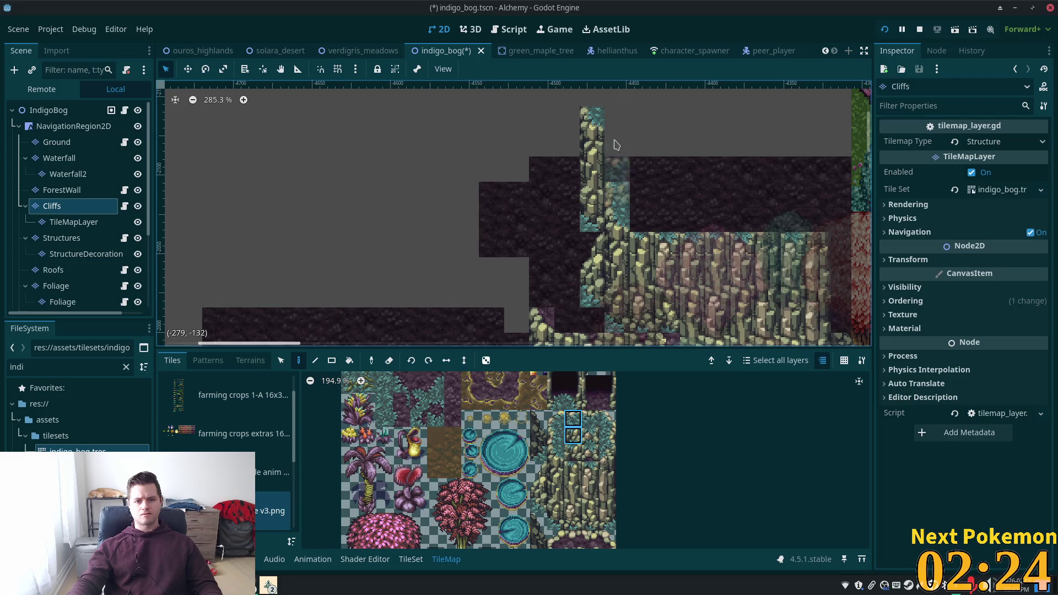
pyautogui.click(573, 435)
pyautogui.click(618, 170)
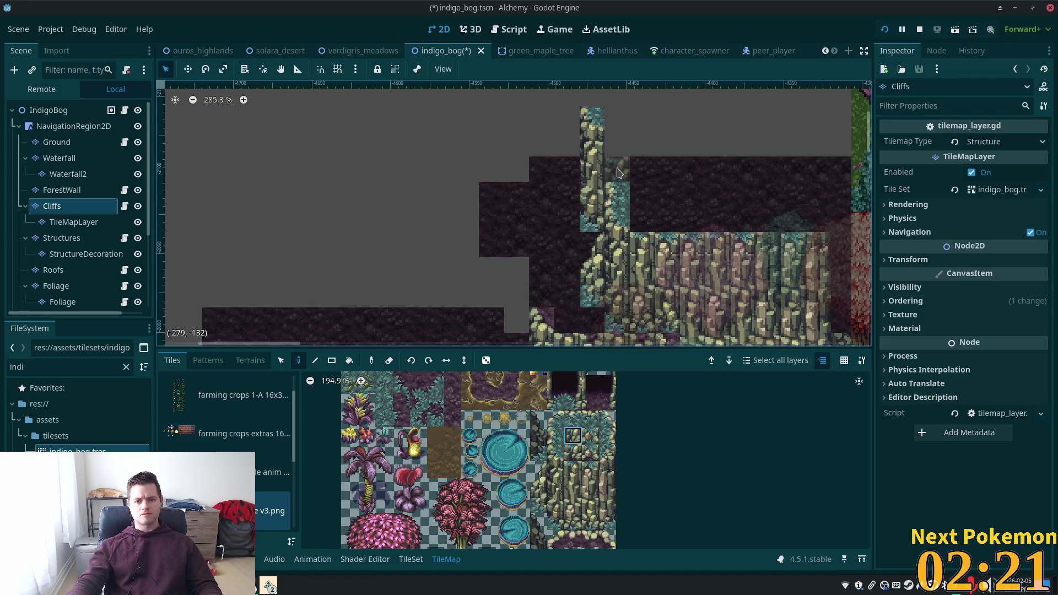
pyautogui.click(554, 437)
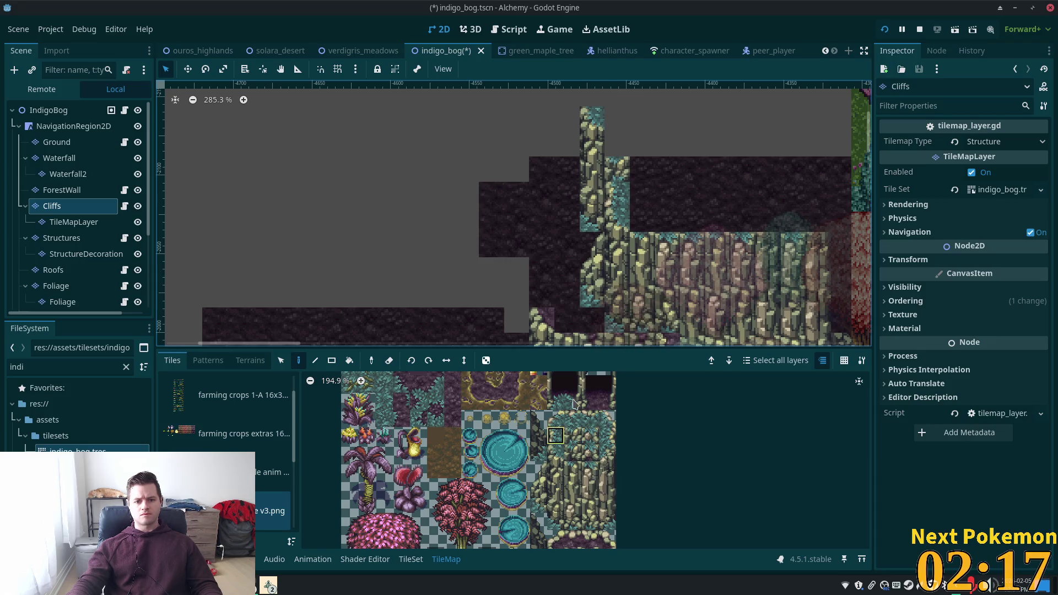
pyautogui.click(617, 143)
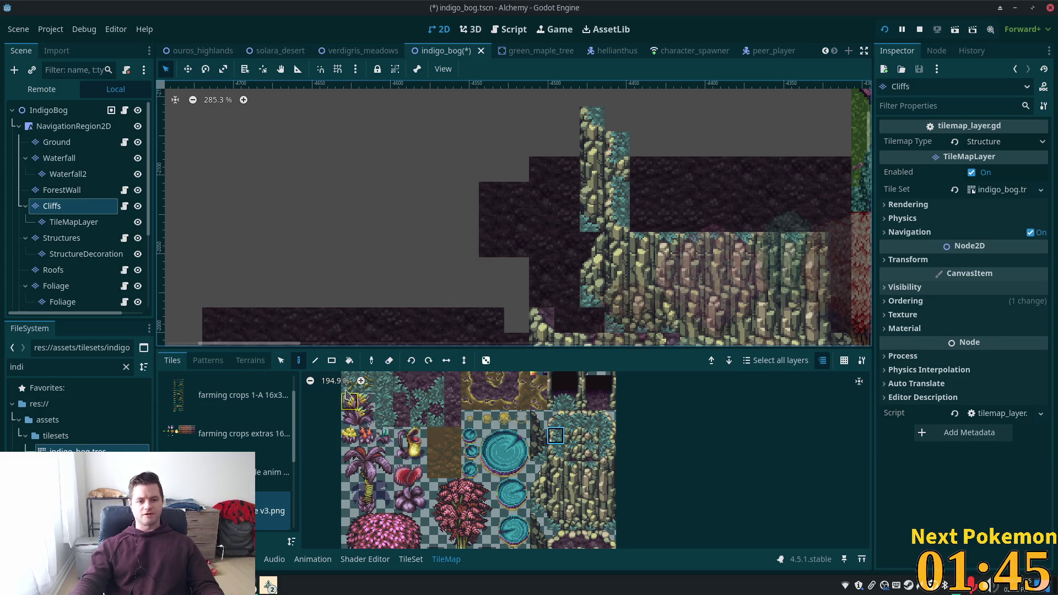
# Try several teal edge tiles on the Ground layer, checking the full map between picks.
pyautogui.click(56, 141)
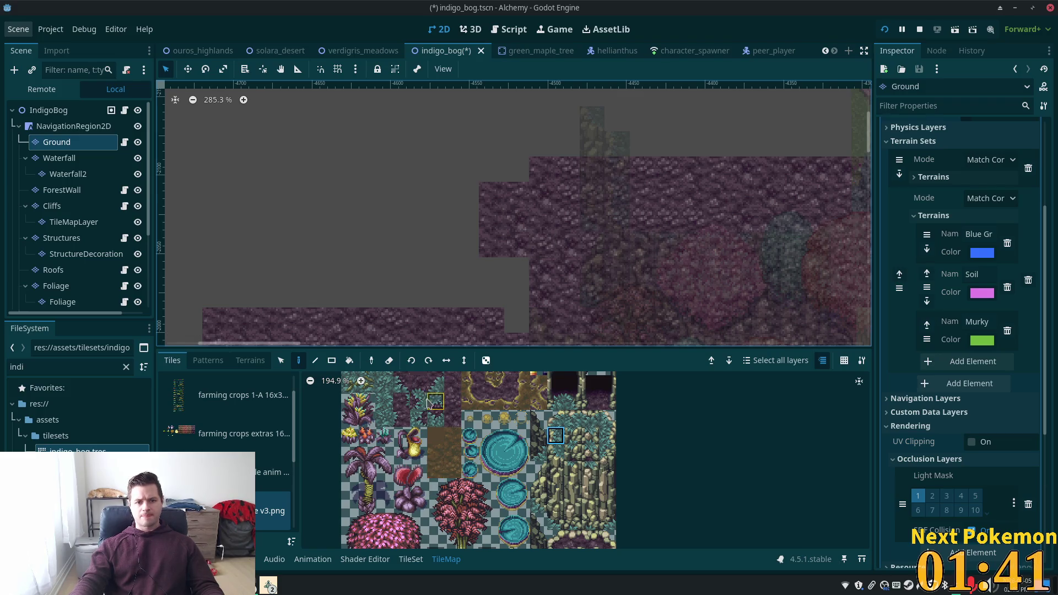
pyautogui.scroll(3, 443, 410)
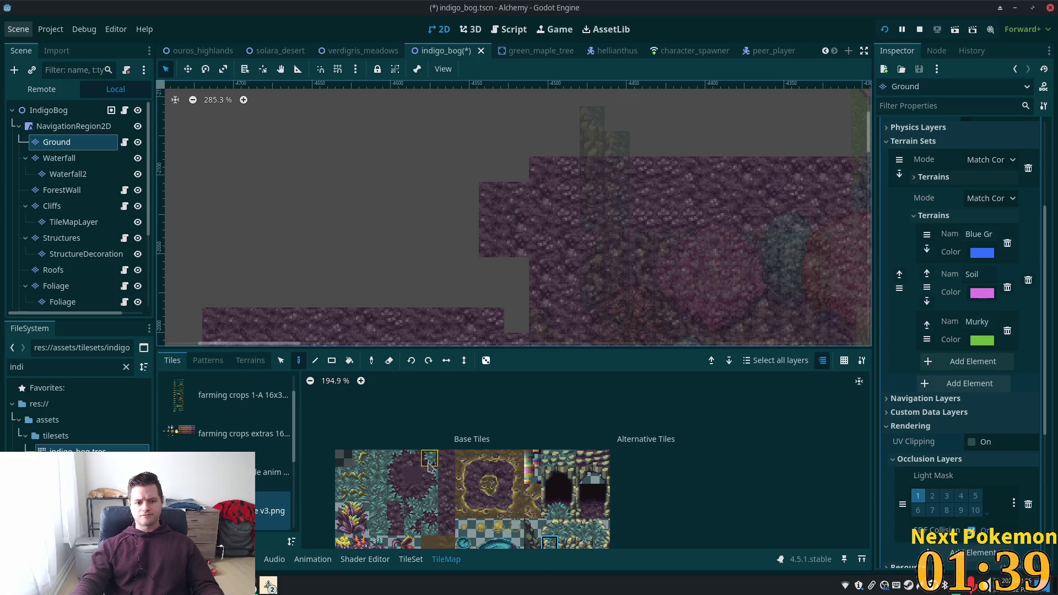
pyautogui.click(429, 460)
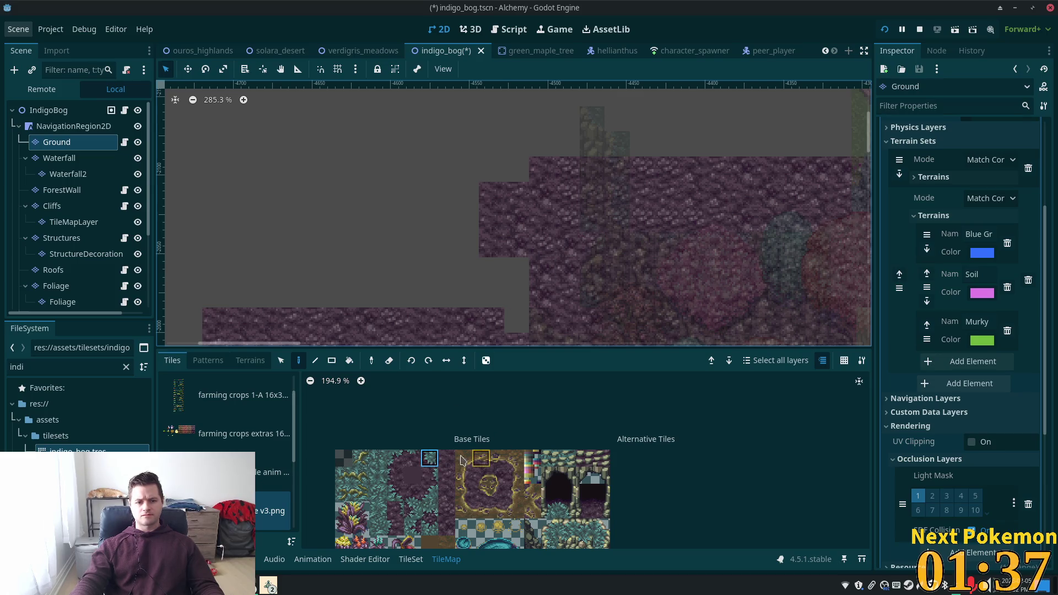
pyautogui.click(429, 492)
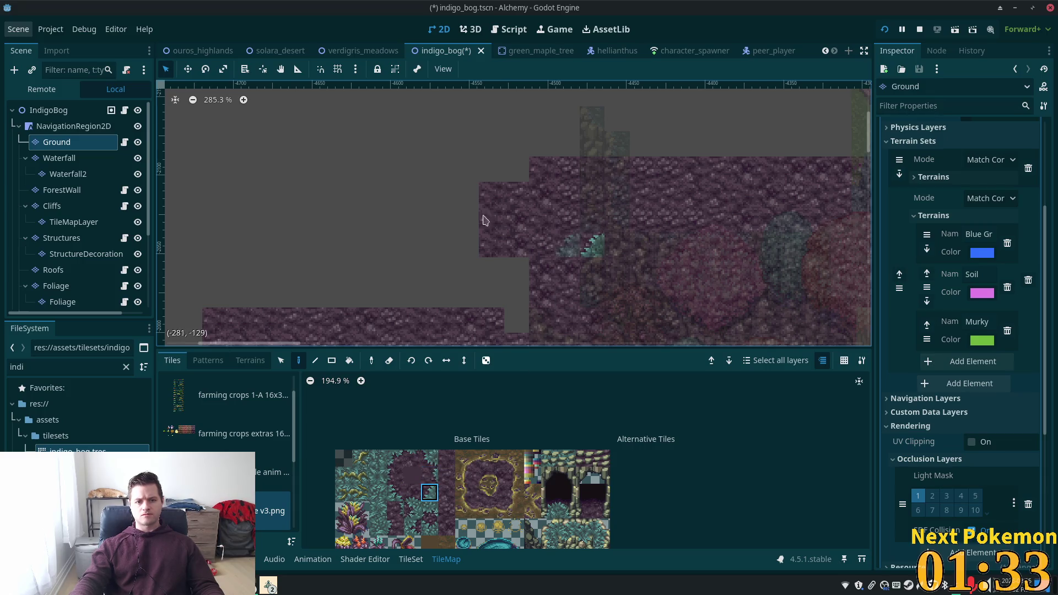
pyautogui.click(47, 112)
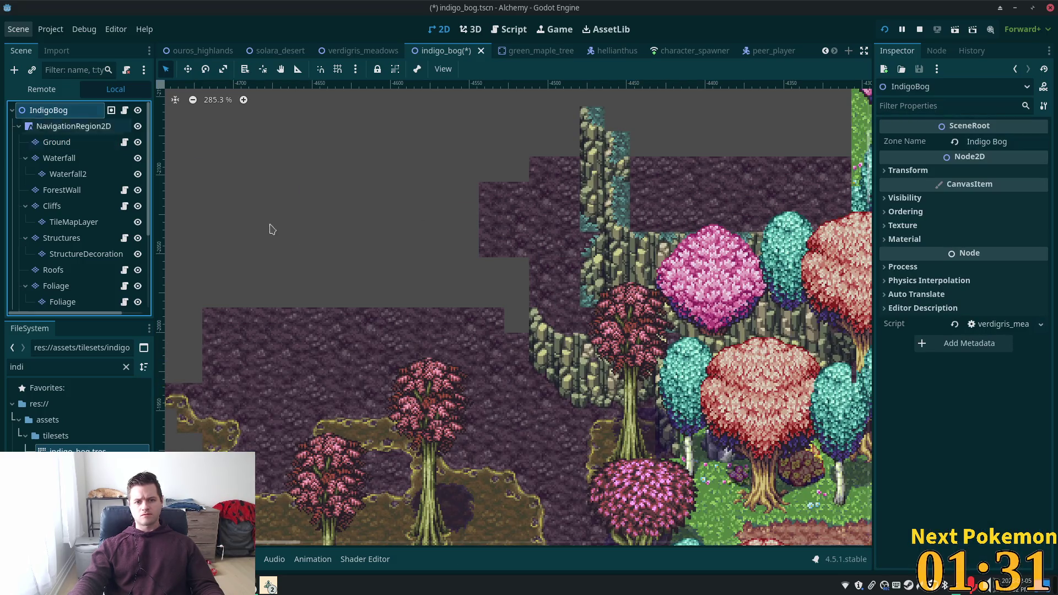
pyautogui.click(58, 144)
pyautogui.click(430, 478)
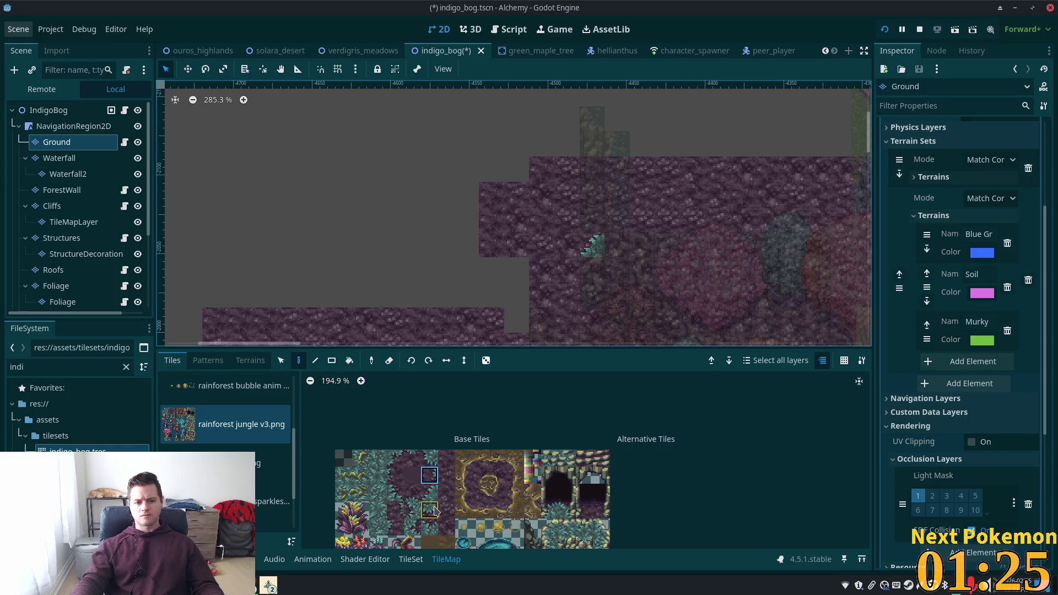
pyautogui.click(412, 511)
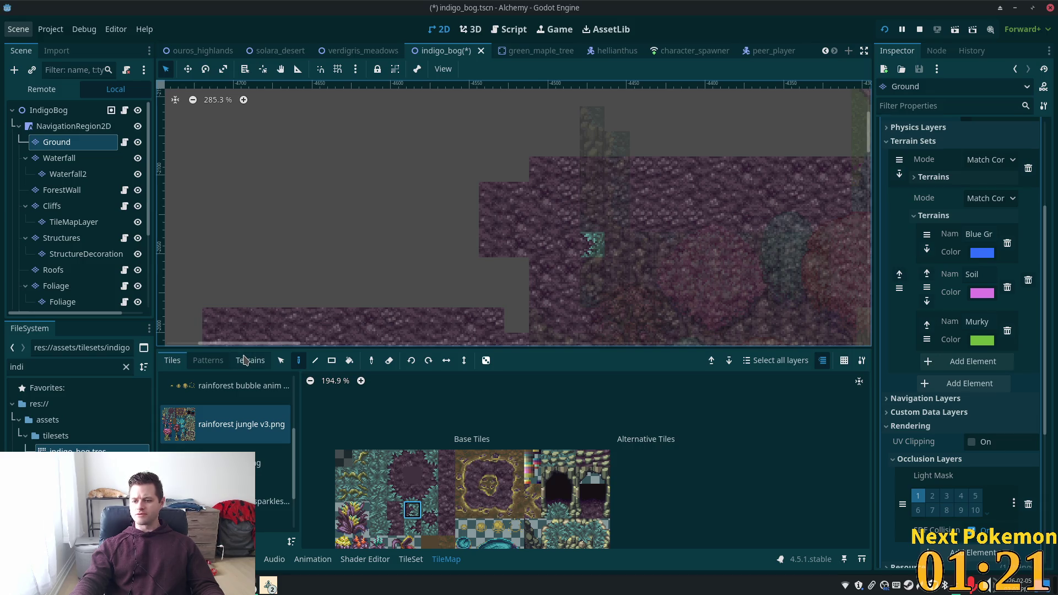
pyautogui.click(50, 111)
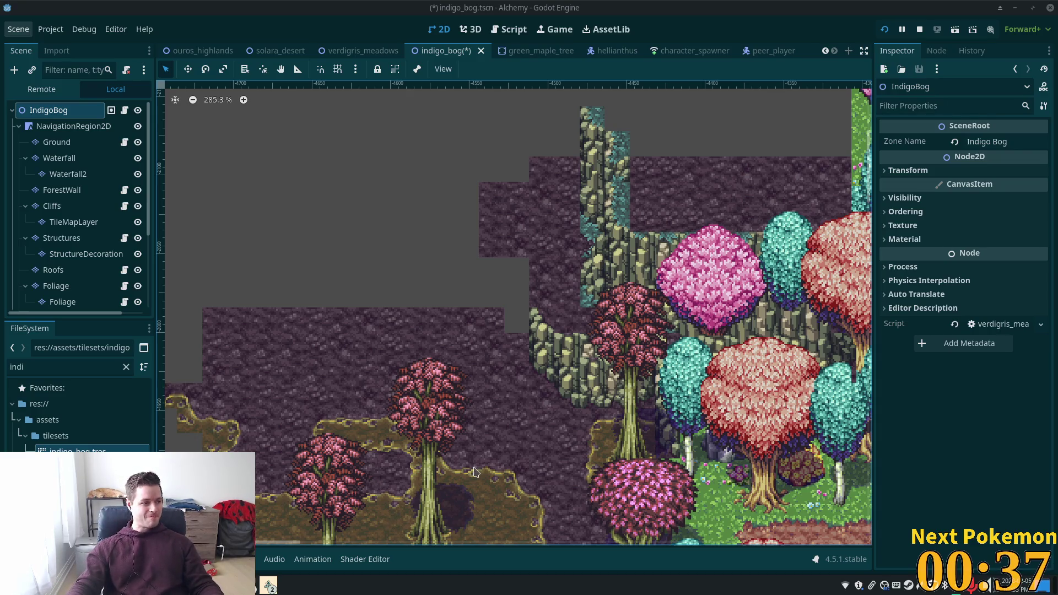
# Scroll the map view and reselect the Ground layer for tile editing.
pyautogui.scroll(3, 619, 337)
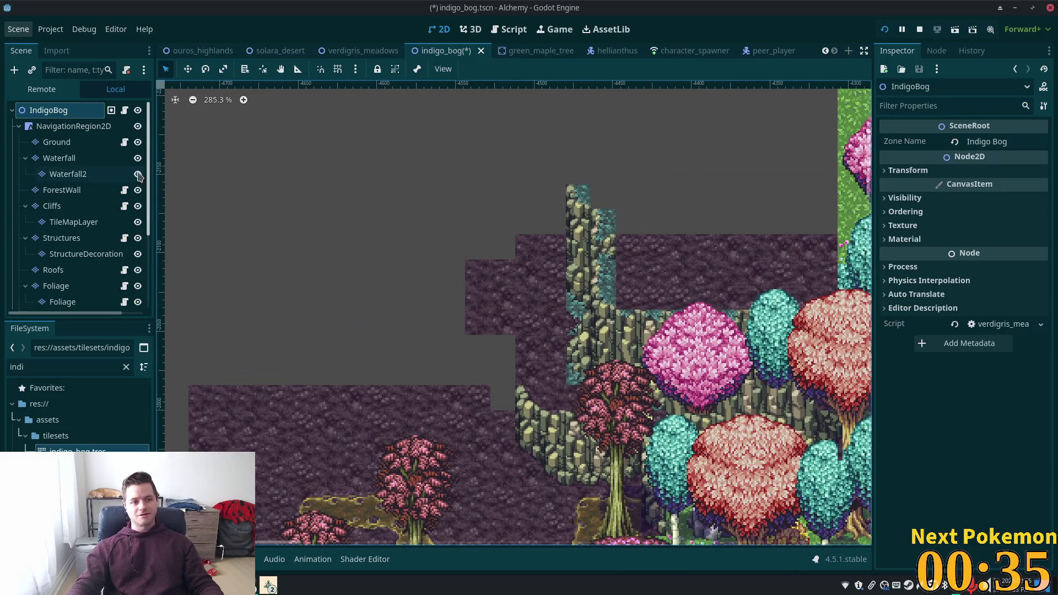
pyautogui.click(62, 144)
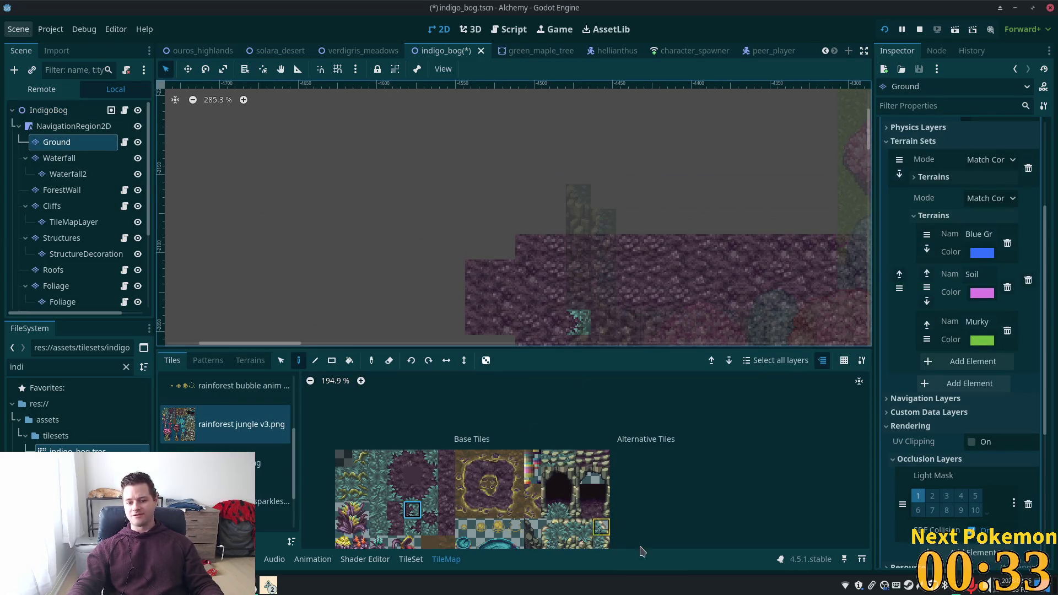
pyautogui.scroll(5, 551, 520)
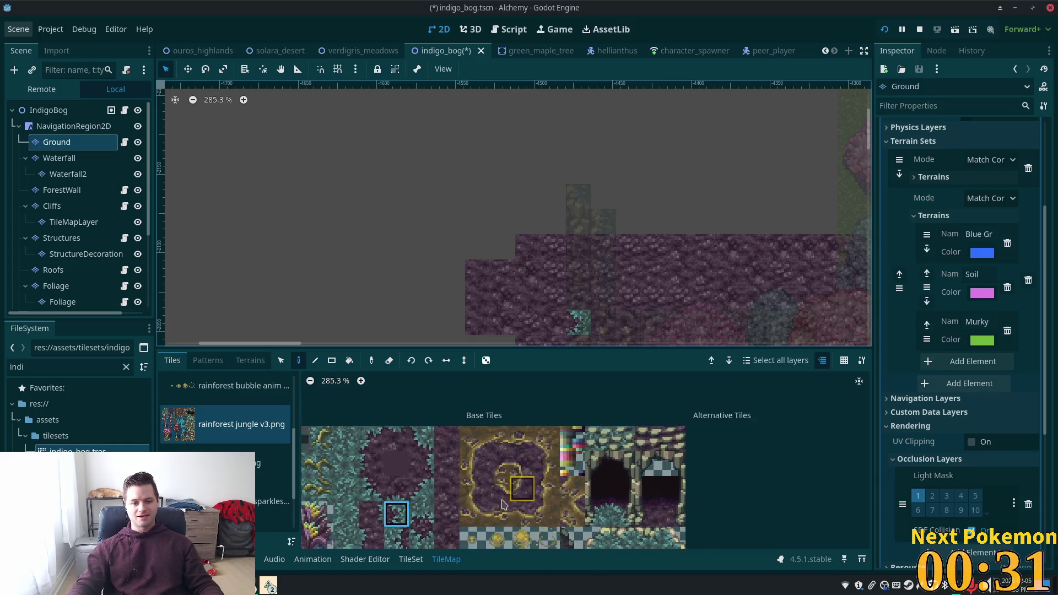
pyautogui.hscroll(3, 507, 386)
pyautogui.scroll(-1, 508, 386)
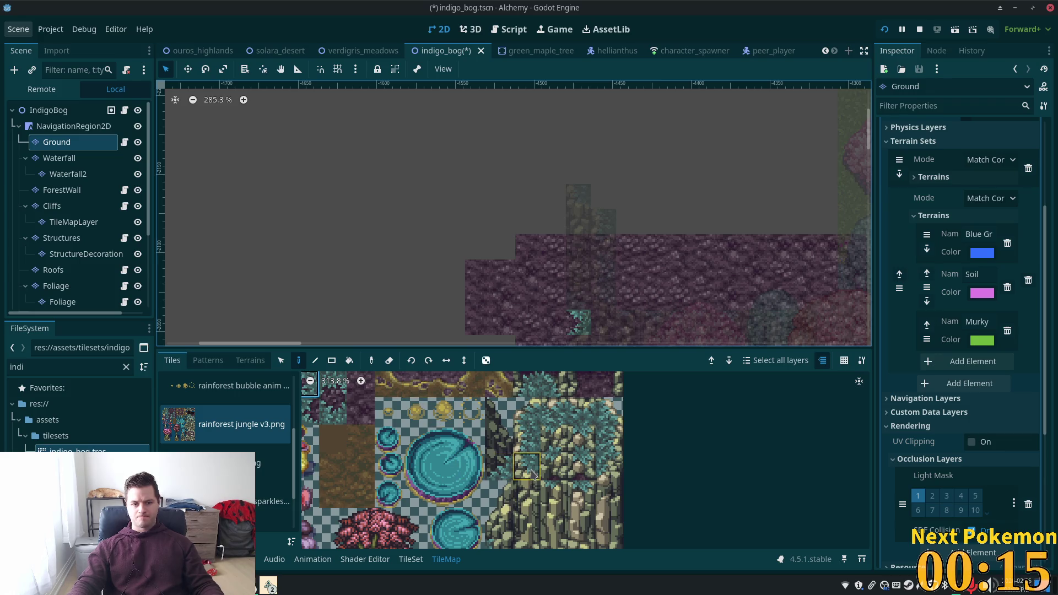
pyautogui.scroll(-5, 441, 429)
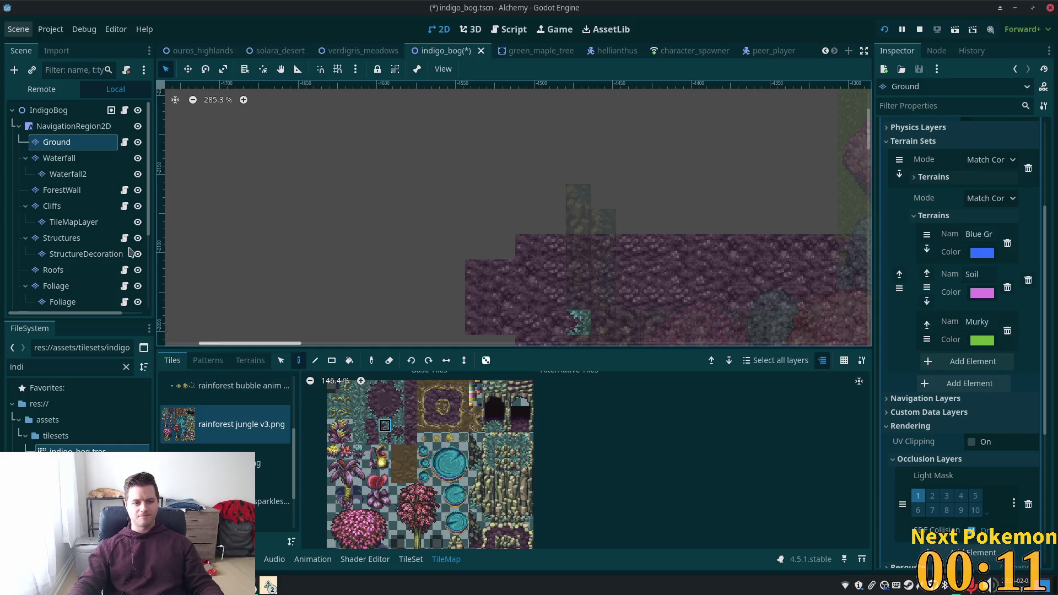
pyautogui.click(52, 206)
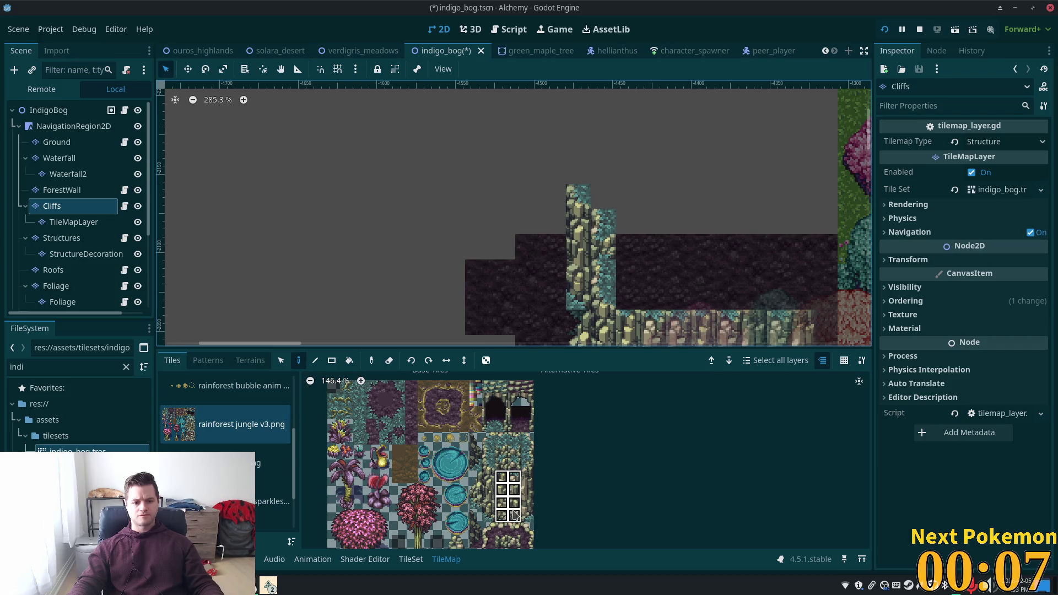
# Place two 2x4 cliff tile blocks and a two-tile cliff column left of the wall.
pyautogui.moveTo(502, 477); pyautogui.dragTo(514, 515)
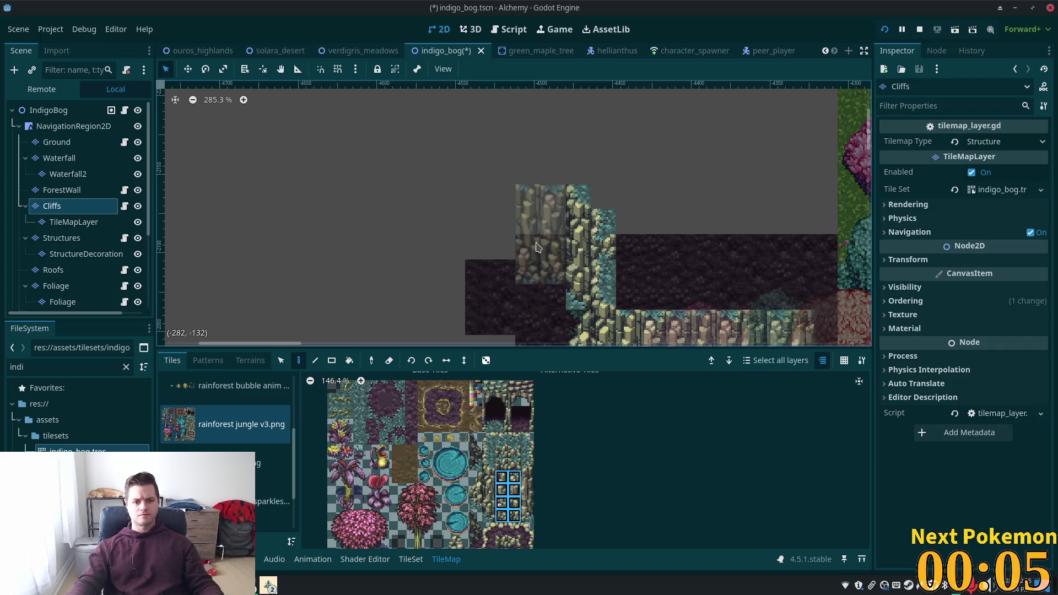
pyautogui.click(538, 247)
pyautogui.click(495, 230)
pyautogui.moveTo(414, 289)
pyautogui.mouseDown()
pyautogui.moveTo(469, 337)
pyautogui.moveTo(430, 179)
pyautogui.moveTo(426, 220)
pyautogui.mouseUp()
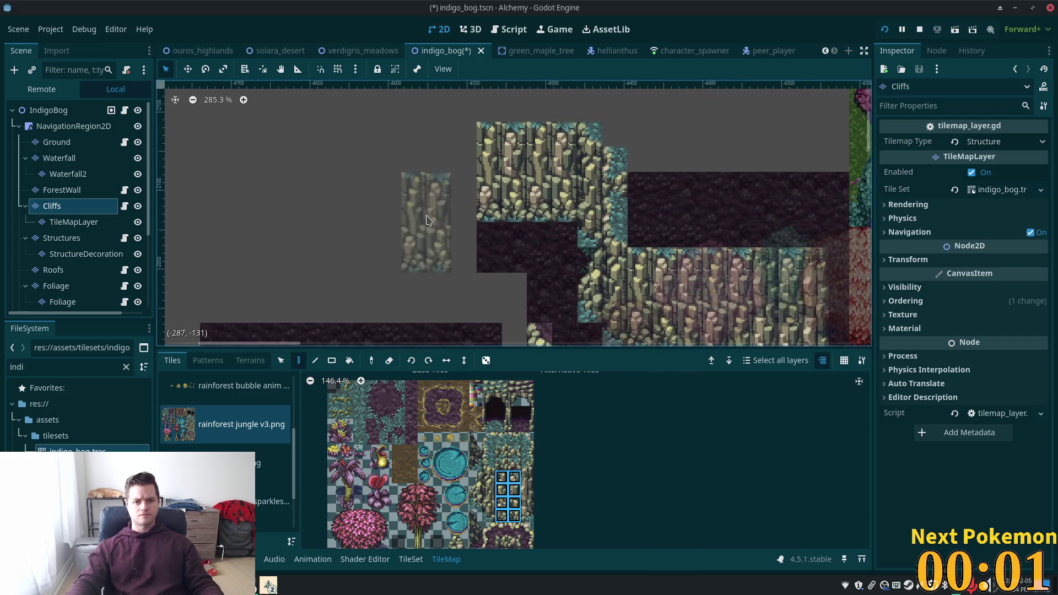
pyautogui.moveTo(488, 465); pyautogui.dragTo(487, 483)
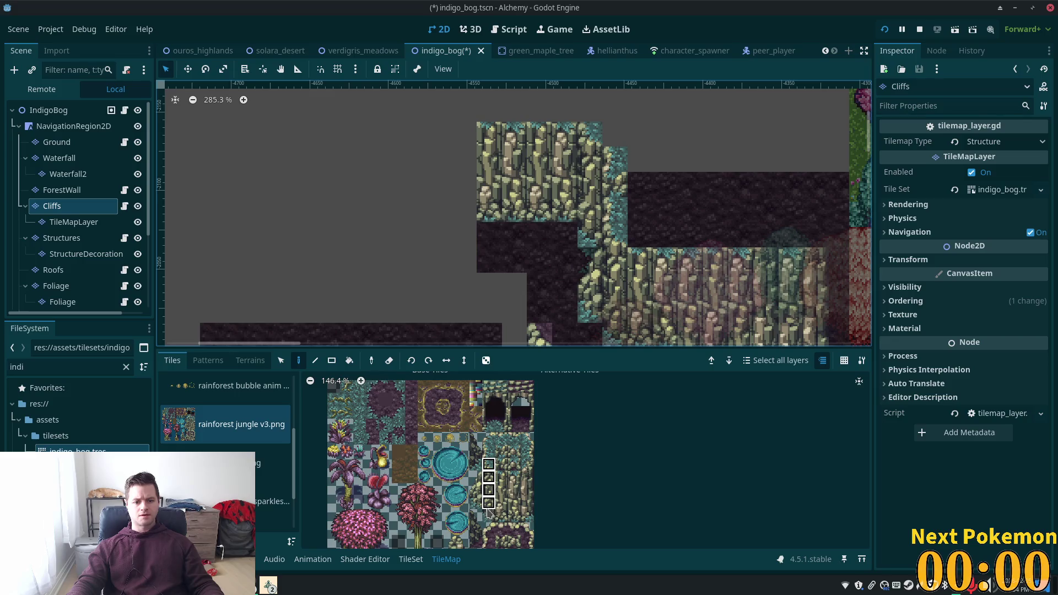
pyautogui.click(488, 172)
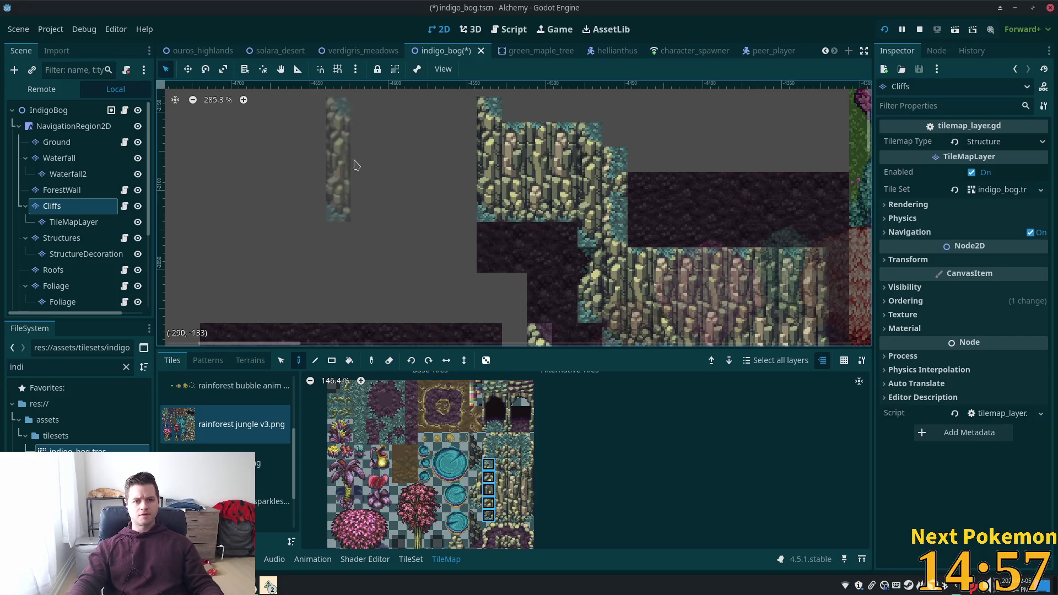
# Add a three-tile cliff strip at the wall's left end plus a teal edge tile.
pyautogui.moveTo(362, 169); pyautogui.dragTo(401, 202)
pyautogui.moveTo(501, 476); pyautogui.dragTo(515, 518)
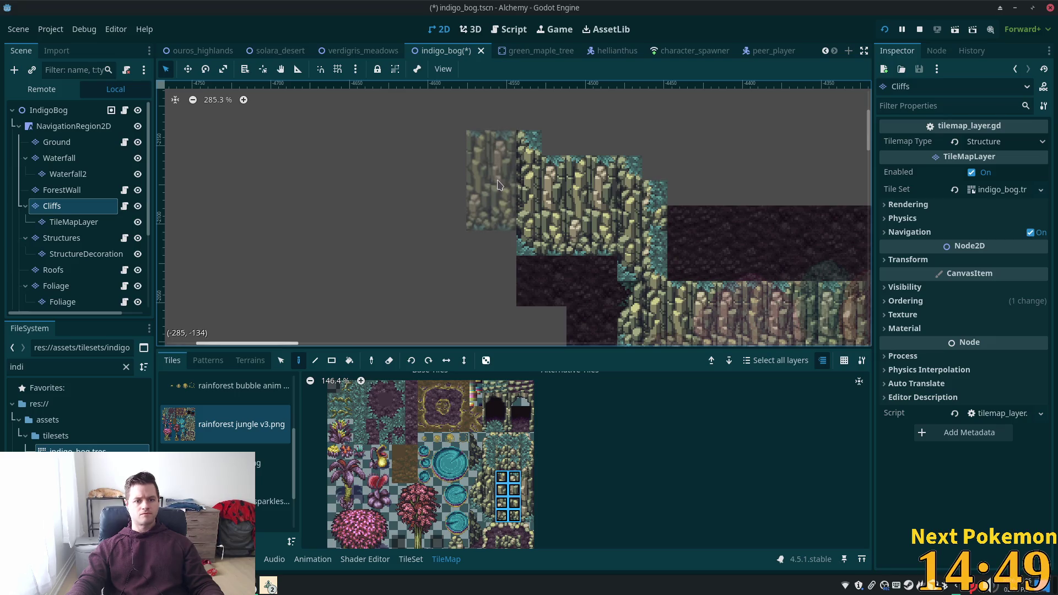
pyautogui.click(498, 184)
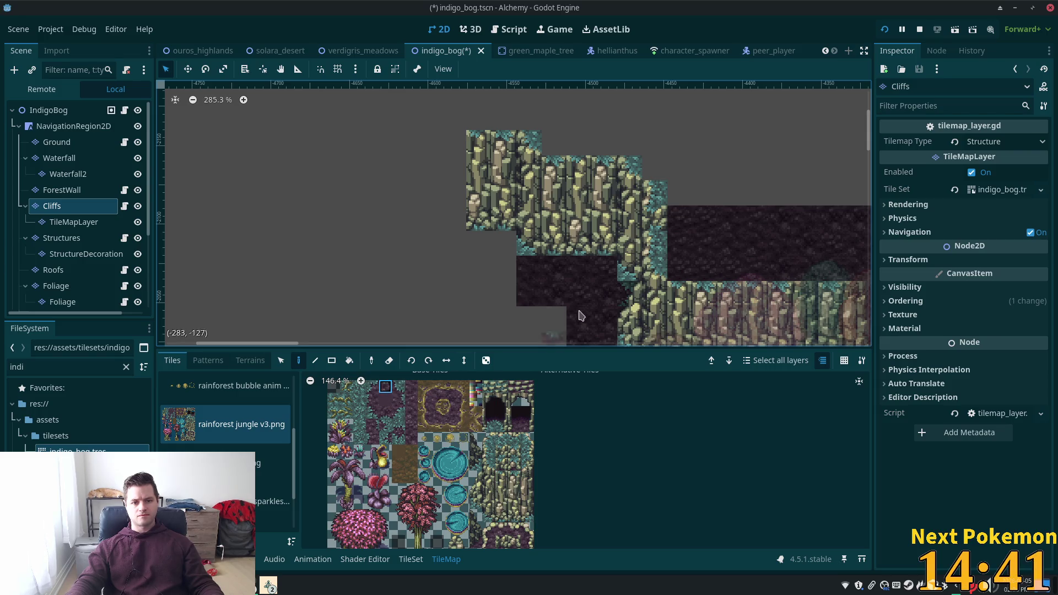
pyautogui.moveTo(626, 279); pyautogui.dragTo(606, 275)
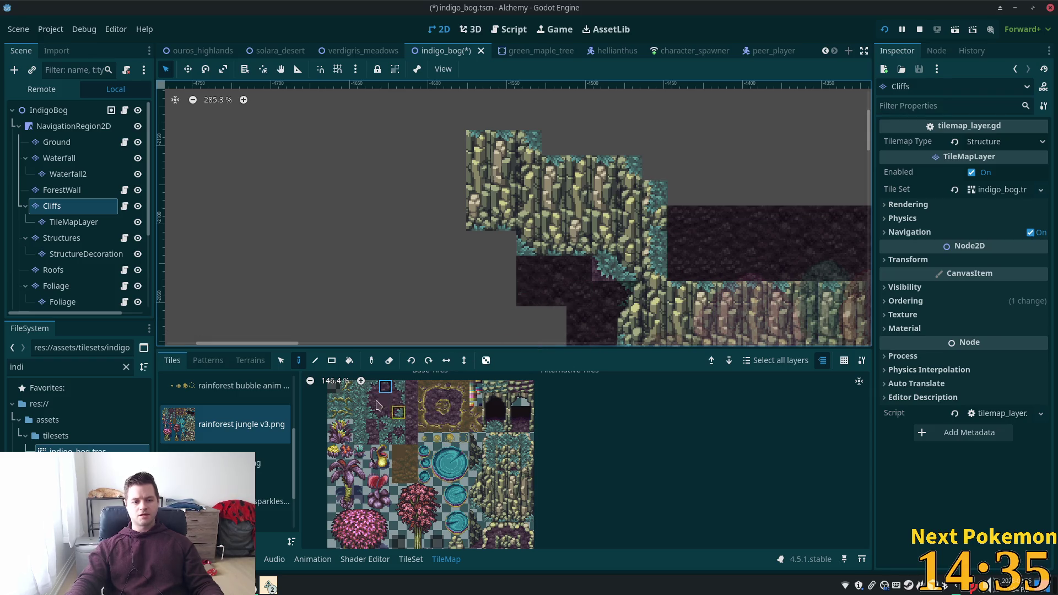
# Paint teal ground terrain leftward along the cliff base, then view all layers from IndigoBog.
pyautogui.click(250, 360)
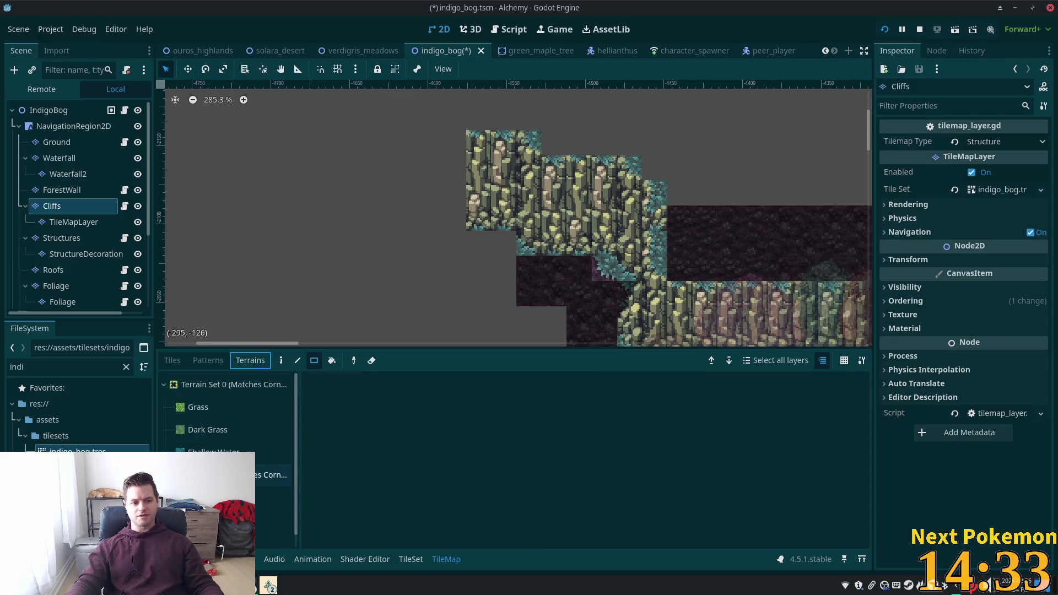
pyautogui.click(273, 497)
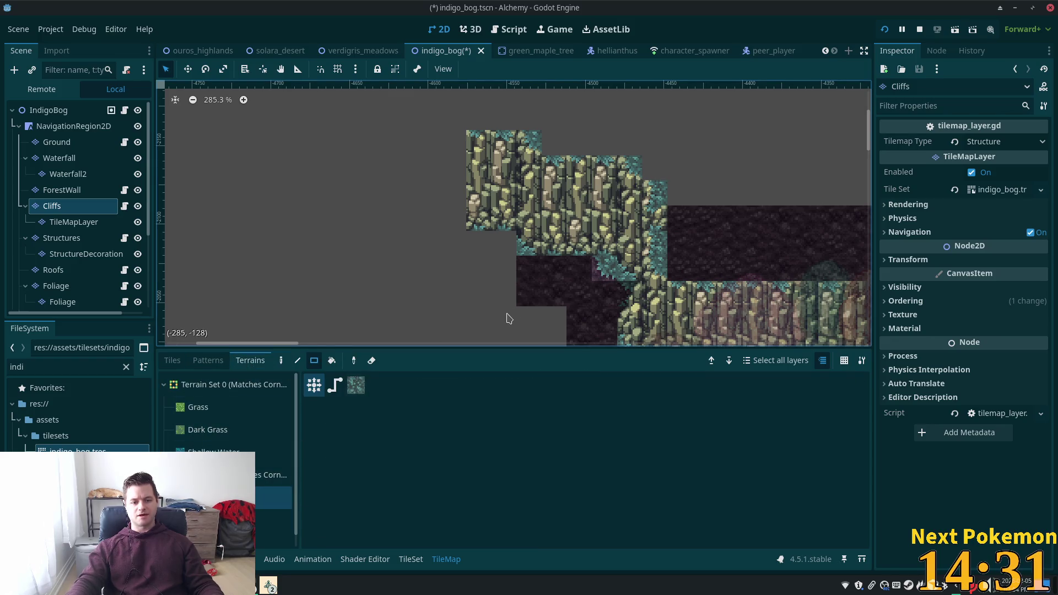
pyautogui.click(282, 361)
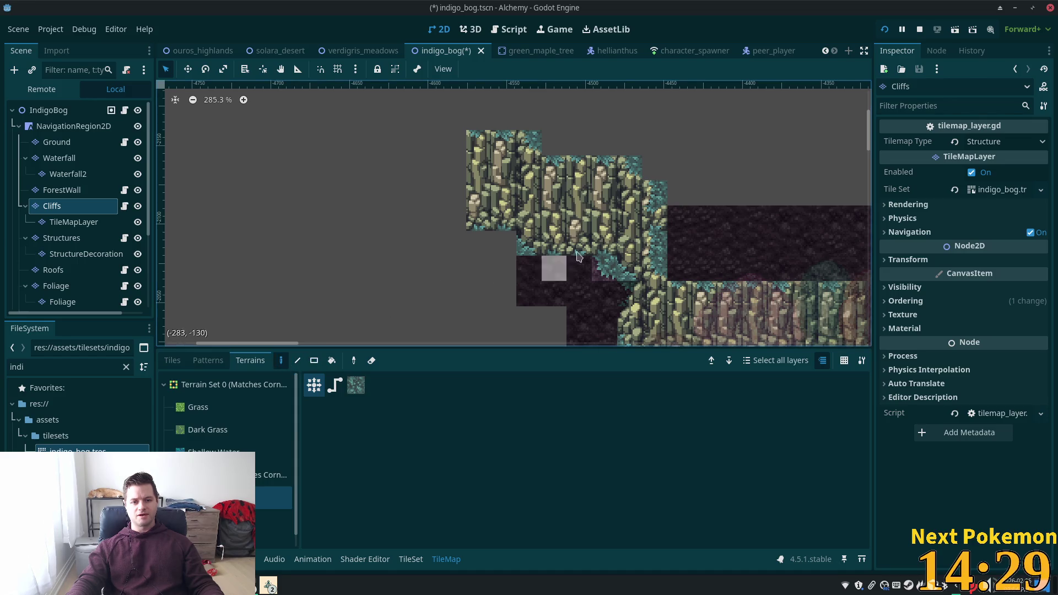
pyautogui.moveTo(571, 277)
pyautogui.mouseDown()
pyautogui.moveTo(516, 269)
pyautogui.moveTo(478, 245)
pyautogui.moveTo(475, 266)
pyautogui.mouseUp()
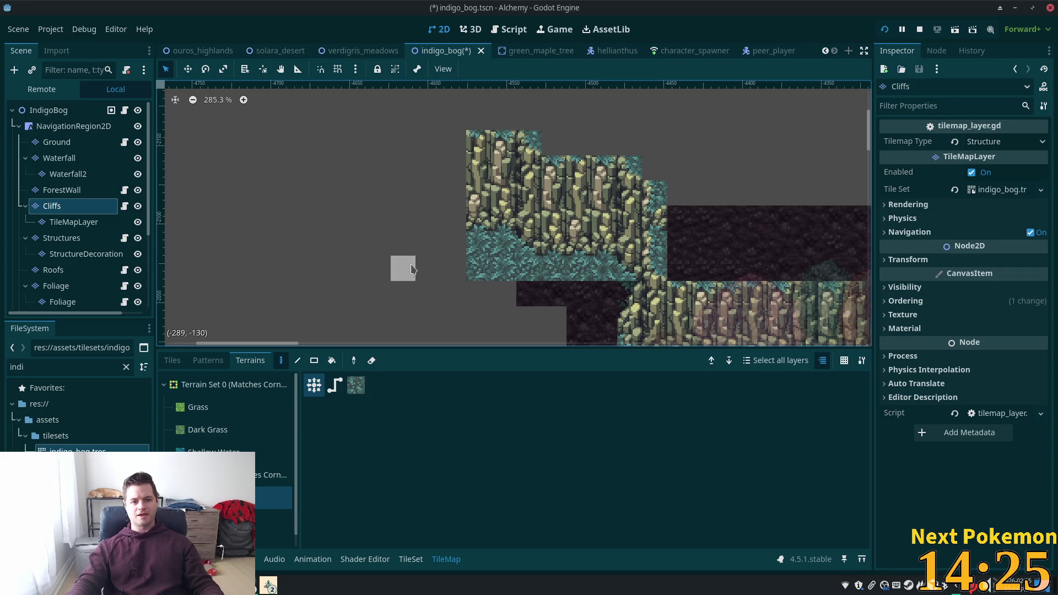
pyautogui.click(448, 252)
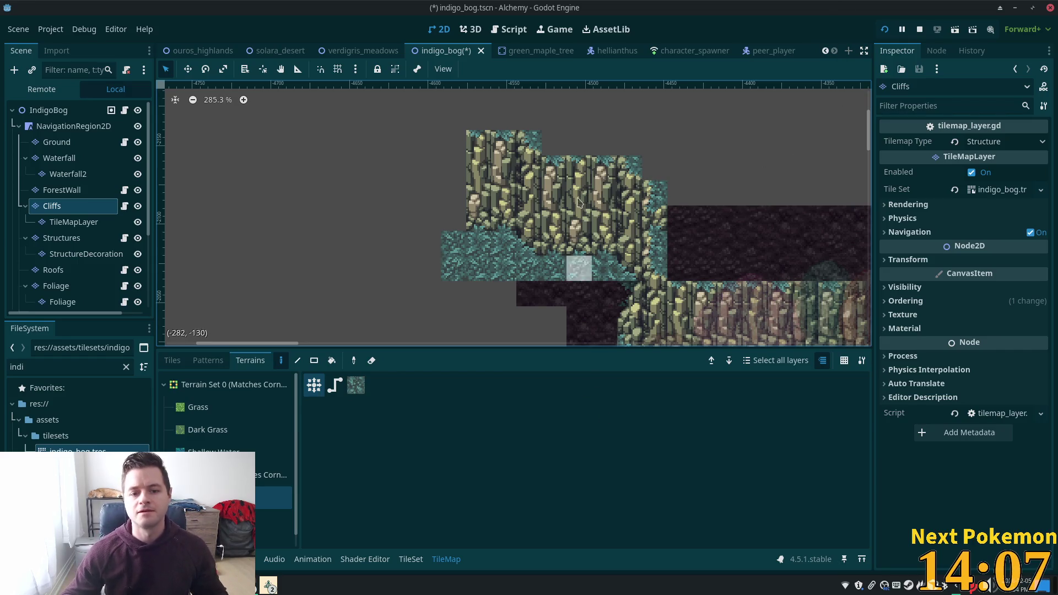
pyautogui.moveTo(627, 291)
pyautogui.mouseDown()
pyautogui.moveTo(500, 175)
pyautogui.moveTo(573, 222)
pyautogui.mouseUp()
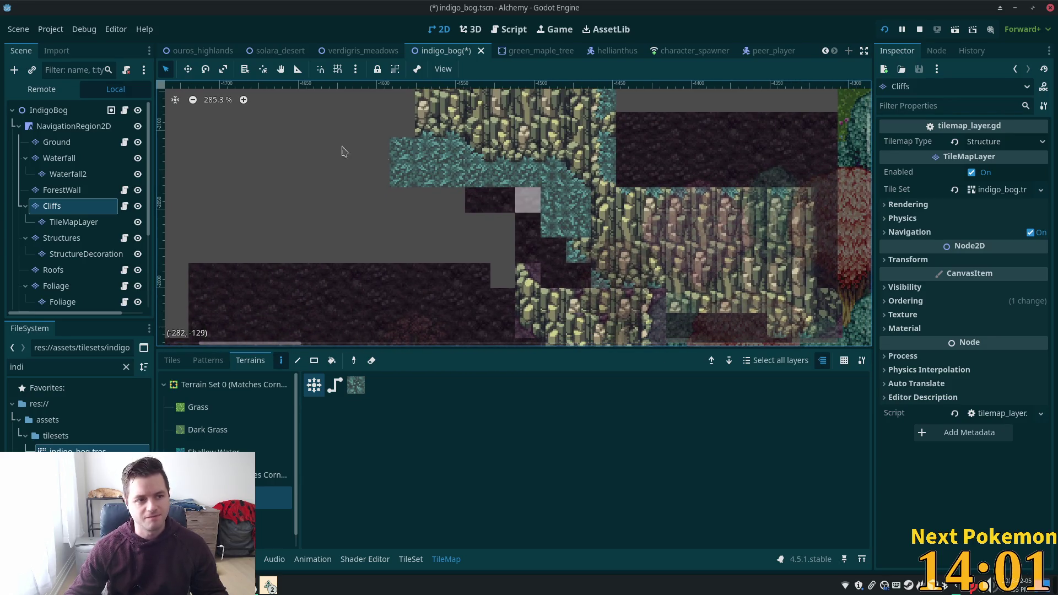
pyautogui.click(47, 113)
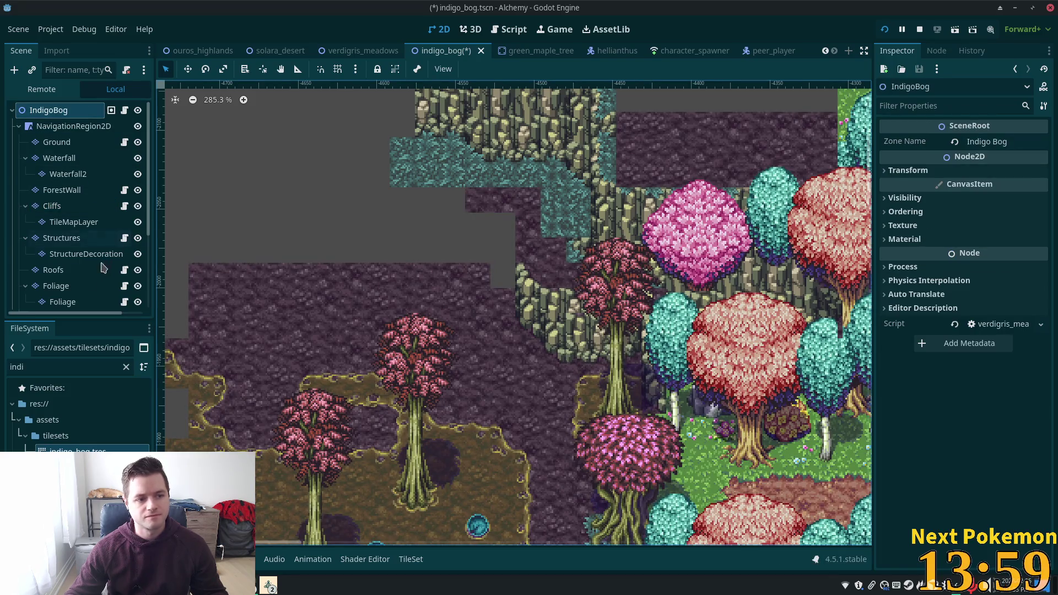
# Open the TileMapLayer under Cliffs, Z Index -1, in the TileMap panel.
pyautogui.scroll(-3, 72, 237)
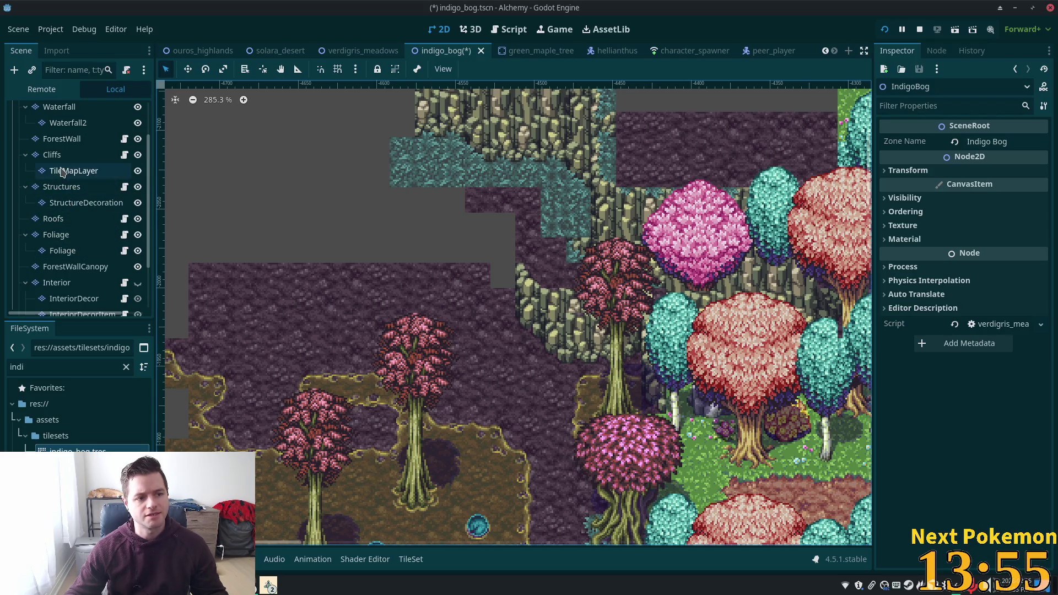
pyautogui.click(71, 171)
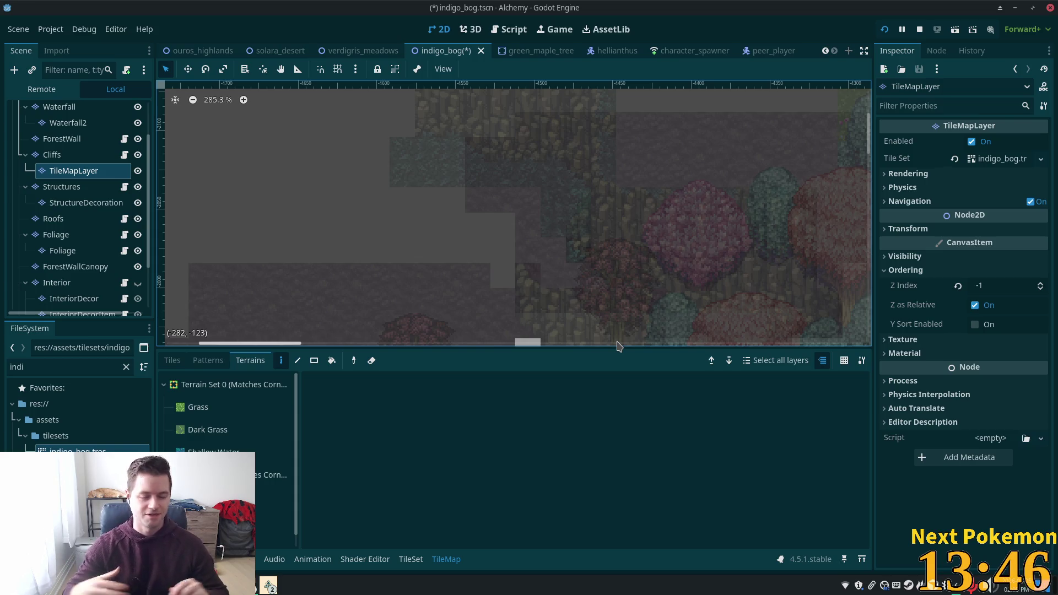
# Zoom in, raise the TileMapLayer Z Index, and select Ground to show its Soil and Murky terrains.
pyautogui.scroll(4, 637, 226)
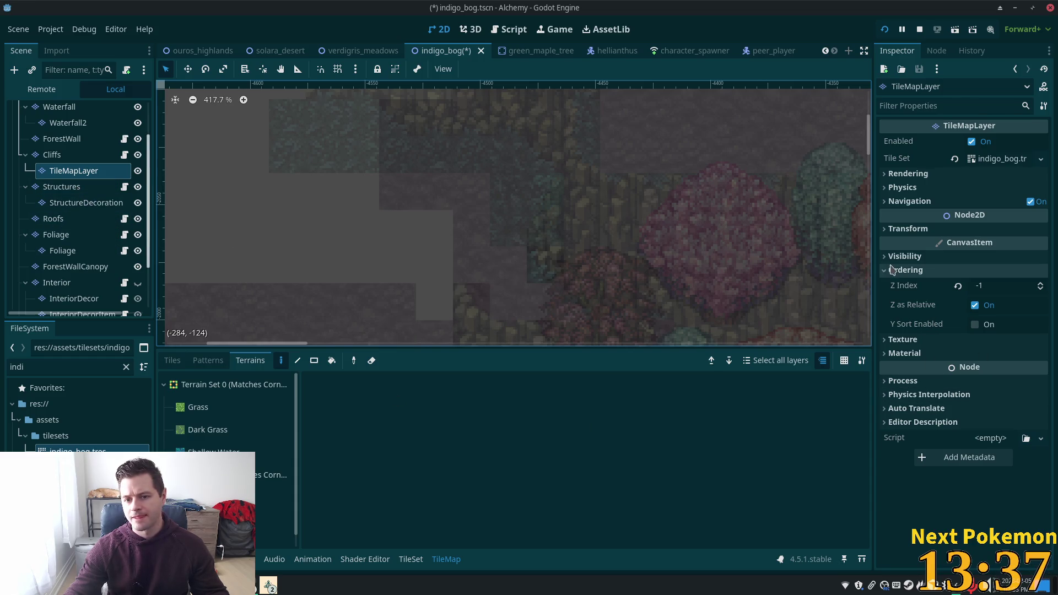
pyautogui.click(1040, 286)
pyautogui.click(66, 108)
pyautogui.scroll(3, 83, 132)
pyautogui.click(66, 126)
pyautogui.click(66, 143)
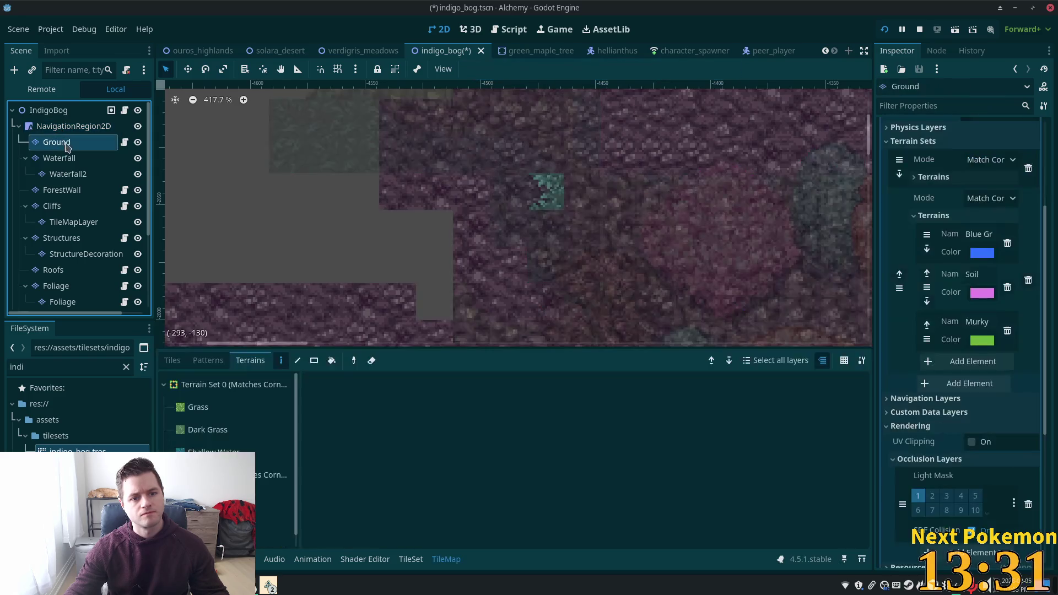
# Pan the map to the teal ledge area and make Cliffs the layer being edited.
pyautogui.click(55, 113)
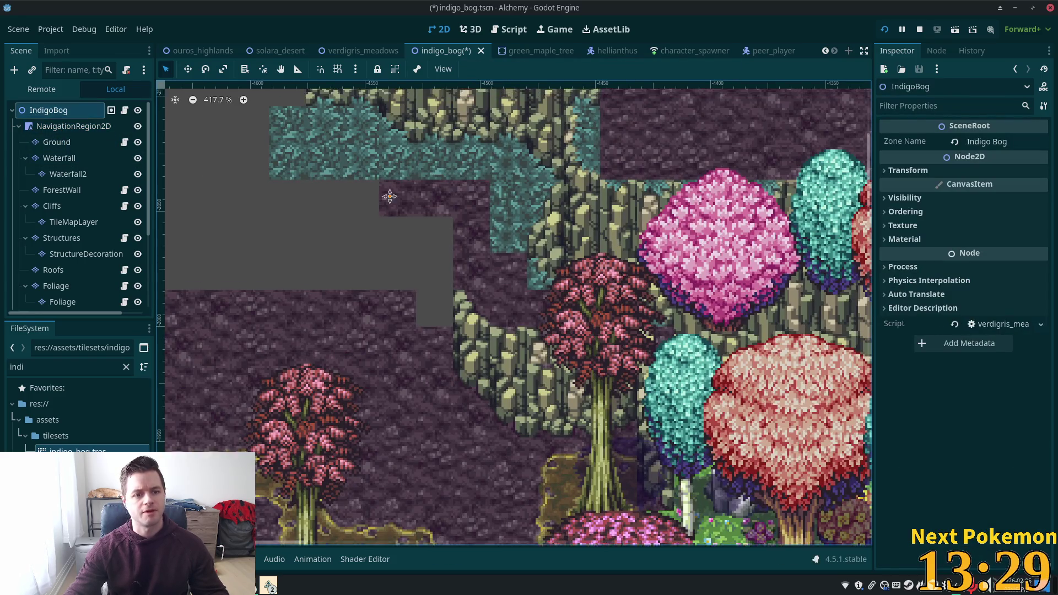
pyautogui.moveTo(389, 196); pyautogui.dragTo(553, 270)
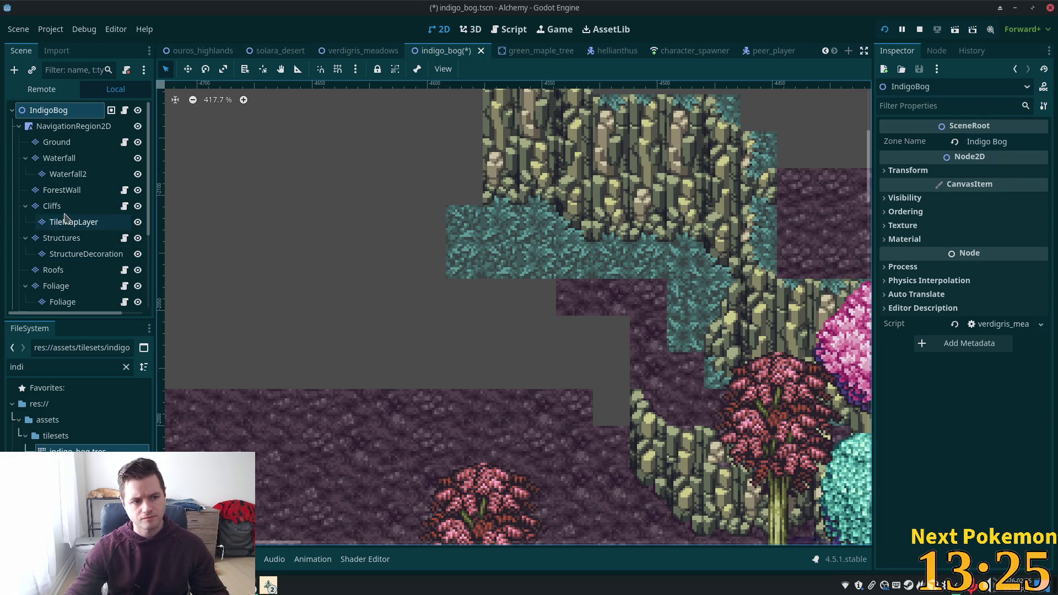
pyautogui.click(56, 142)
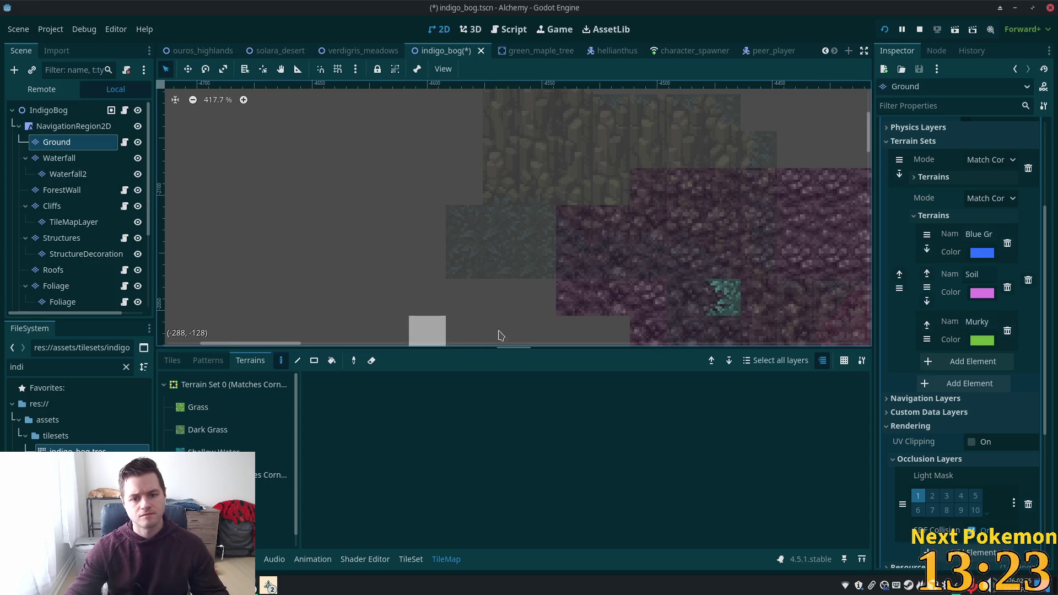
pyautogui.moveTo(483, 215); pyautogui.dragTo(397, 182)
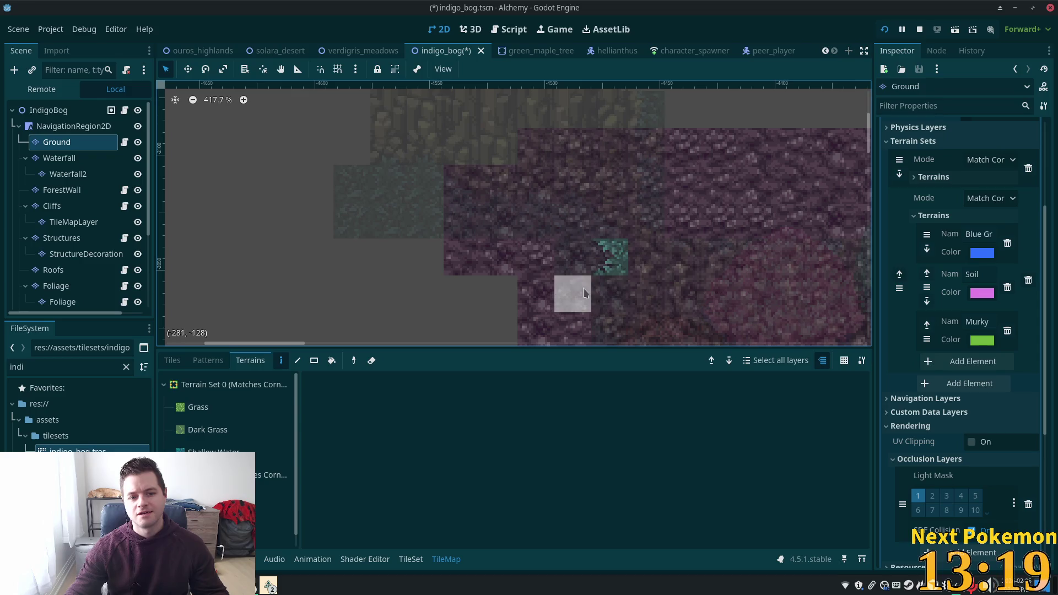
pyautogui.click(71, 207)
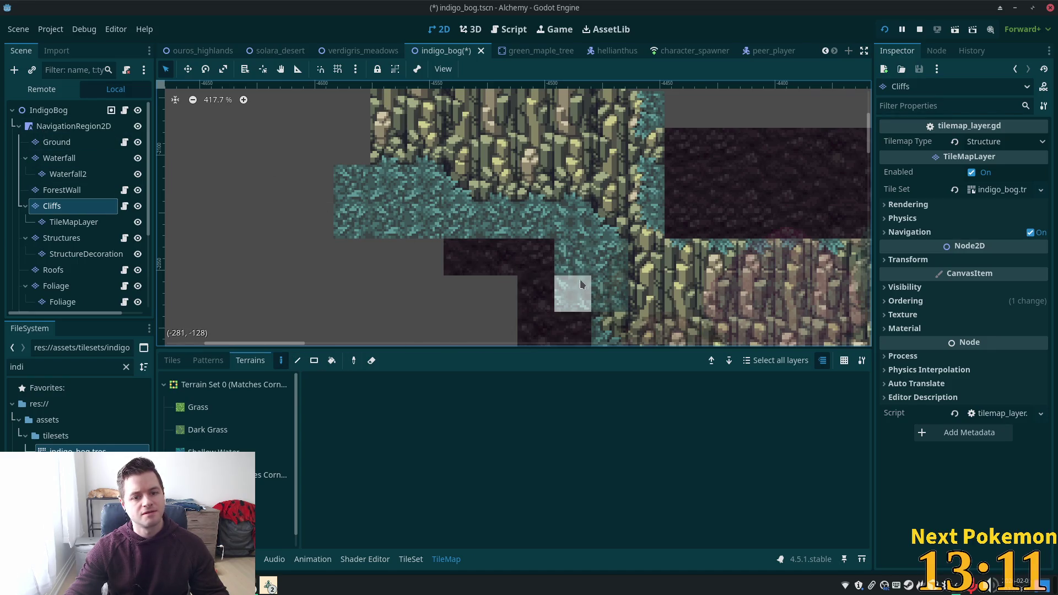
# Paint the dark soil tile over four cliff-edge cells.
pyautogui.click(81, 223)
pyautogui.click(56, 206)
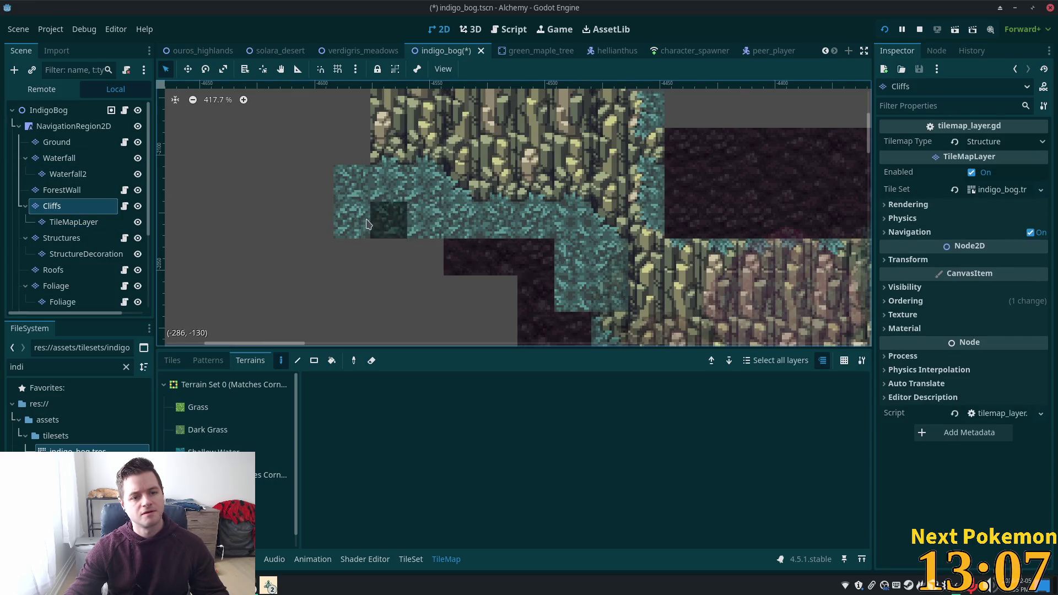
pyautogui.click(185, 361)
pyautogui.click(573, 294)
pyautogui.click(573, 257)
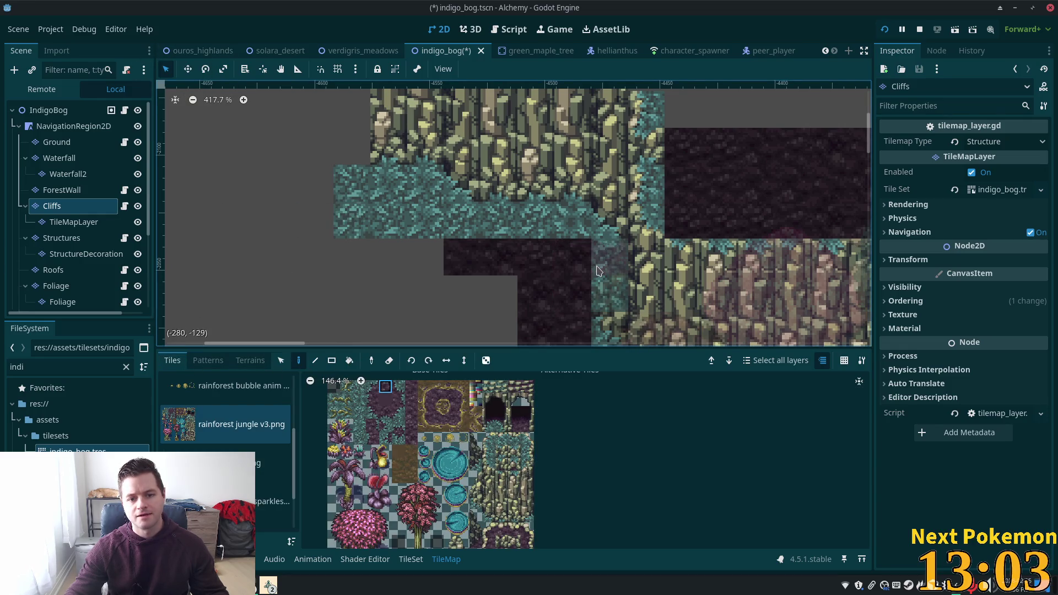
pyautogui.moveTo(719, 266)
pyautogui.mouseDown()
pyautogui.moveTo(696, 187)
pyautogui.moveTo(697, 232)
pyautogui.mouseUp()
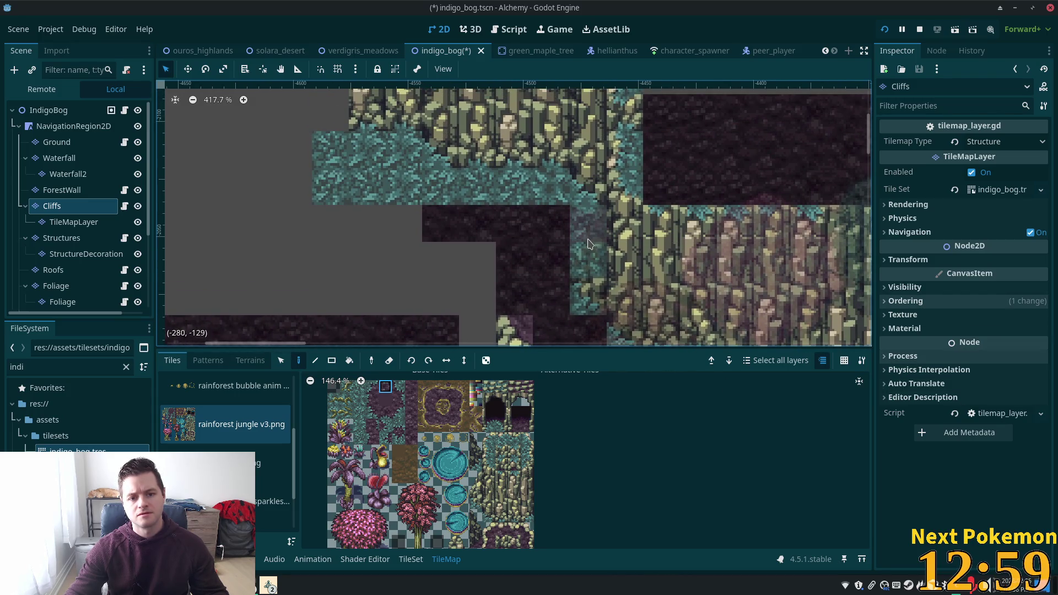
pyautogui.click(589, 260)
pyautogui.click(589, 223)
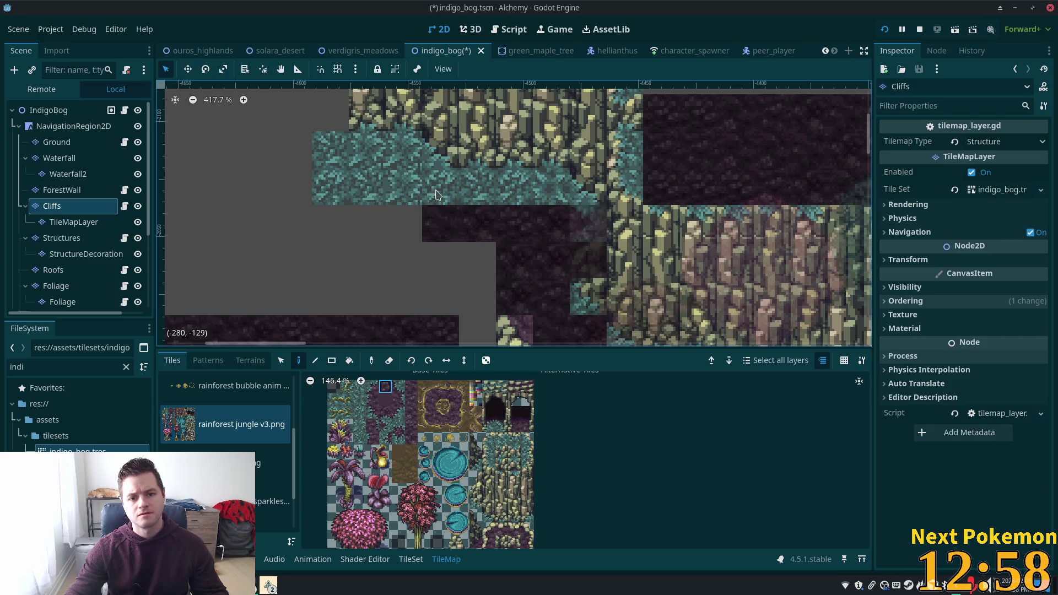
# Set the Z Index of the TileMapLayer under Cliffs to -1.
pyautogui.click(74, 222)
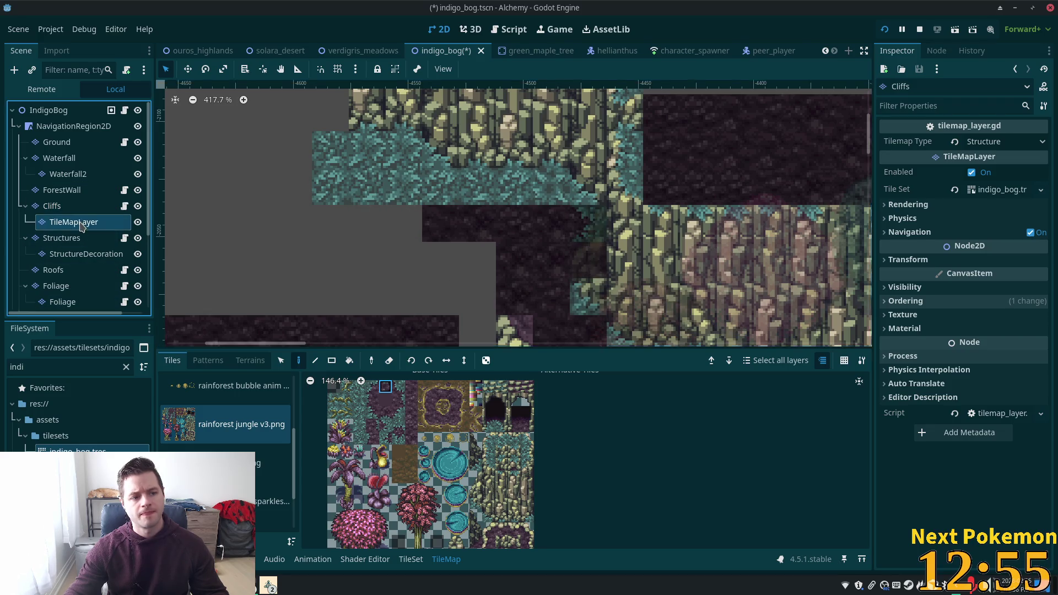
pyautogui.click(1040, 289)
pyautogui.click(1039, 289)
# Erase the teal ledge strip on the left side of the Cliffs layer.
pyautogui.click(57, 142)
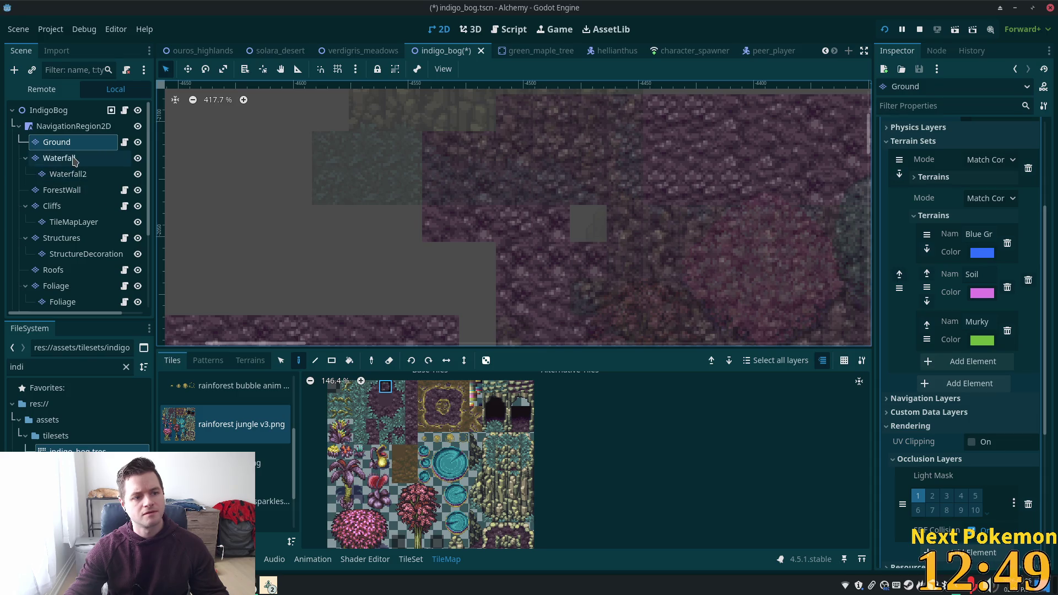
pyautogui.click(79, 205)
pyautogui.moveTo(551, 188)
pyautogui.mouseDown()
pyautogui.moveTo(541, 198)
pyautogui.moveTo(378, 182)
pyautogui.moveTo(380, 160)
pyautogui.moveTo(338, 194)
pyautogui.mouseUp()
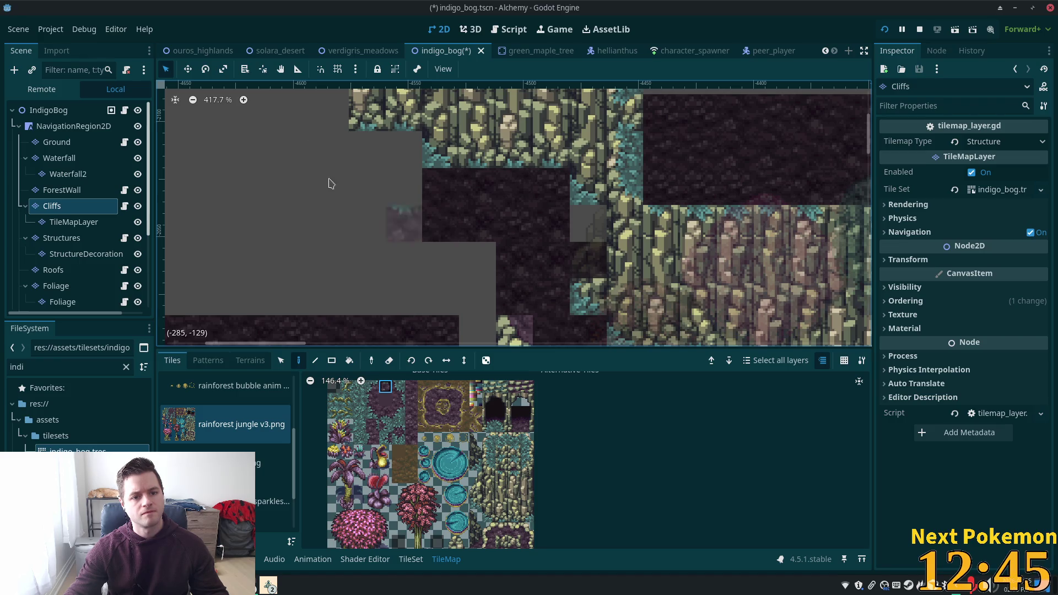
# Paint the first teal terrain tiles onto the Ground layer.
pyautogui.click(81, 143)
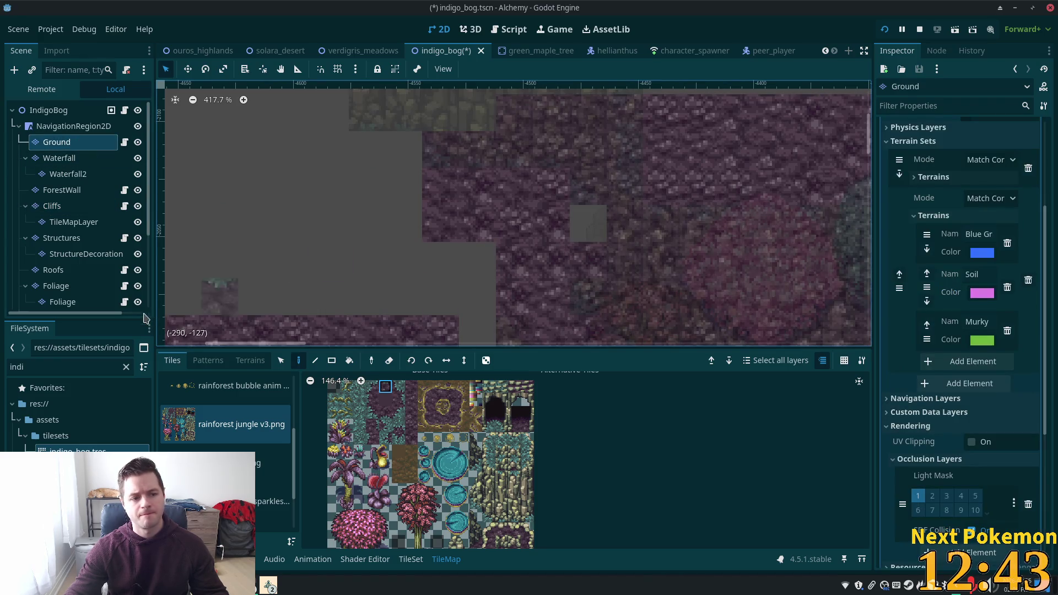
pyautogui.click(244, 364)
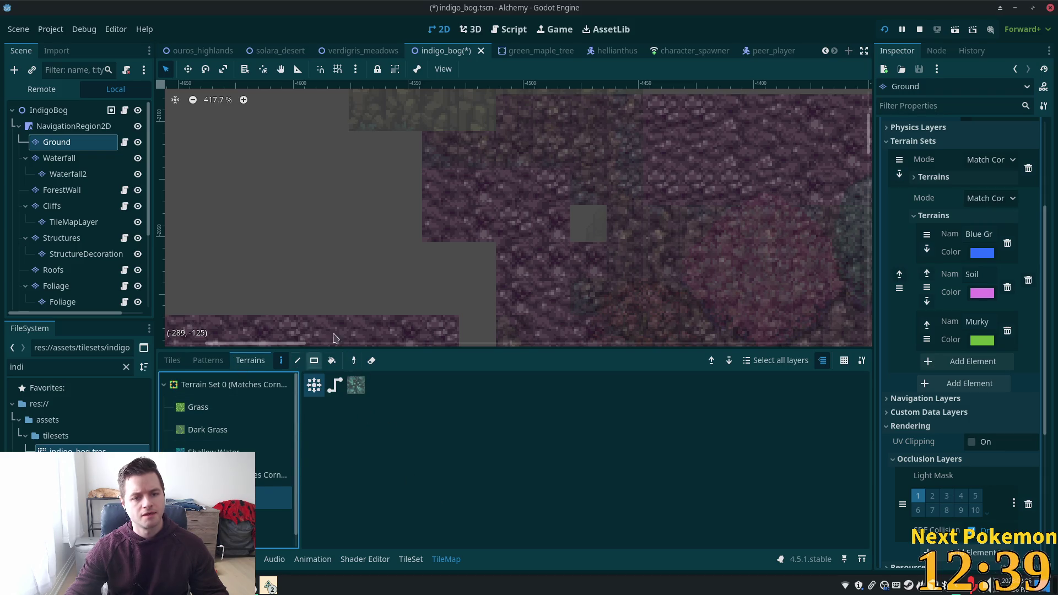
pyautogui.click(551, 186)
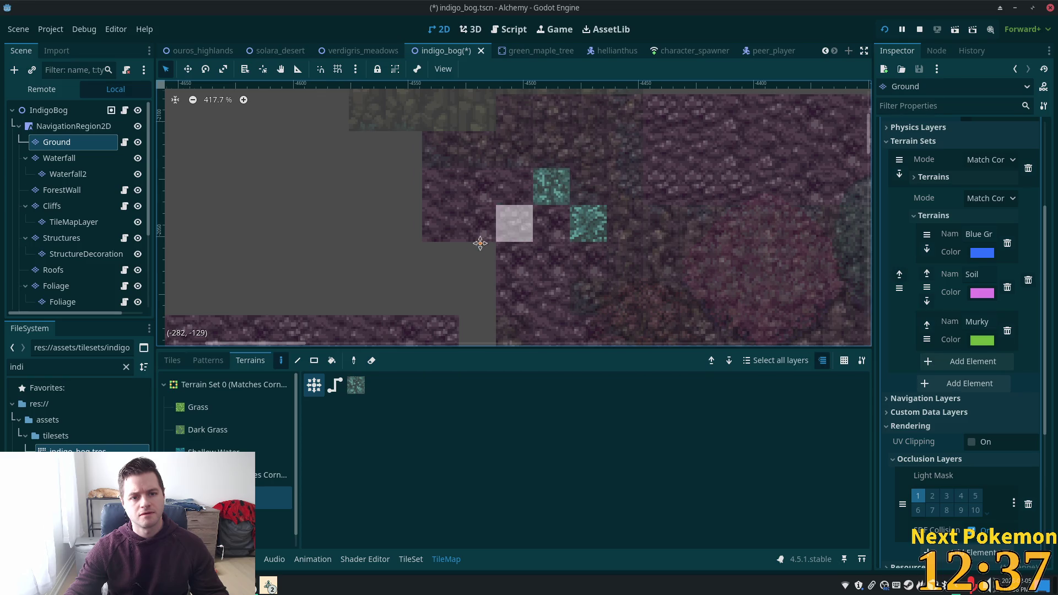
pyautogui.scroll(1, 513, 223)
pyautogui.click(414, 225)
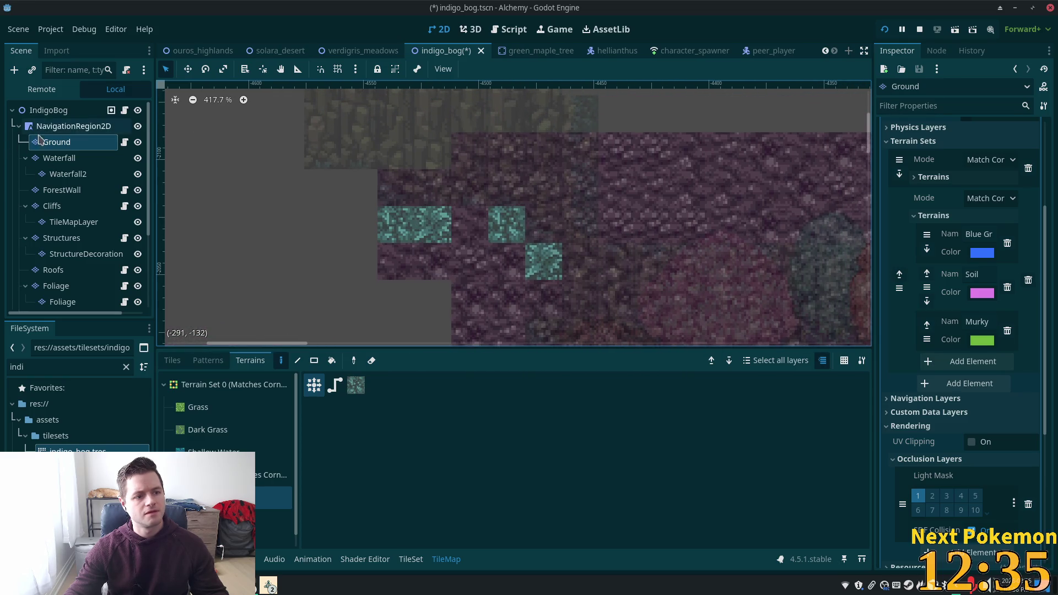
# Check the Cliffs, Foliage, ForestWall and Waterfall layers to compare placement, then reselect Ground.
pyautogui.click(65, 208)
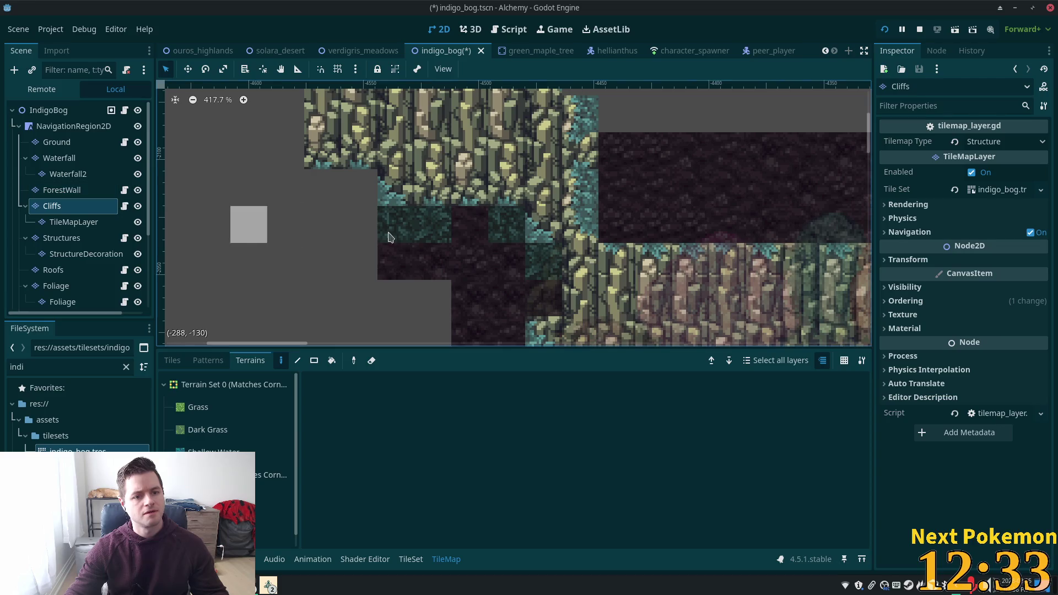
pyautogui.click(60, 142)
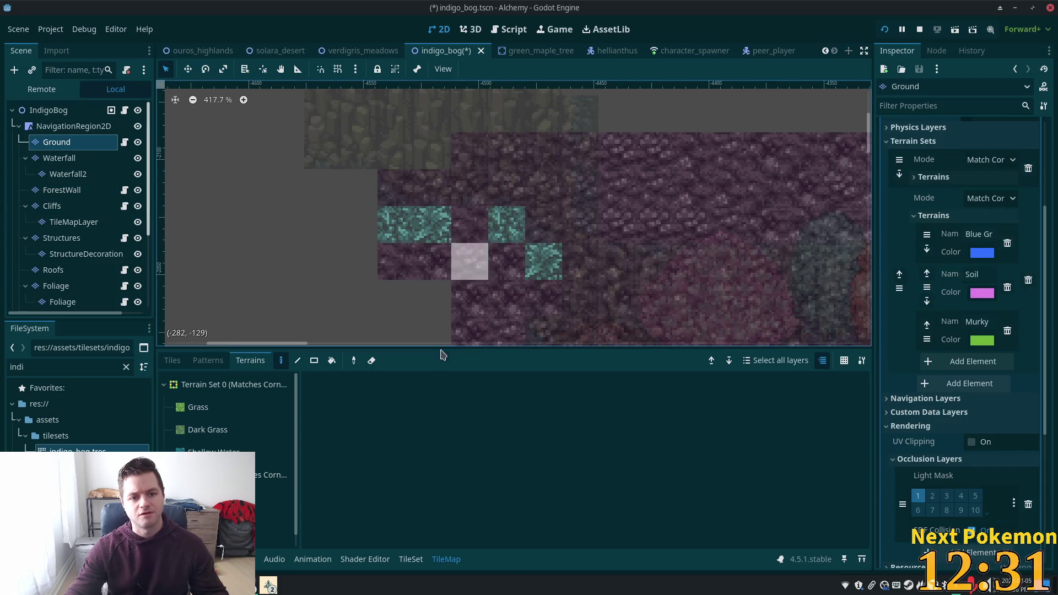
pyautogui.click(61, 206)
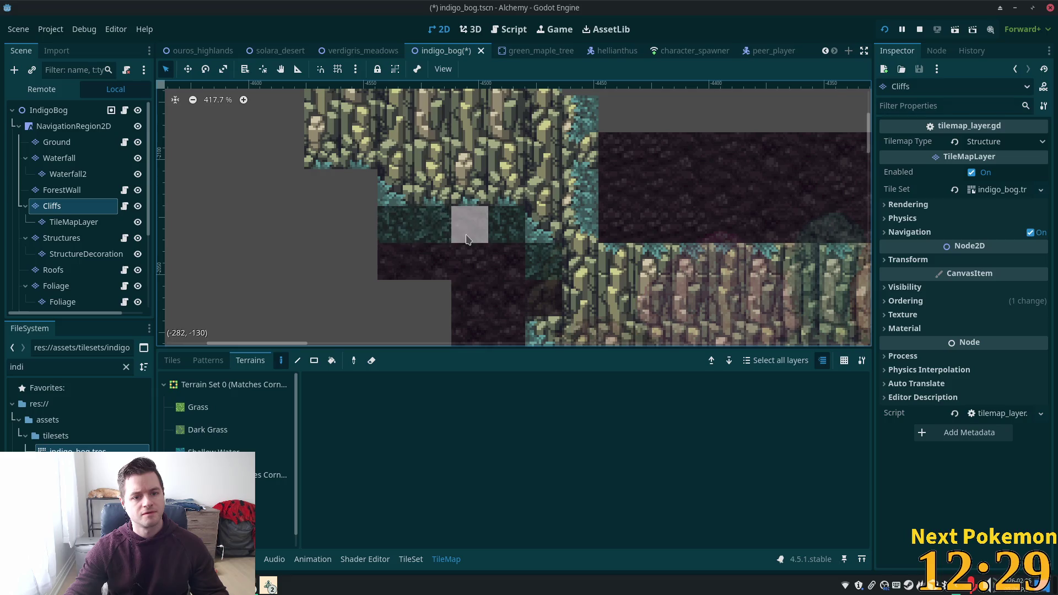
pyautogui.click(65, 224)
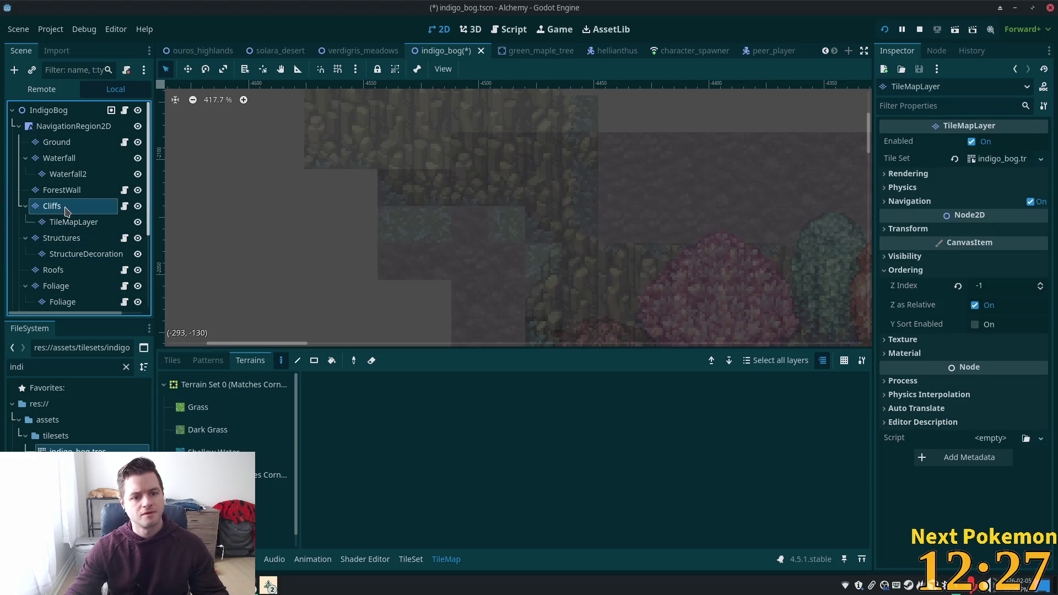
pyautogui.click(60, 206)
pyautogui.click(60, 142)
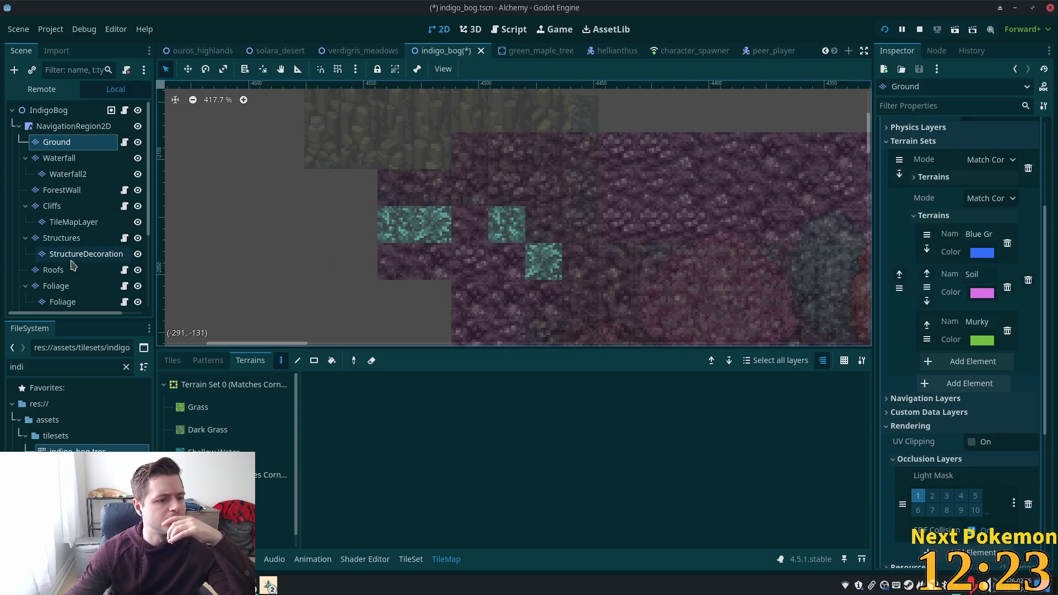
pyautogui.click(60, 286)
pyautogui.click(66, 302)
pyautogui.click(67, 254)
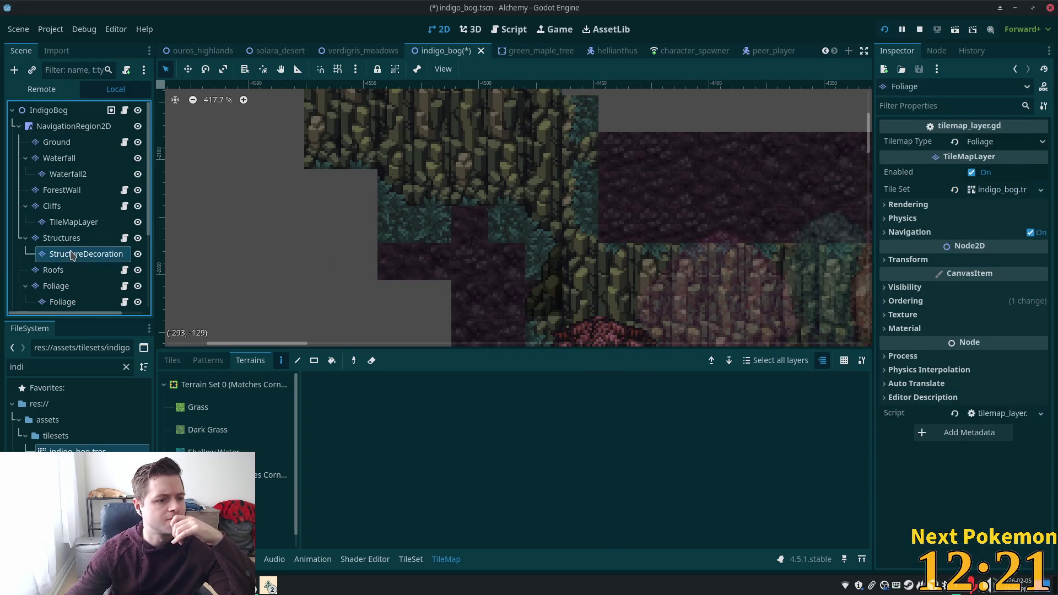
pyautogui.click(65, 238)
pyautogui.click(70, 221)
pyautogui.click(71, 205)
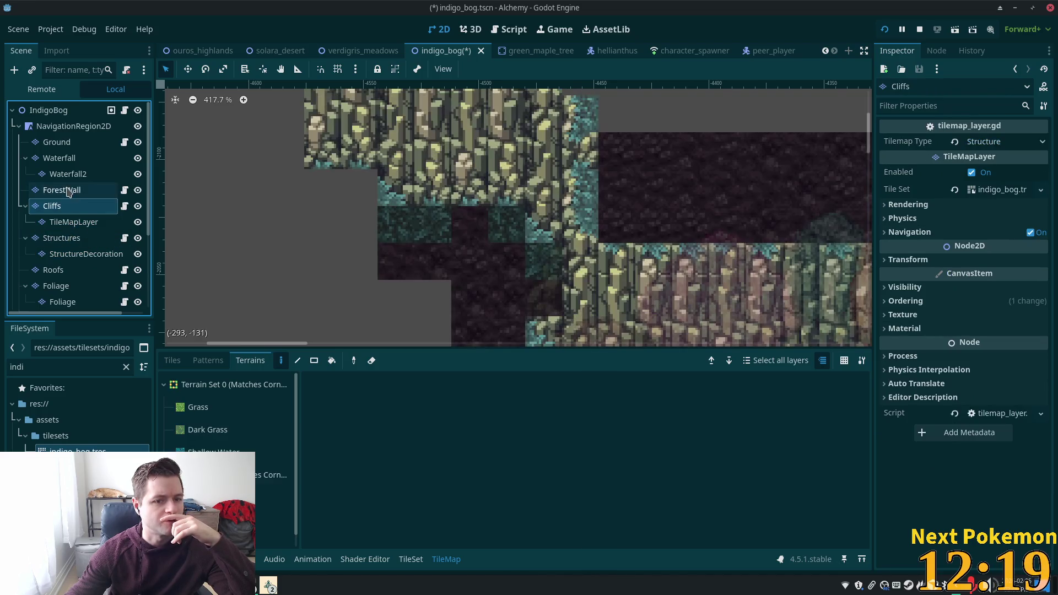
pyautogui.click(70, 190)
pyautogui.click(66, 174)
pyautogui.click(60, 158)
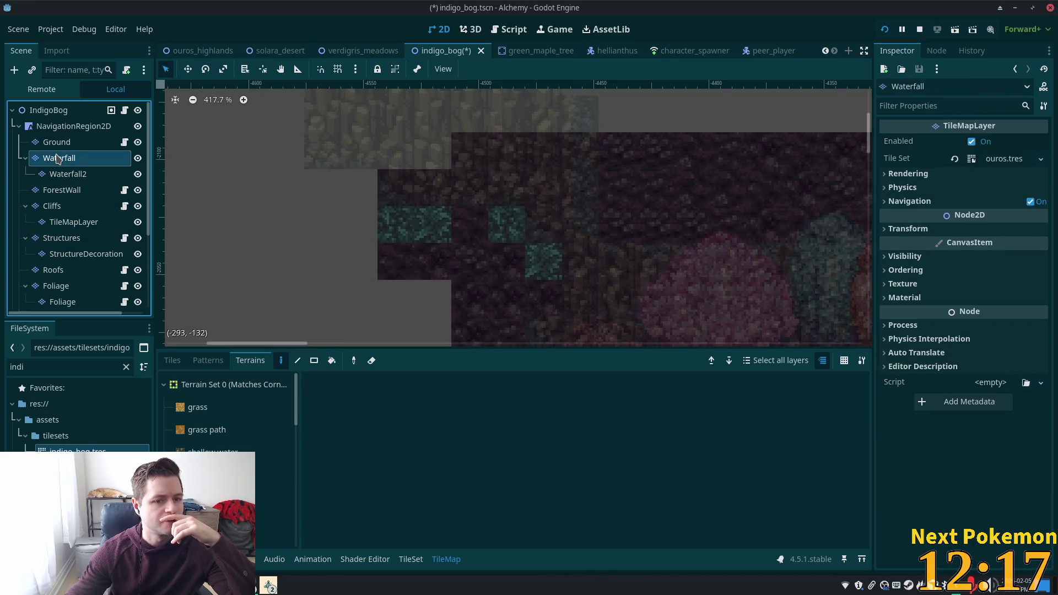
pyautogui.click(57, 143)
# Paint more teal tiles beside the patch and fill its gap.
pyautogui.click(433, 225)
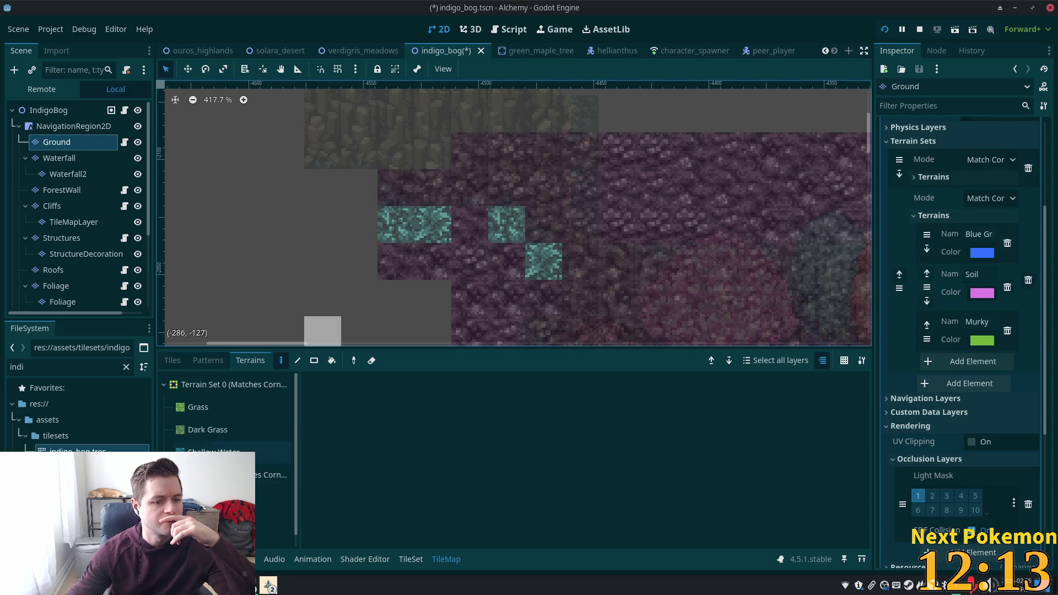
pyautogui.click(276, 498)
pyautogui.click(469, 224)
pyautogui.click(506, 262)
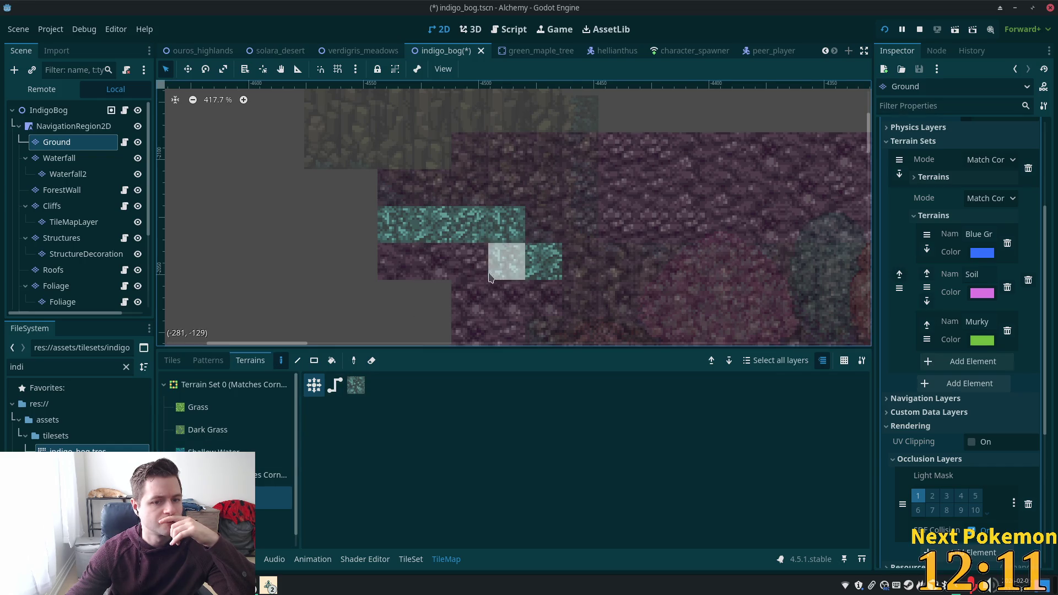
pyautogui.click(405, 252)
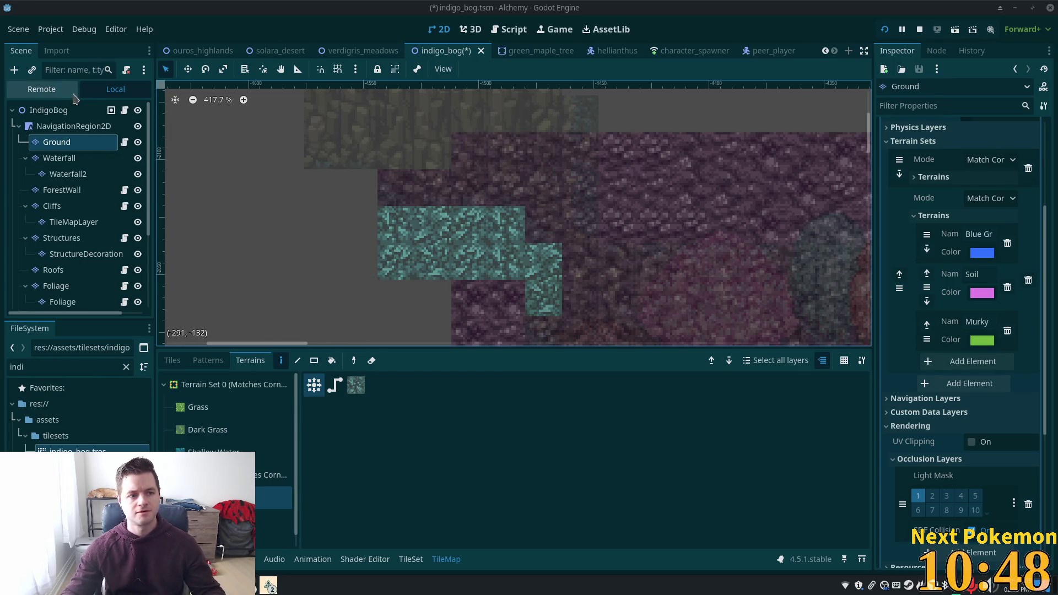
# Paint two teal terrain tiles on the Ground layer below the patch.
pyautogui.click(49, 109)
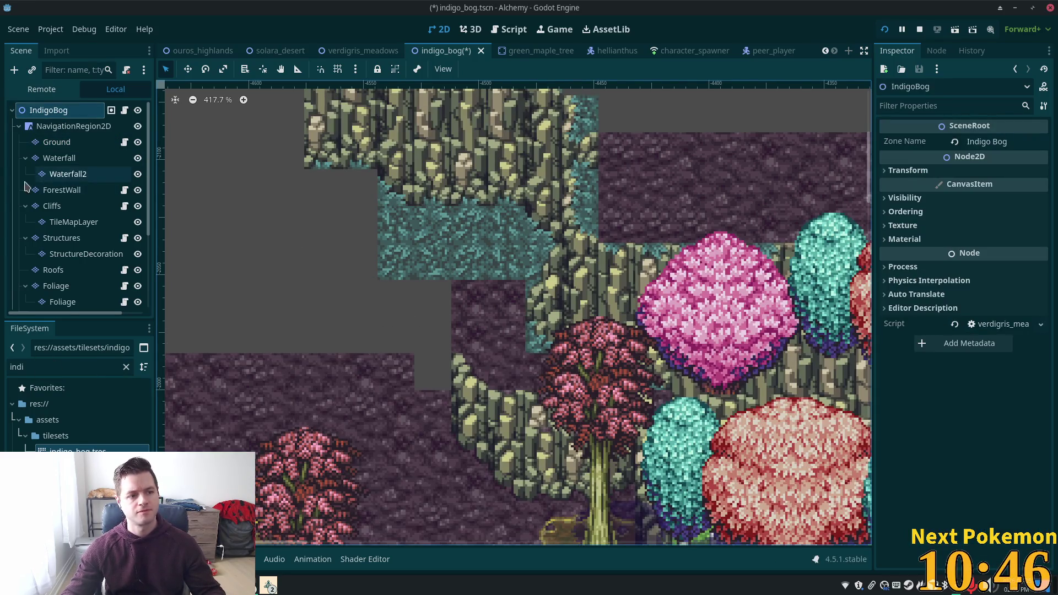
pyautogui.click(65, 146)
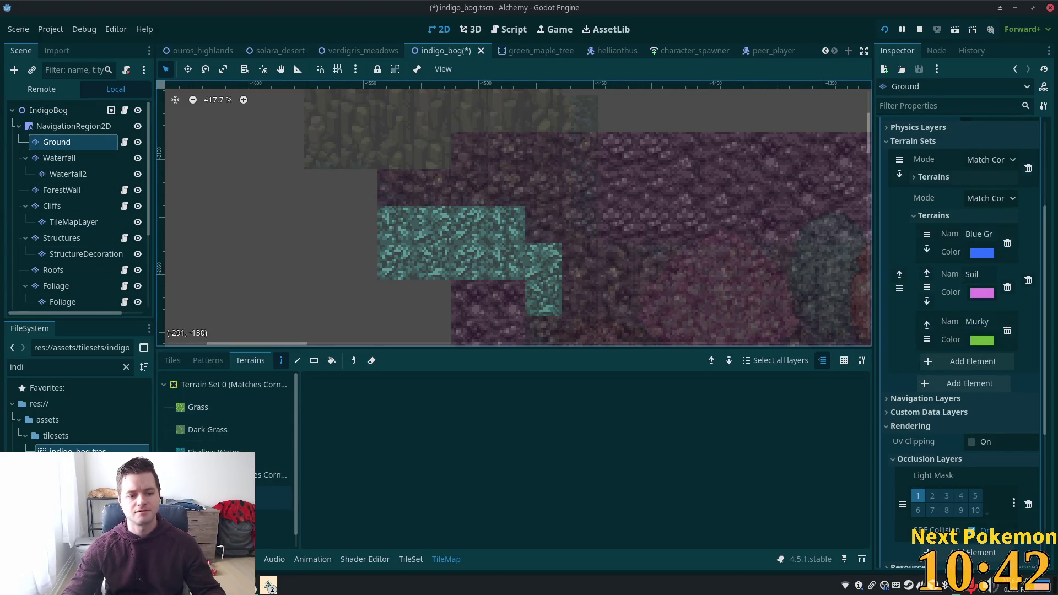
pyautogui.click(274, 498)
pyautogui.moveTo(494, 318); pyautogui.dragTo(497, 331)
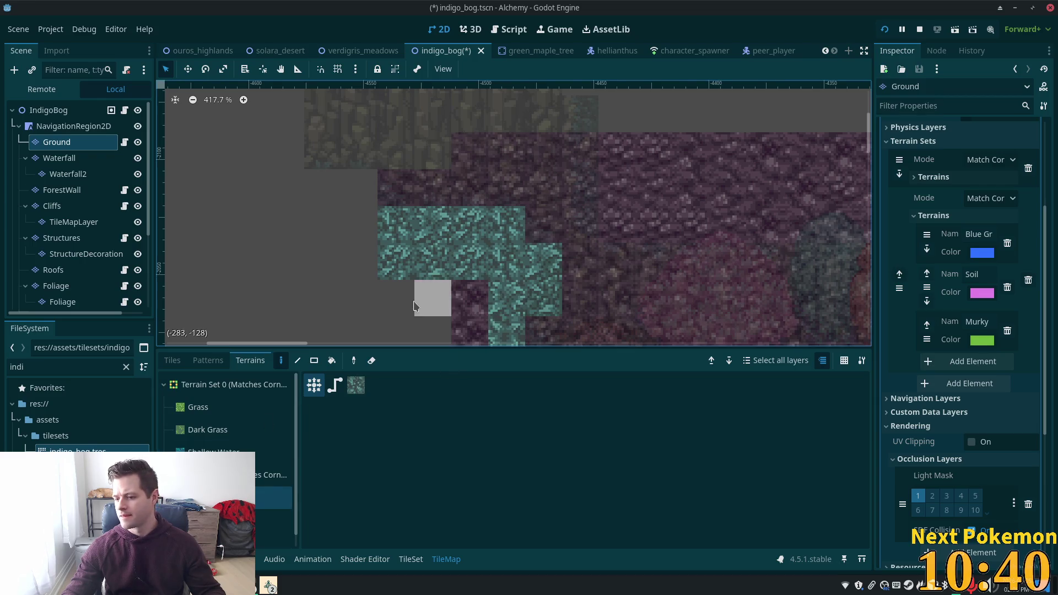
# Preview the full IndigoBog map with all layers, then resume editing Ground.
pyautogui.scroll(-2, 393, 259)
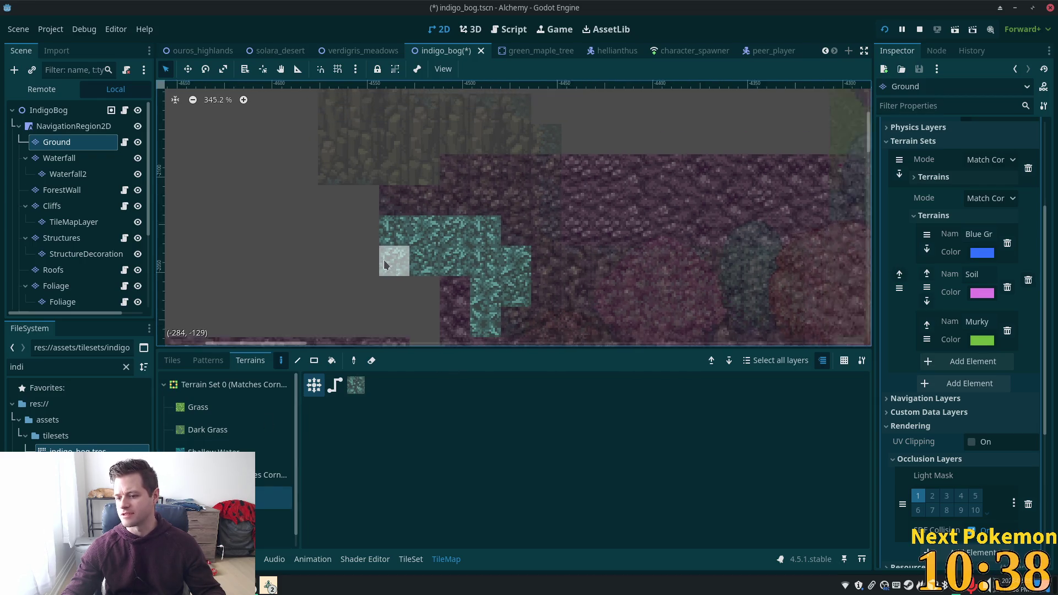
pyautogui.click(48, 110)
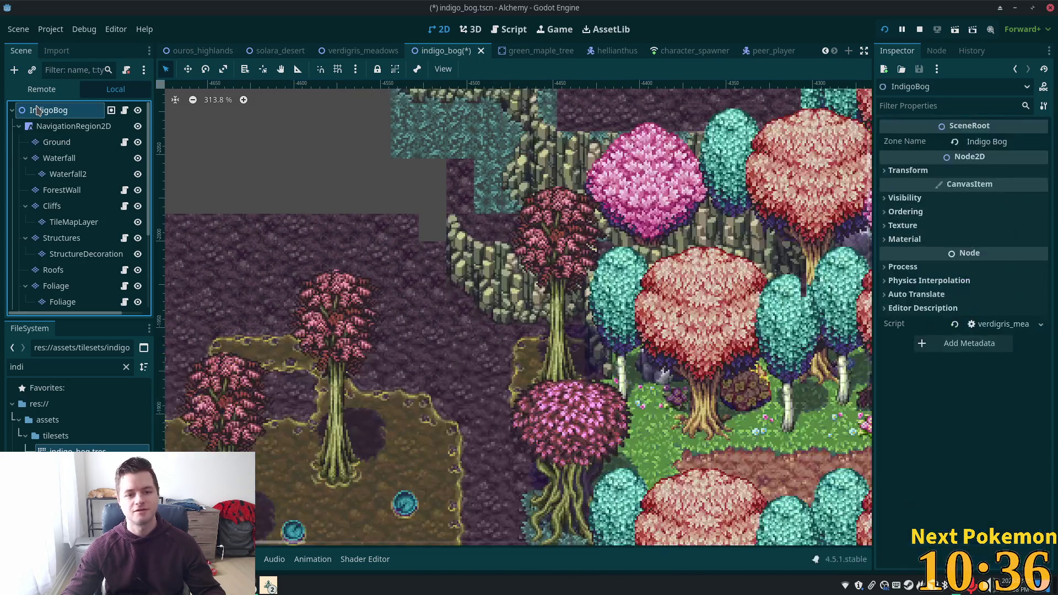
pyautogui.scroll(2, 495, 238)
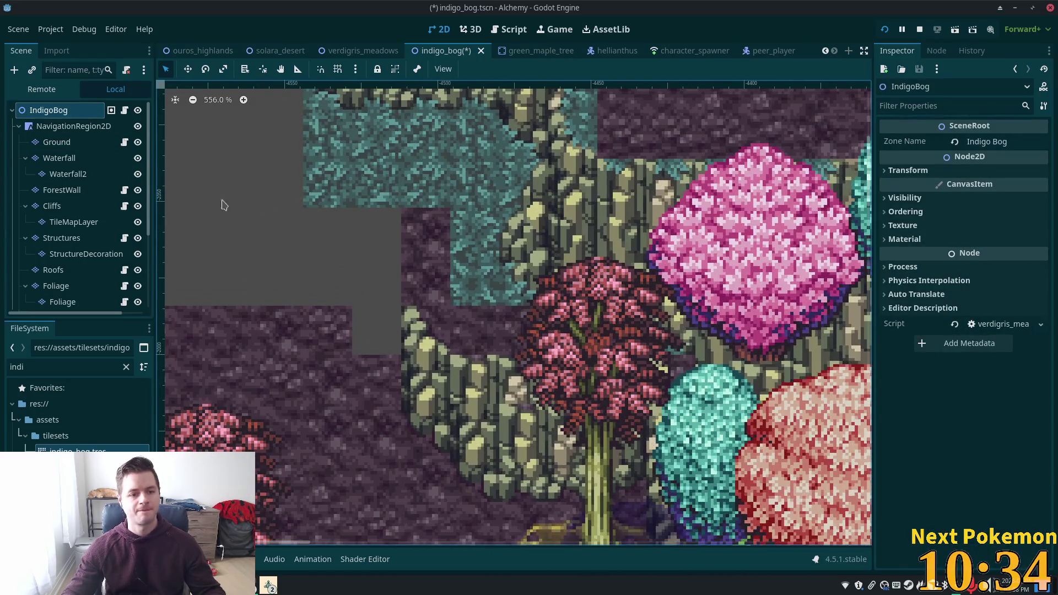
pyautogui.click(57, 142)
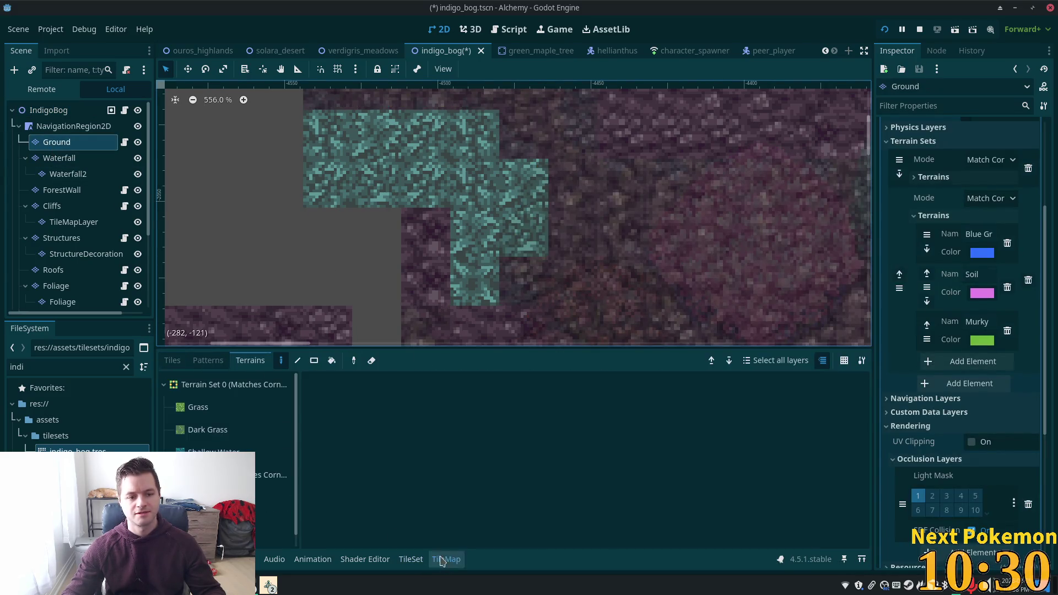
pyautogui.click(172, 360)
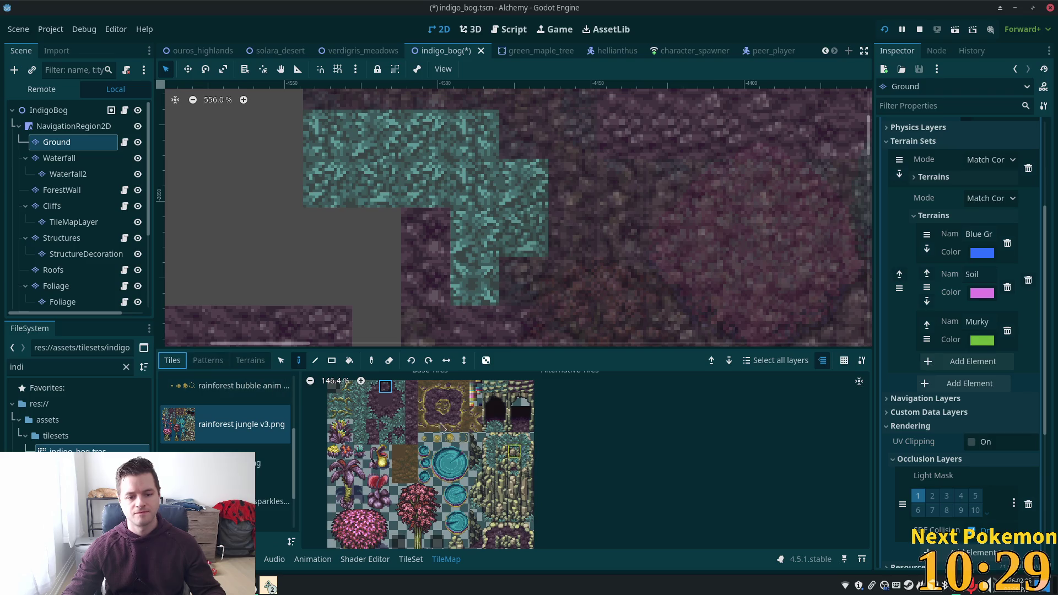
# Replace two teal edge cells with purple soil and add teal-to-soil corner tiles.
pyautogui.click(400, 401)
pyautogui.click(474, 281)
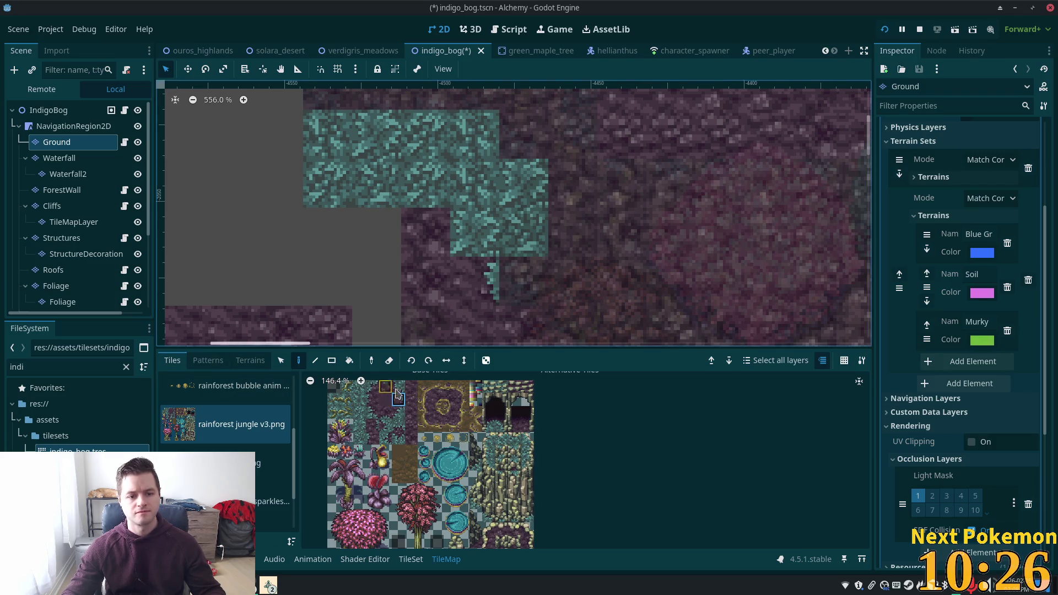
pyautogui.click(398, 386)
pyautogui.click(474, 235)
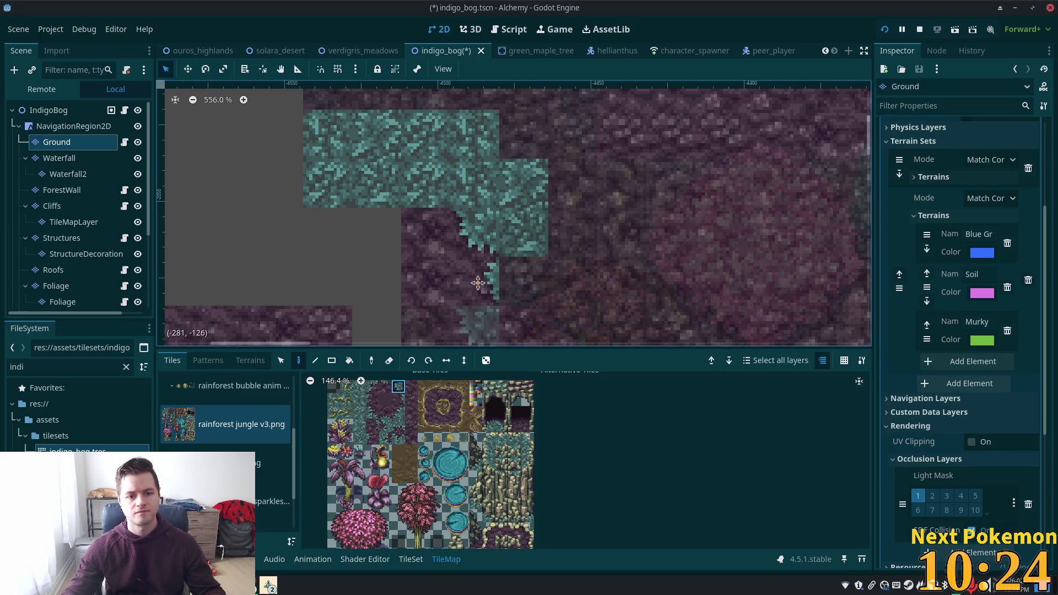
# Review the full map, return to Ground, and choose neighbouring edge tiles from the atlas.
pyautogui.moveTo(478, 283); pyautogui.dragTo(478, 190)
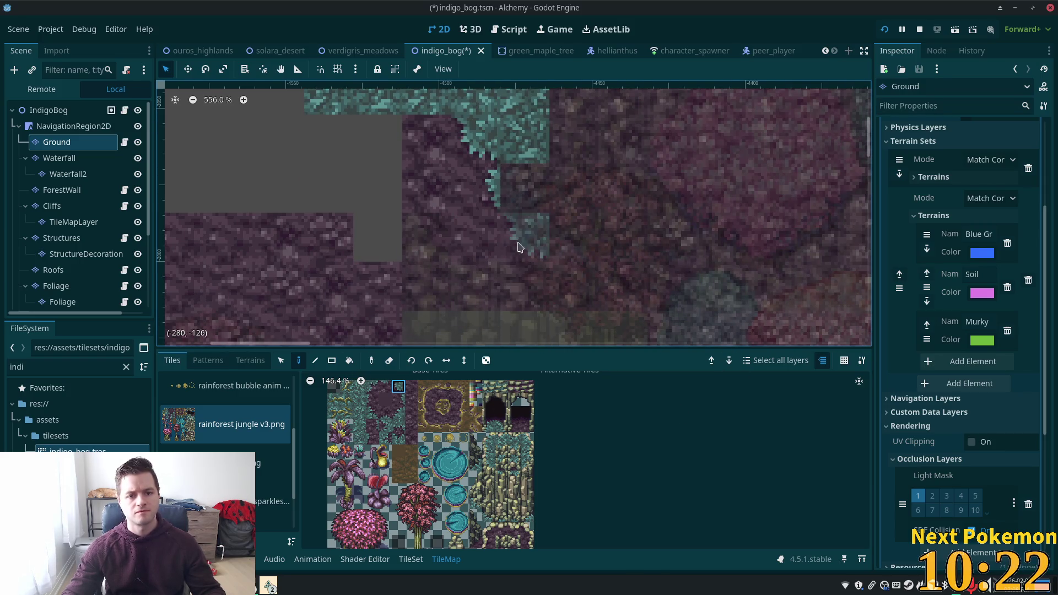
pyautogui.click(49, 110)
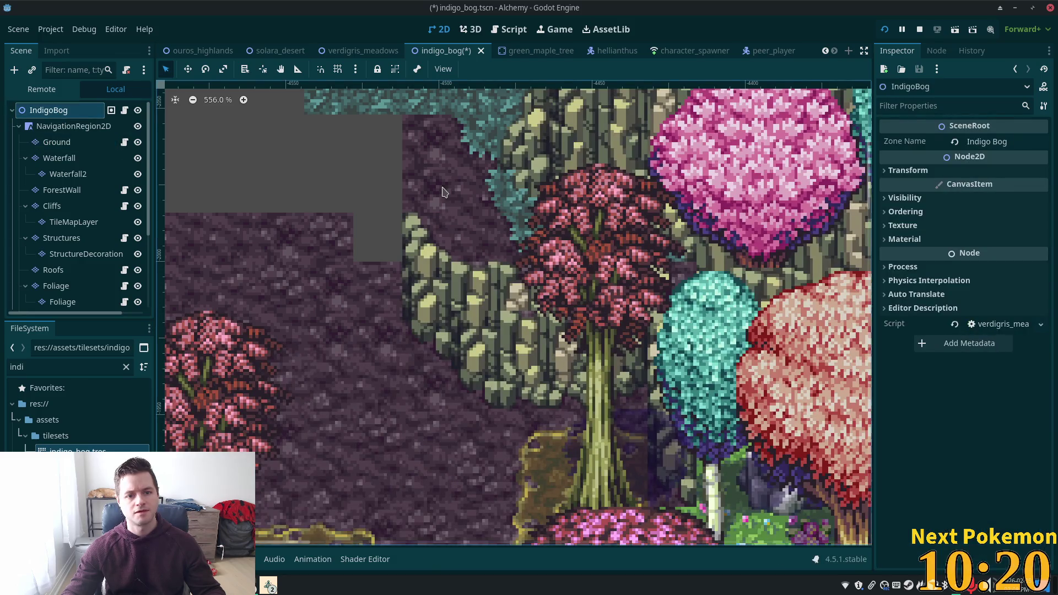
pyautogui.moveTo(444, 192); pyautogui.dragTo(533, 332)
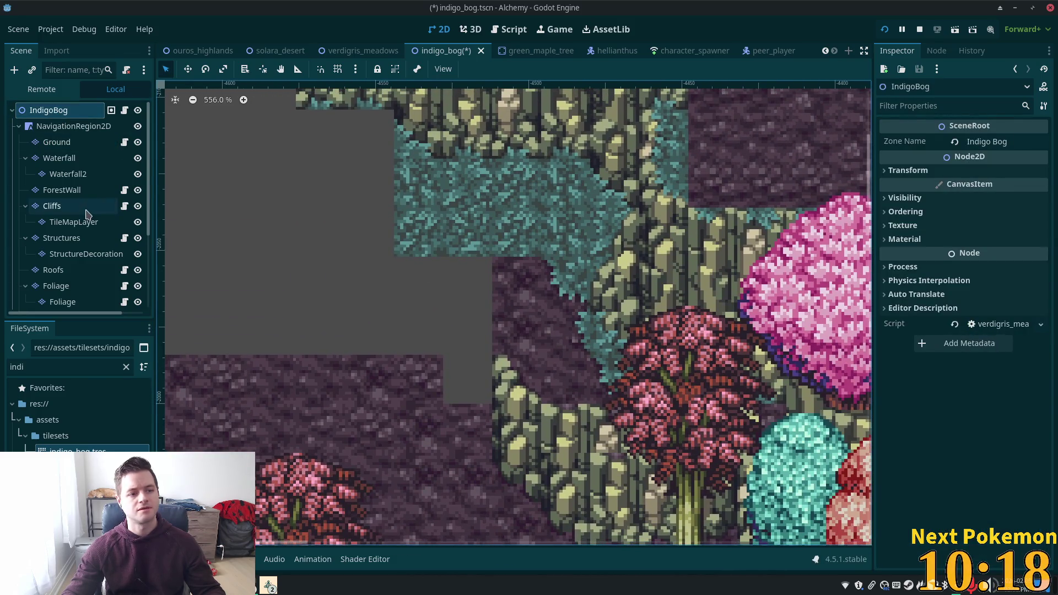
pyautogui.click(57, 143)
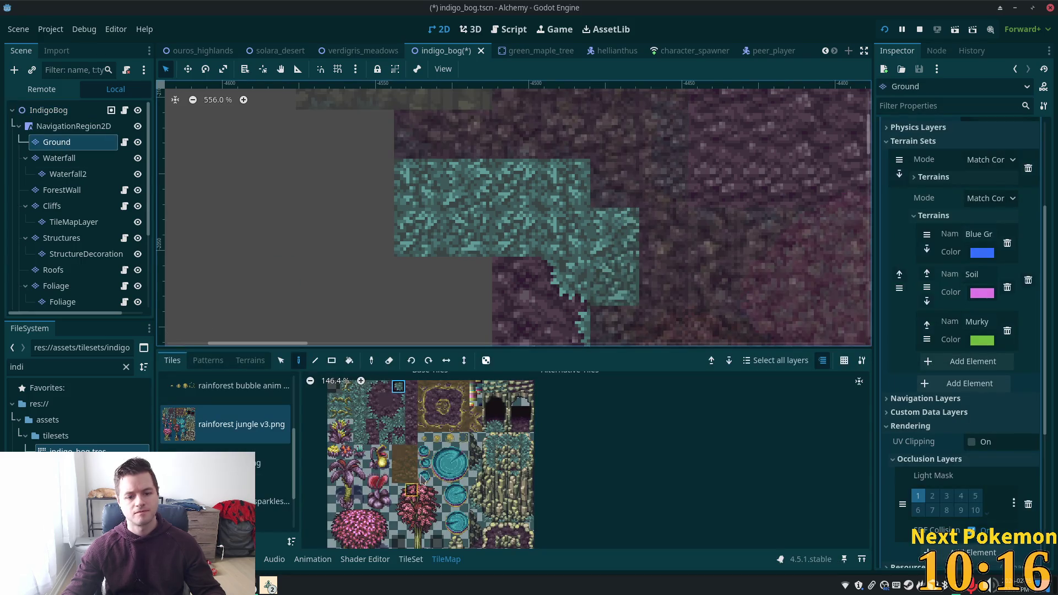
pyautogui.click(385, 387)
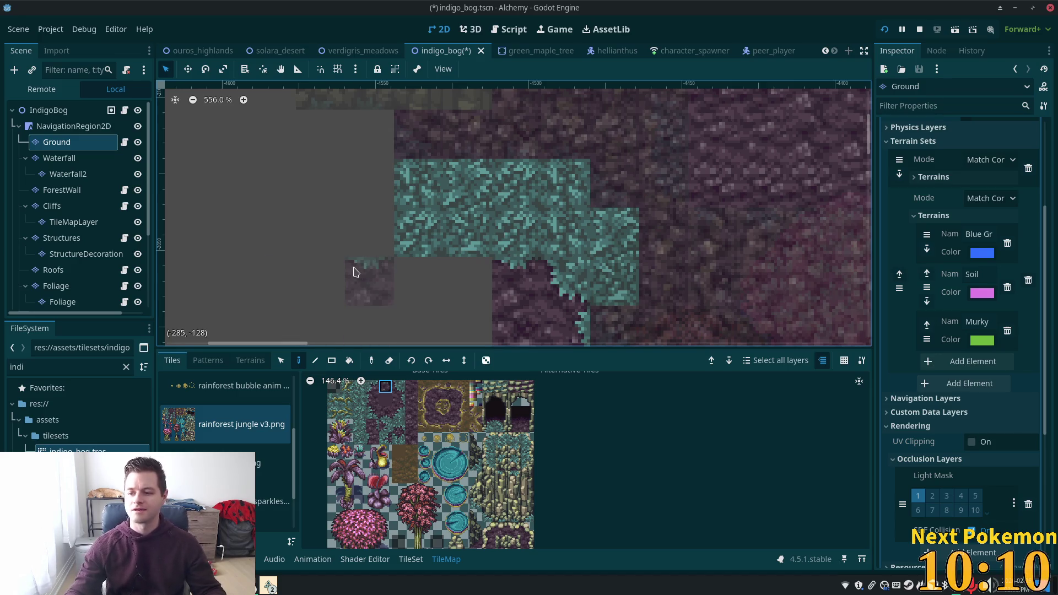
pyautogui.click(373, 386)
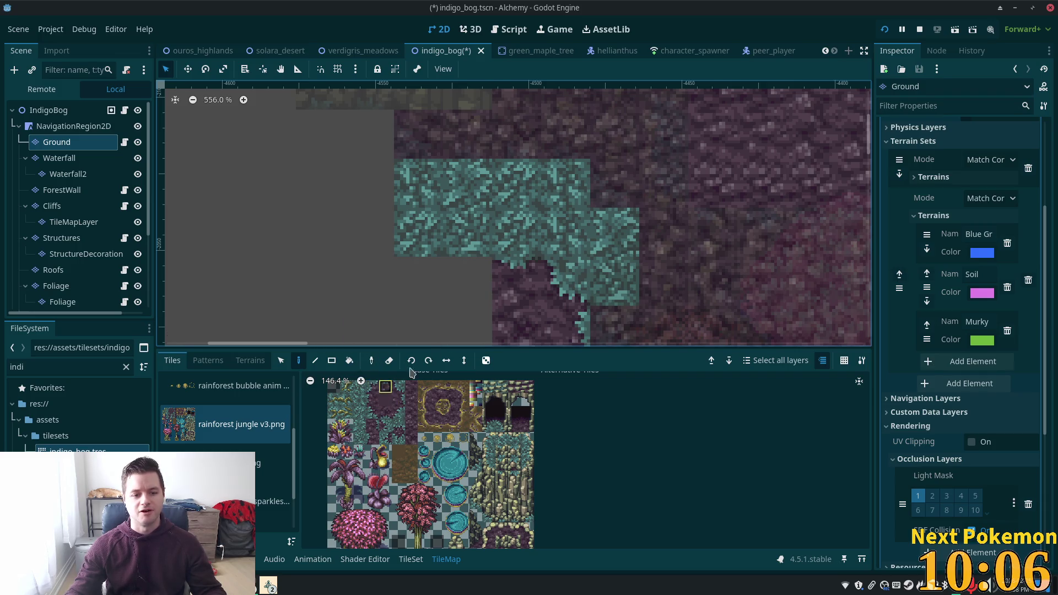
# Paint two soil tiles over the teal corner and review the full map.
pyautogui.click(465, 273)
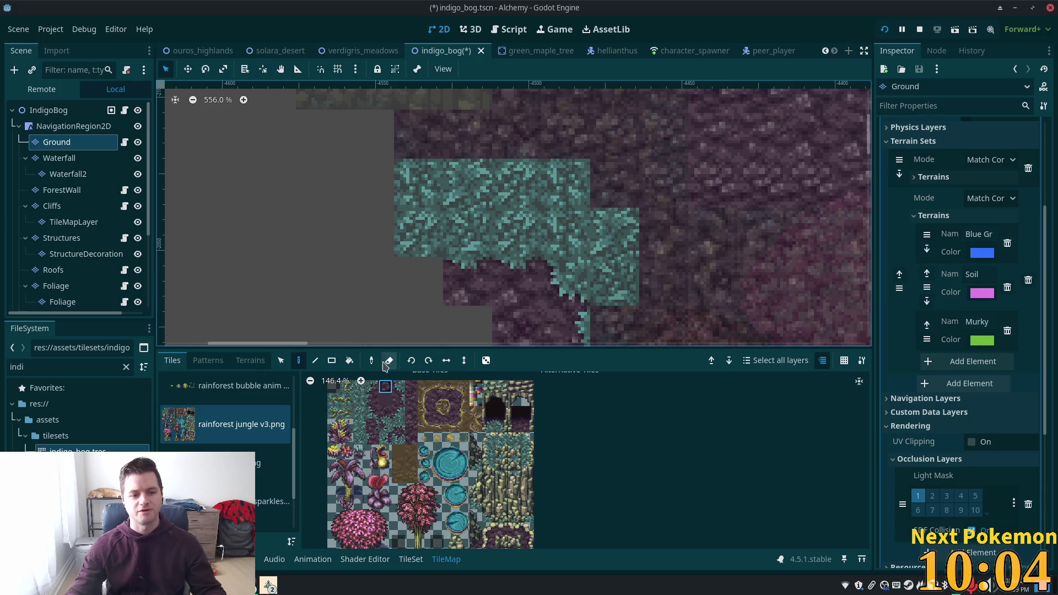
pyautogui.click(418, 183)
pyautogui.click(73, 127)
pyautogui.click(48, 111)
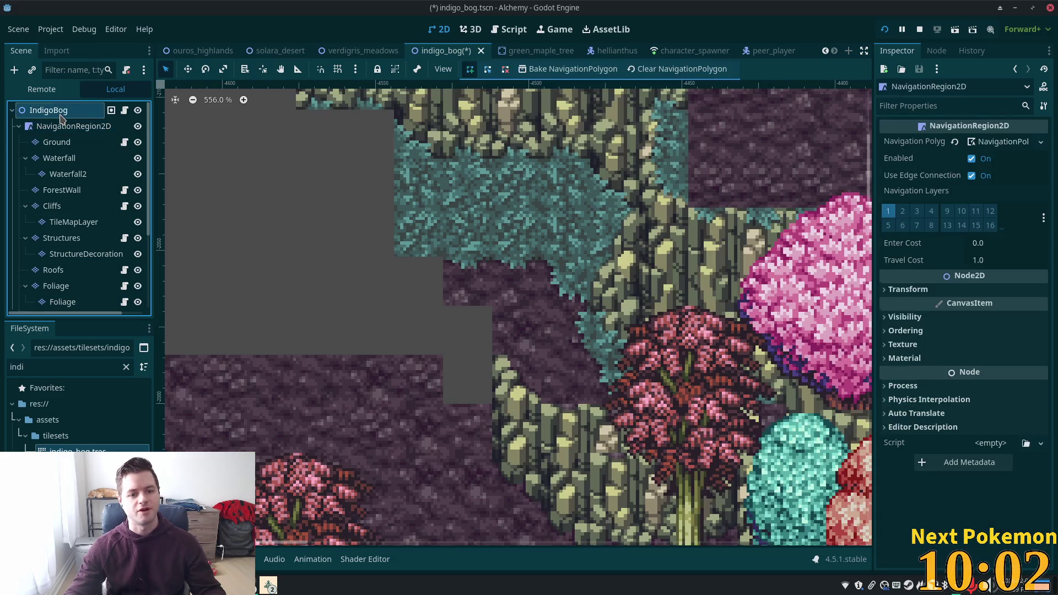
pyautogui.scroll(-2, 410, 312)
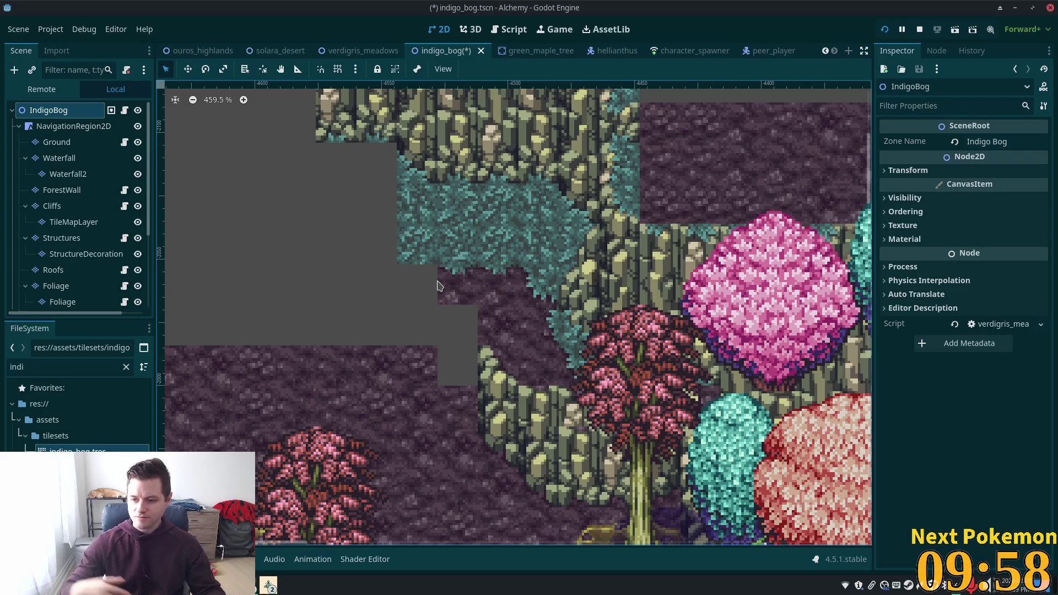
pyautogui.scroll(-4, 551, 254)
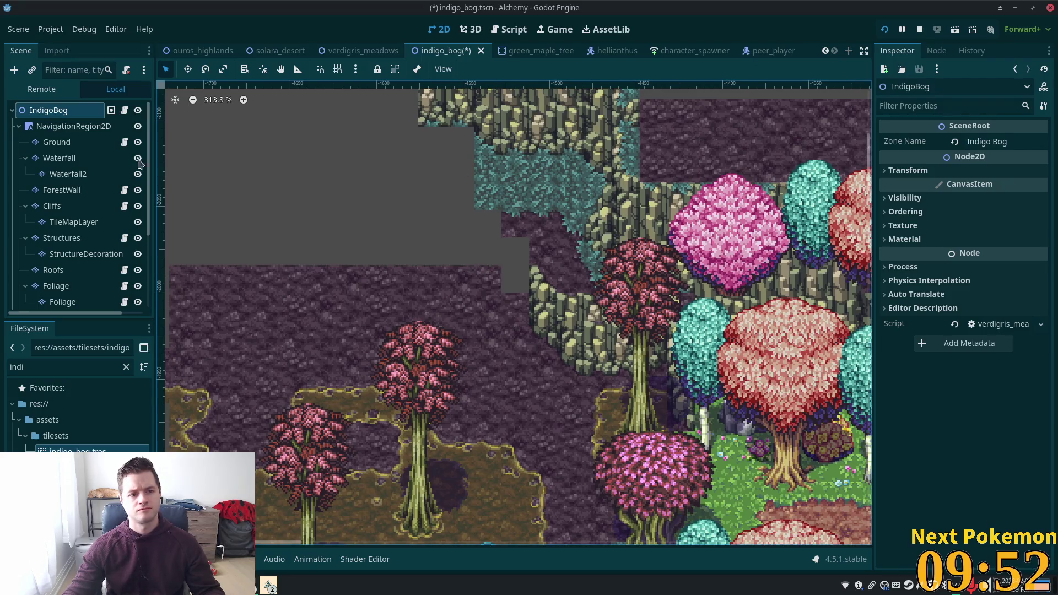
# Fill a 5x2 rectangle of teal ground terrain above the cliffs on Ground.
pyautogui.click(57, 141)
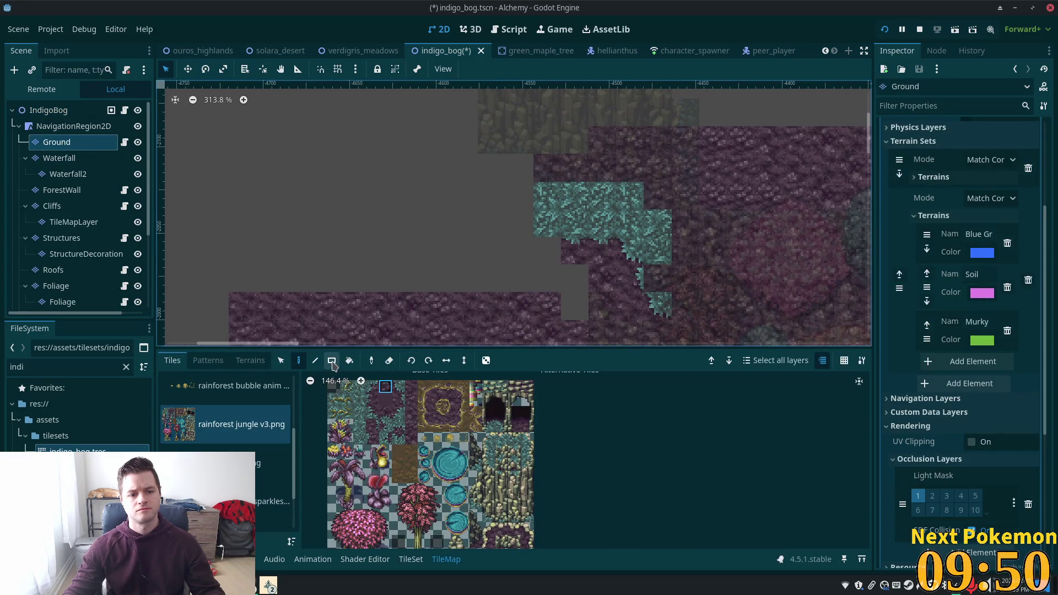
pyautogui.click(250, 359)
pyautogui.click(314, 361)
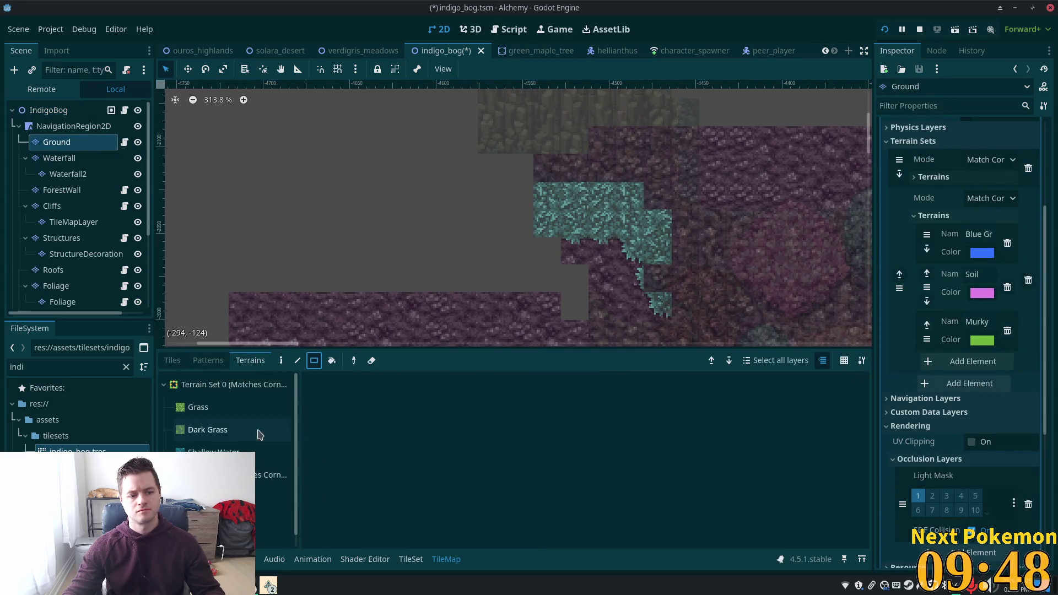
pyautogui.click(270, 497)
pyautogui.moveTo(530, 157)
pyautogui.mouseDown()
pyautogui.moveTo(506, 187)
pyautogui.moveTo(401, 220)
pyautogui.mouseUp()
pyautogui.click(99, 113)
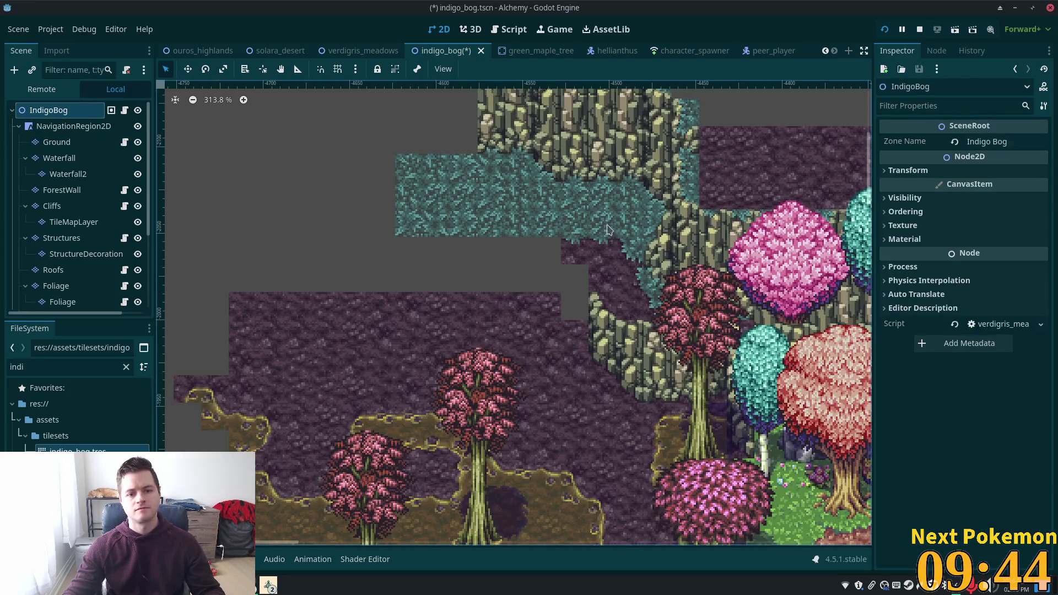
pyautogui.scroll(3, 563, 338)
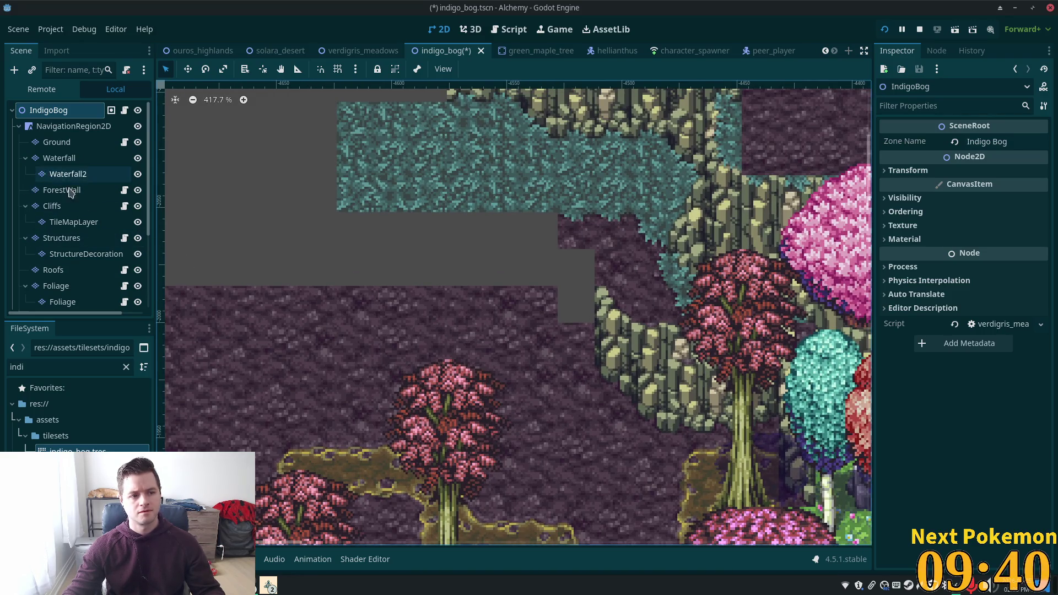
pyautogui.click(53, 145)
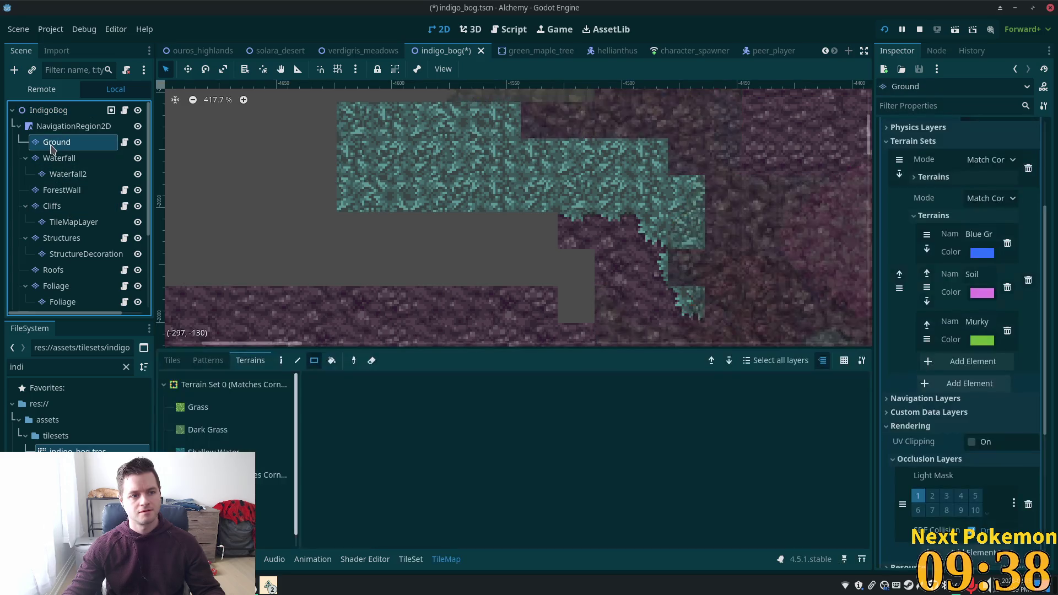
# Stamp two 2x2 cliff wall blocks left of the existing Cliffs ledge.
pyautogui.click(61, 237)
pyautogui.click(52, 206)
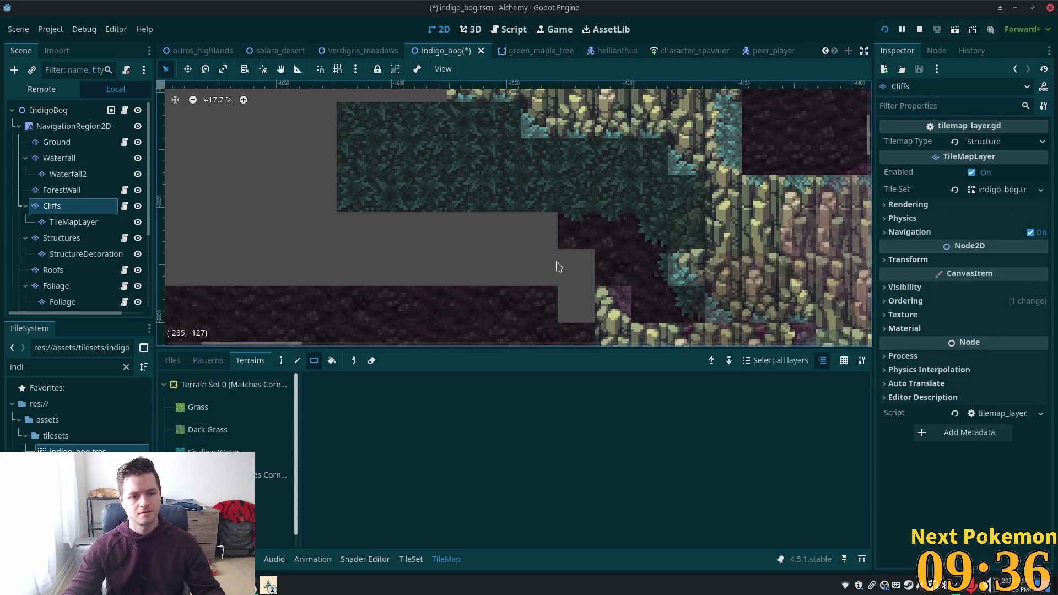
pyautogui.moveTo(557, 267); pyautogui.dragTo(487, 144)
pyautogui.click(172, 361)
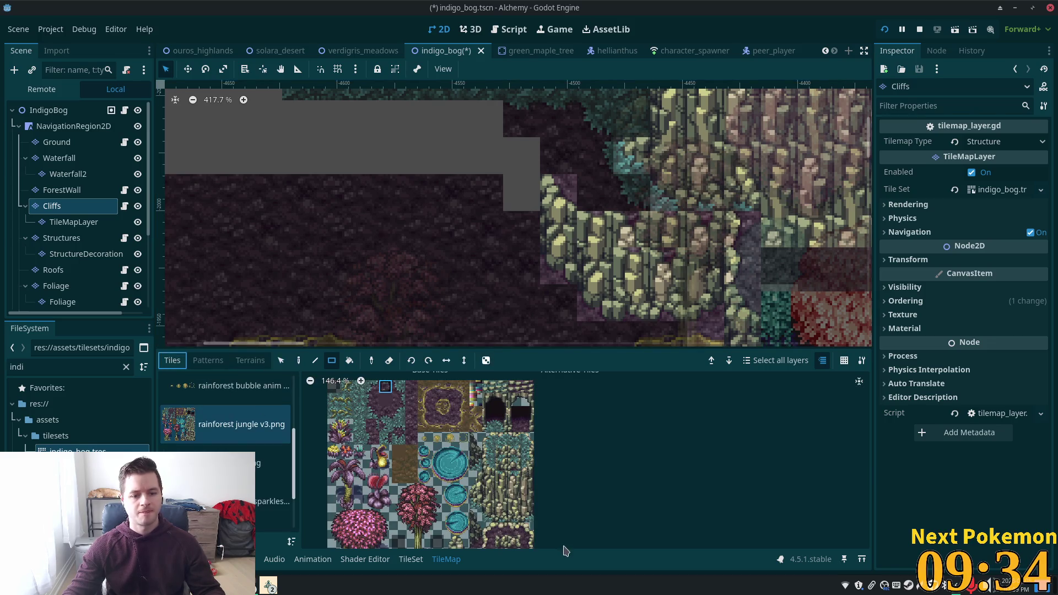
pyautogui.scroll(-2, 543, 480)
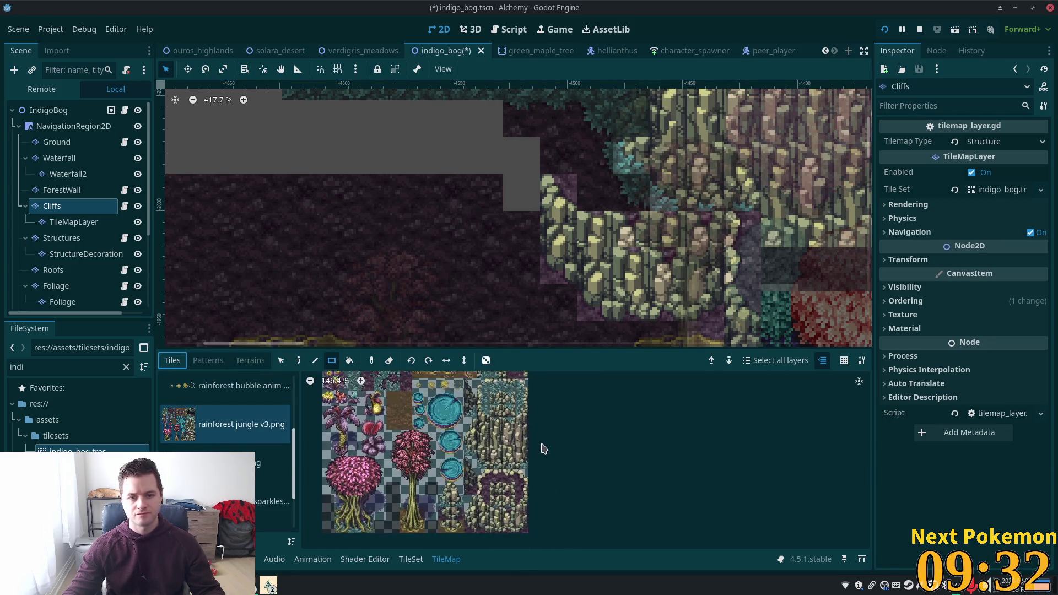
pyautogui.scroll(3, 492, 506)
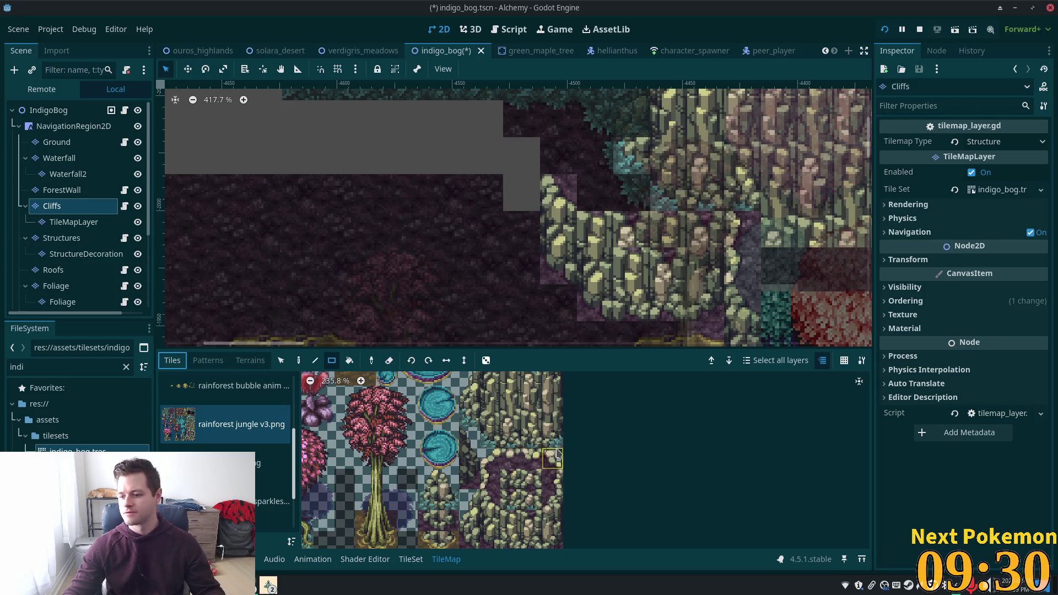
pyautogui.scroll(-2, 558, 454)
pyautogui.moveTo(491, 459)
pyautogui.mouseDown()
pyautogui.moveTo(527, 491)
pyautogui.moveTo(513, 483)
pyautogui.mouseUp()
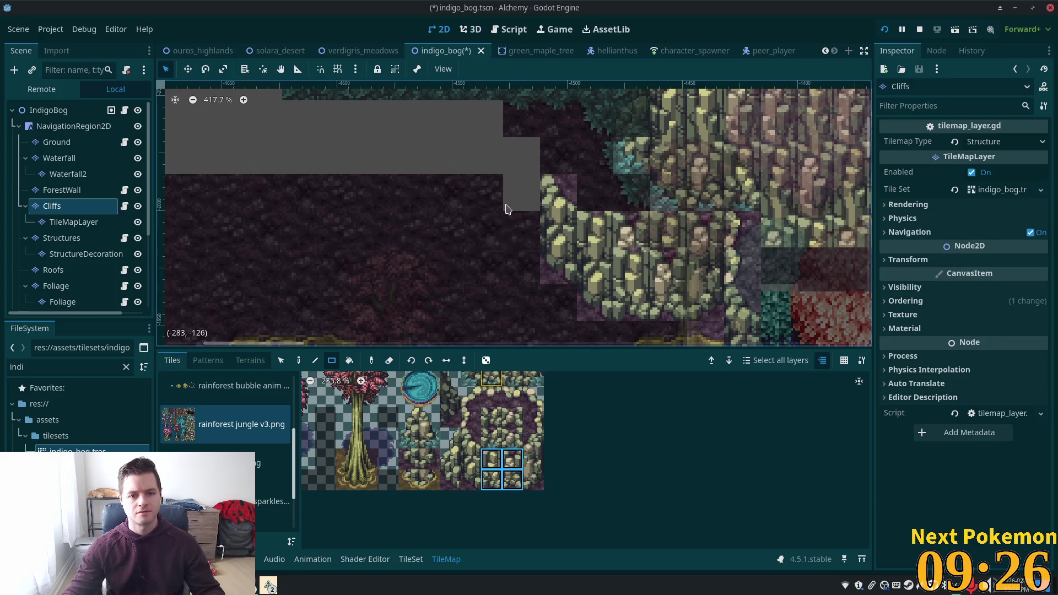
pyautogui.click(298, 361)
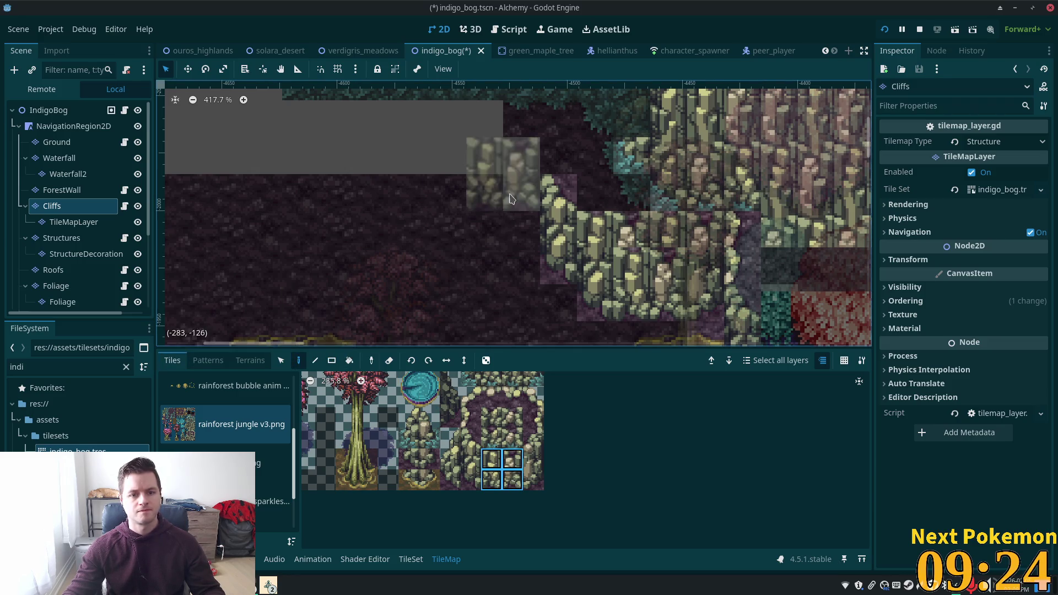
pyautogui.click(488, 206)
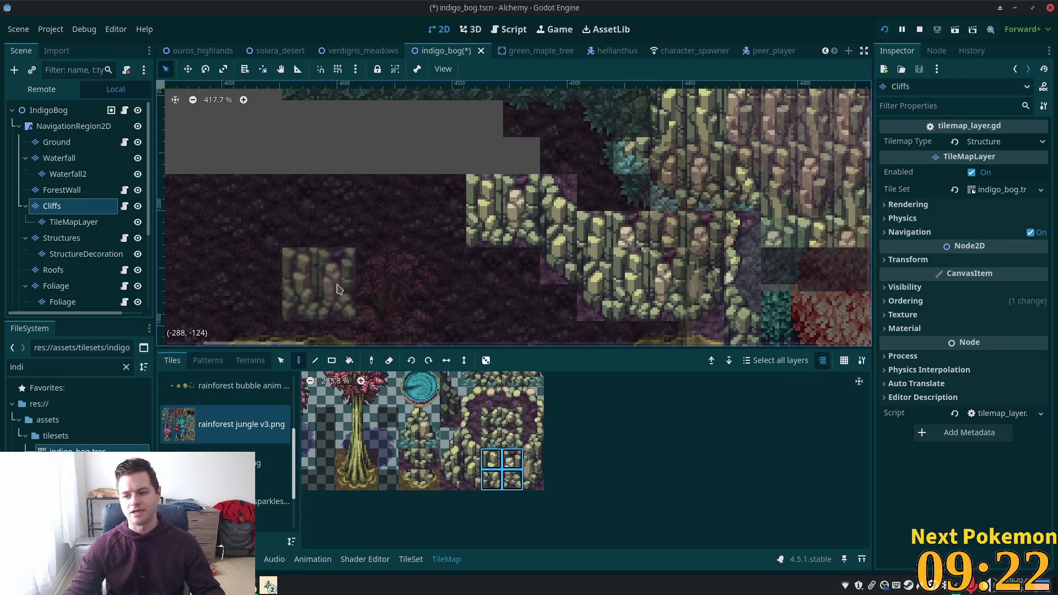
pyautogui.click(487, 258)
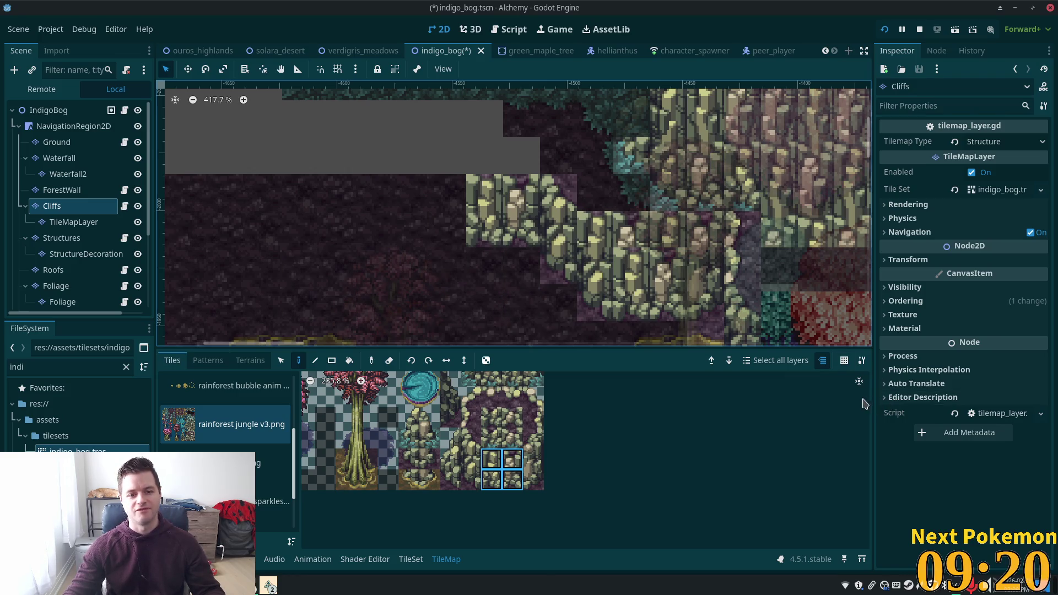
# Paint the two ledge-top cliff tiles along the extended cliff.
pyautogui.scroll(2, 551, 295)
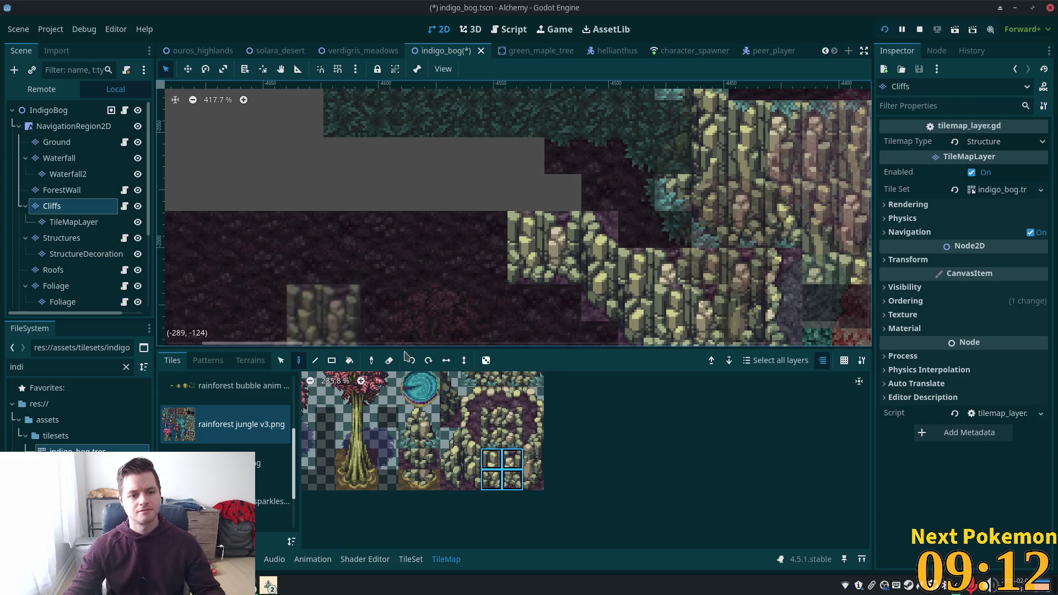
pyautogui.scroll(2, 516, 490)
pyautogui.scroll(1, 517, 496)
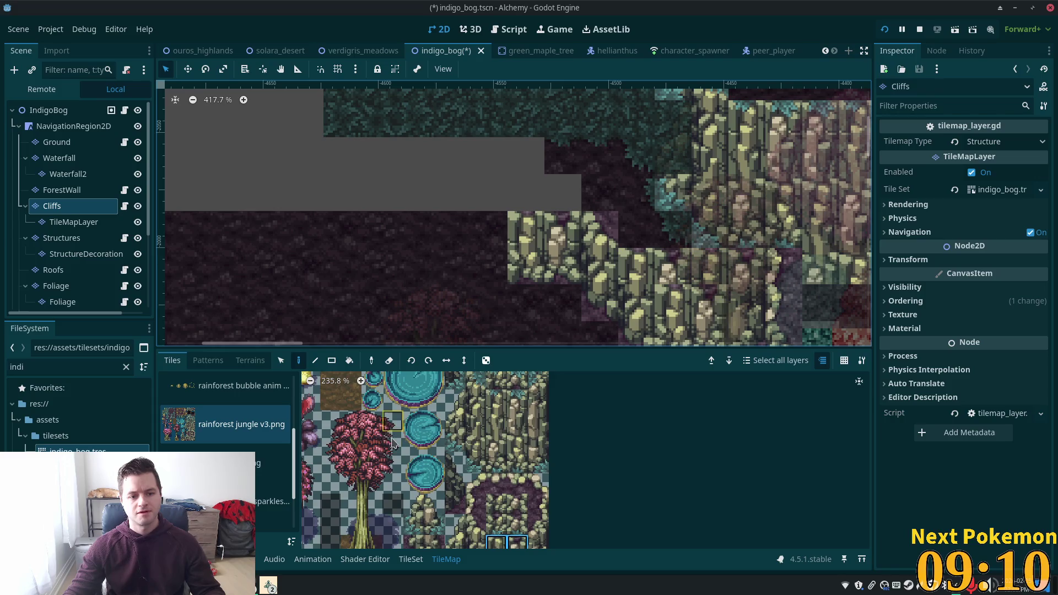
pyautogui.scroll(4, 393, 440)
pyautogui.scroll(2, 523, 543)
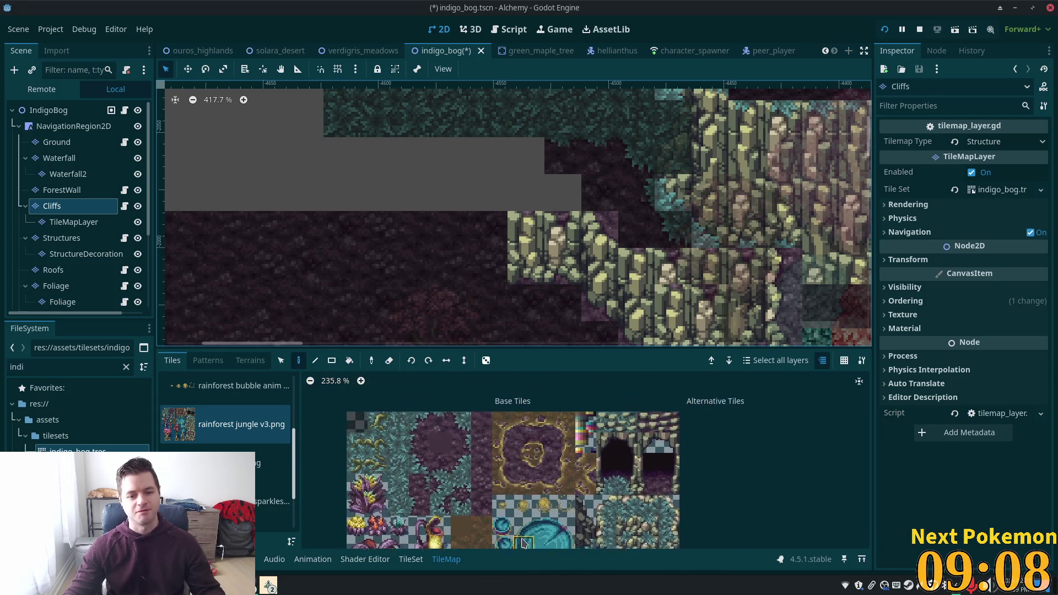
pyautogui.moveTo(667, 429); pyautogui.dragTo(668, 430)
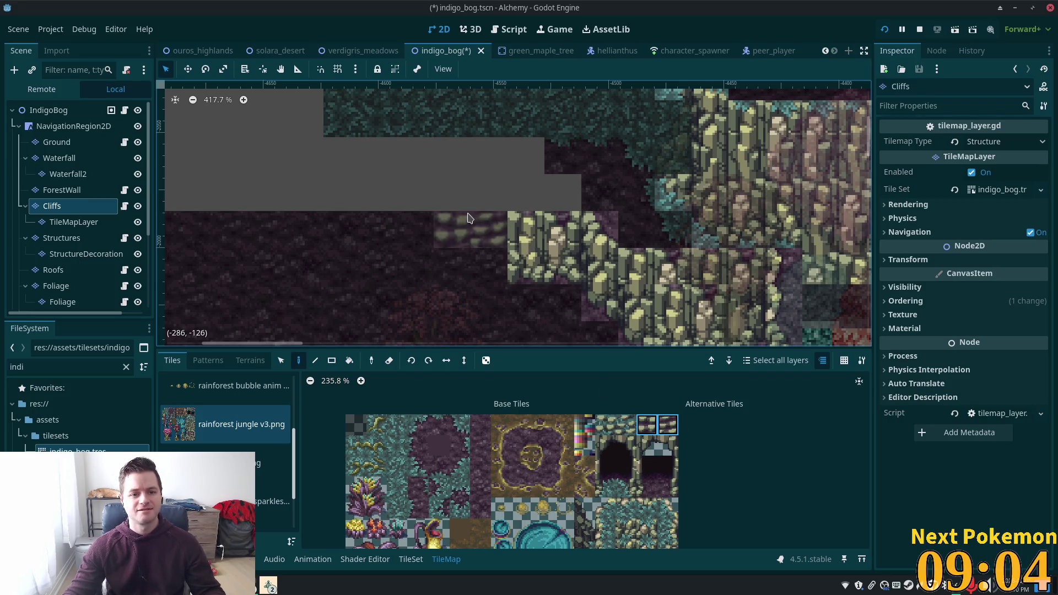
pyautogui.click(467, 218)
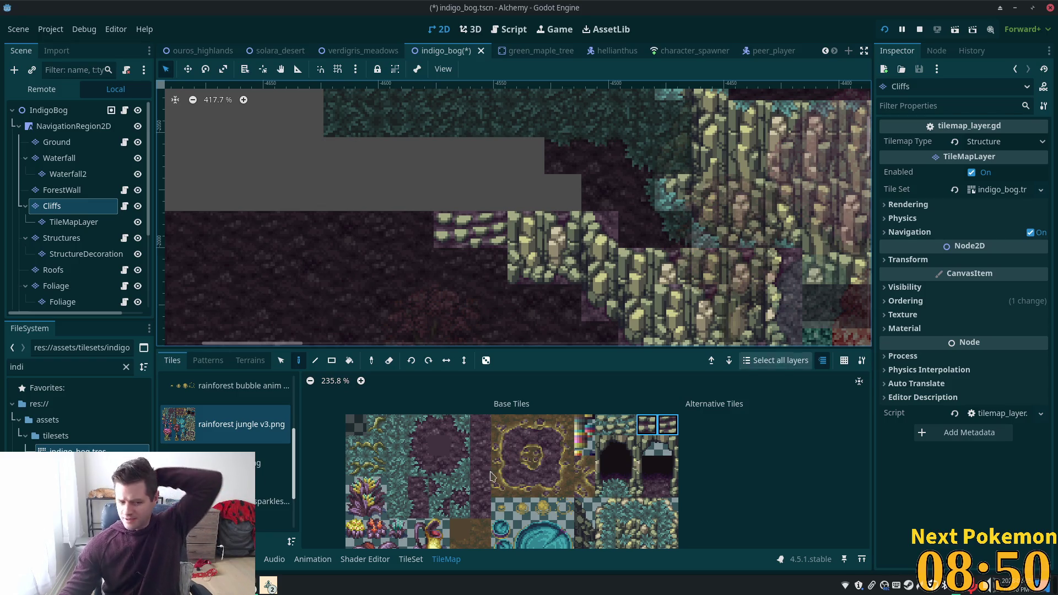
# Switch over to the Brave browser window and scroll down through its page.
pyautogui.click(268, 584)
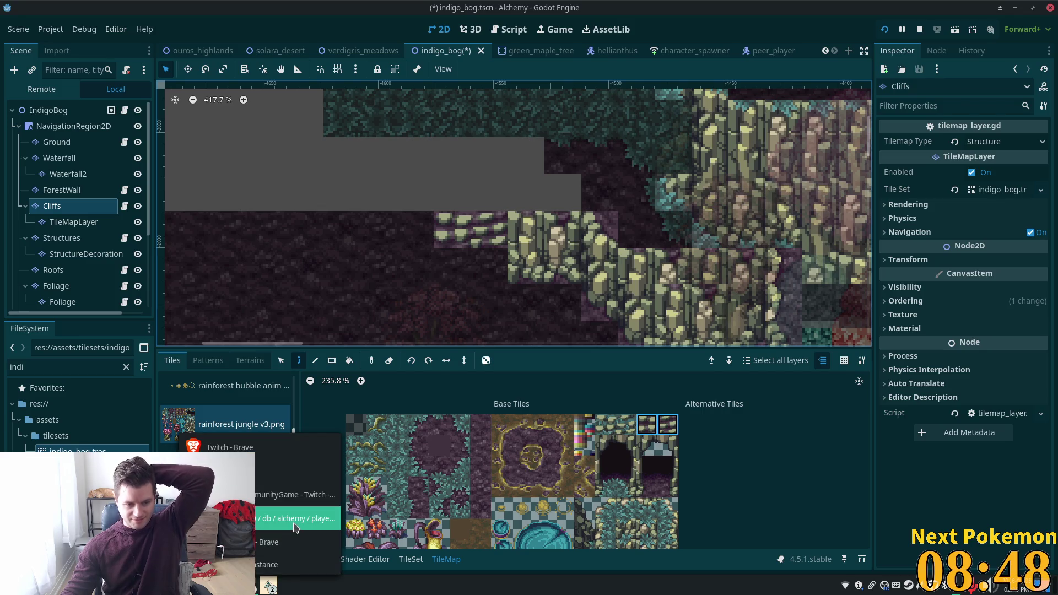
pyautogui.click(273, 545)
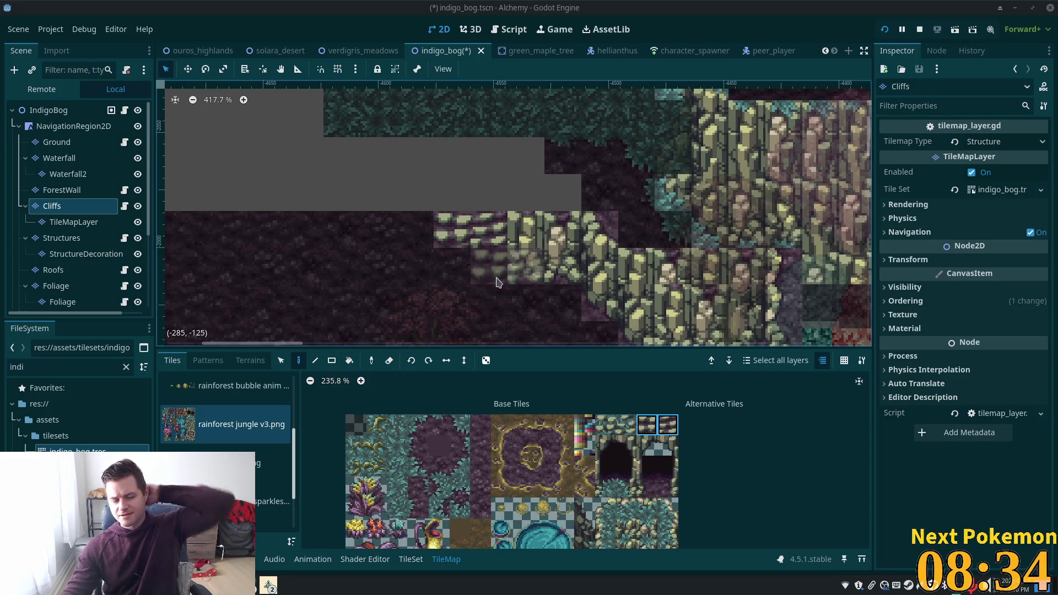
pyautogui.scroll(-2, 512, 474)
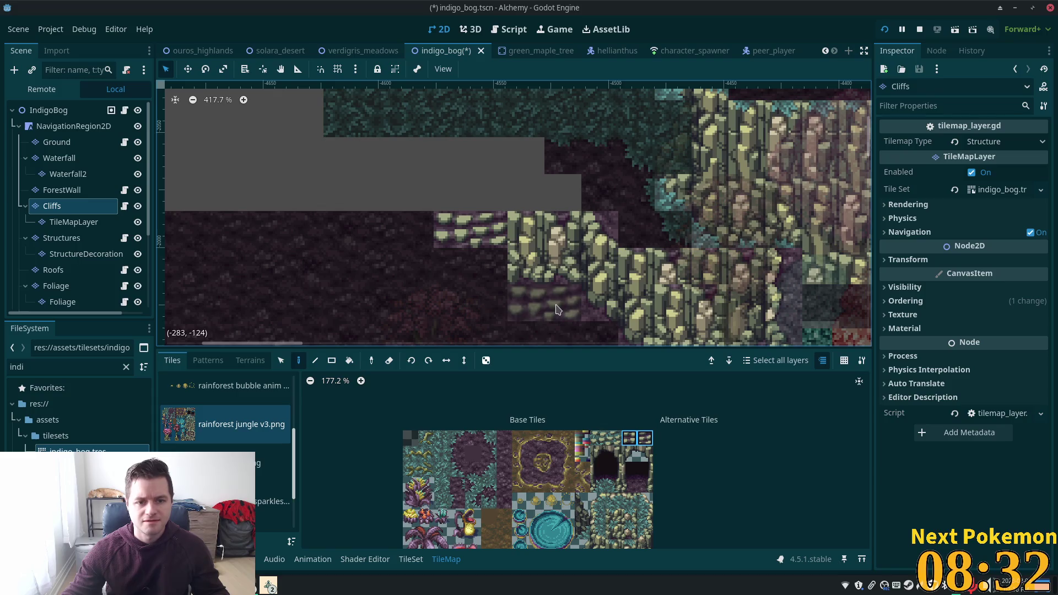
pyautogui.scroll(-2, 598, 493)
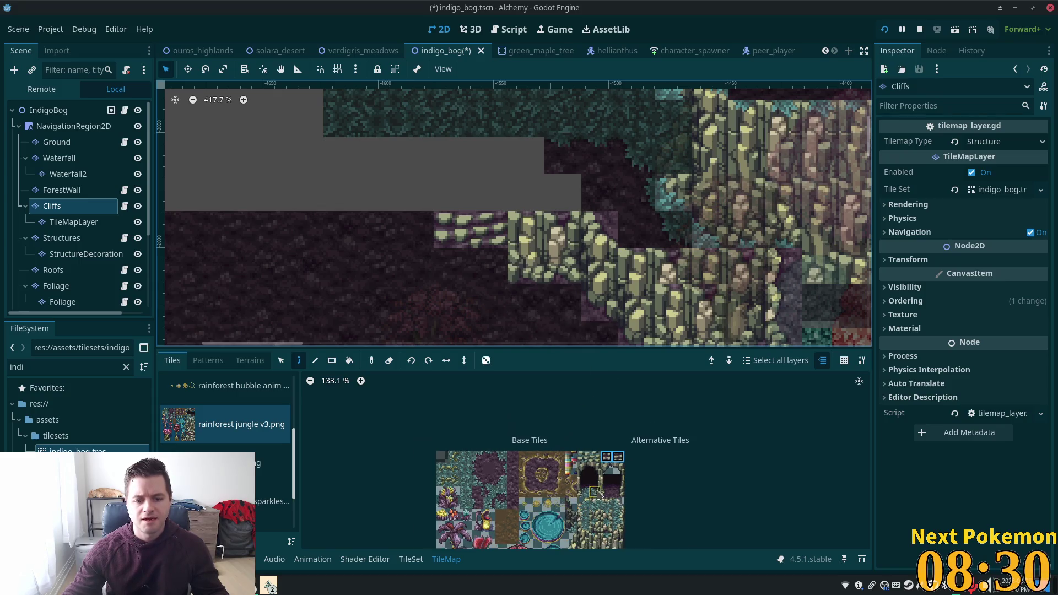
pyautogui.scroll(-3, 598, 493)
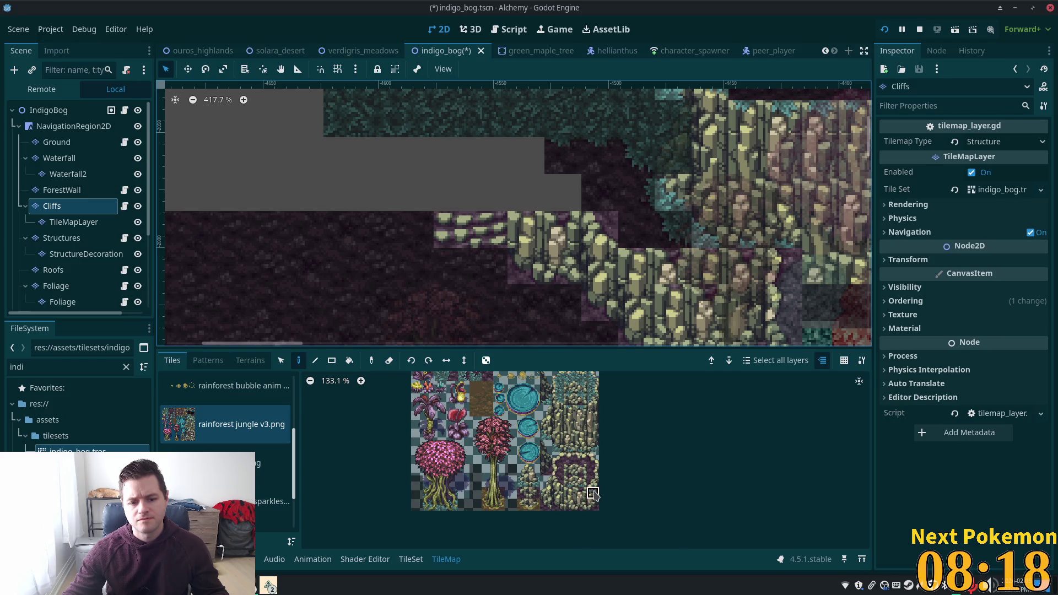
# Paint a two-tile ledge piece at the ledge's left end.
pyautogui.click(594, 494)
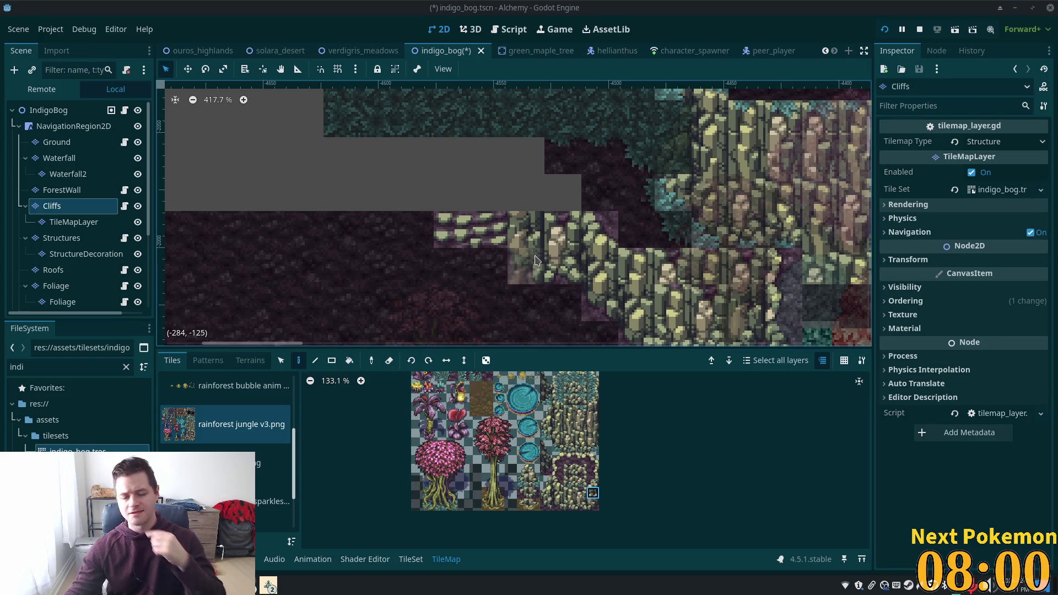
pyautogui.scroll(4, 562, 414)
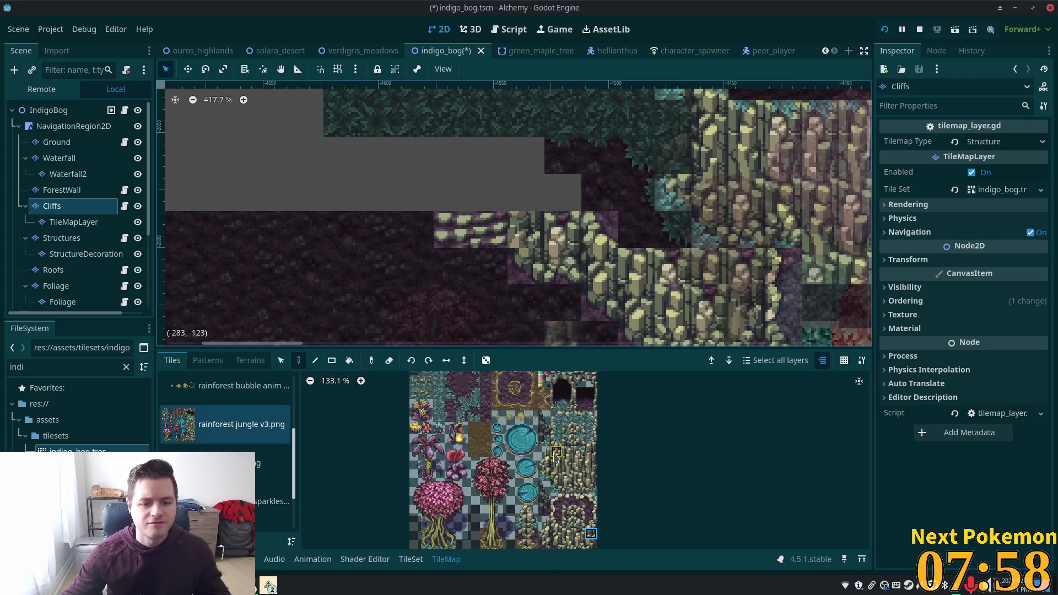
pyautogui.moveTo(591, 406); pyautogui.dragTo(580, 405)
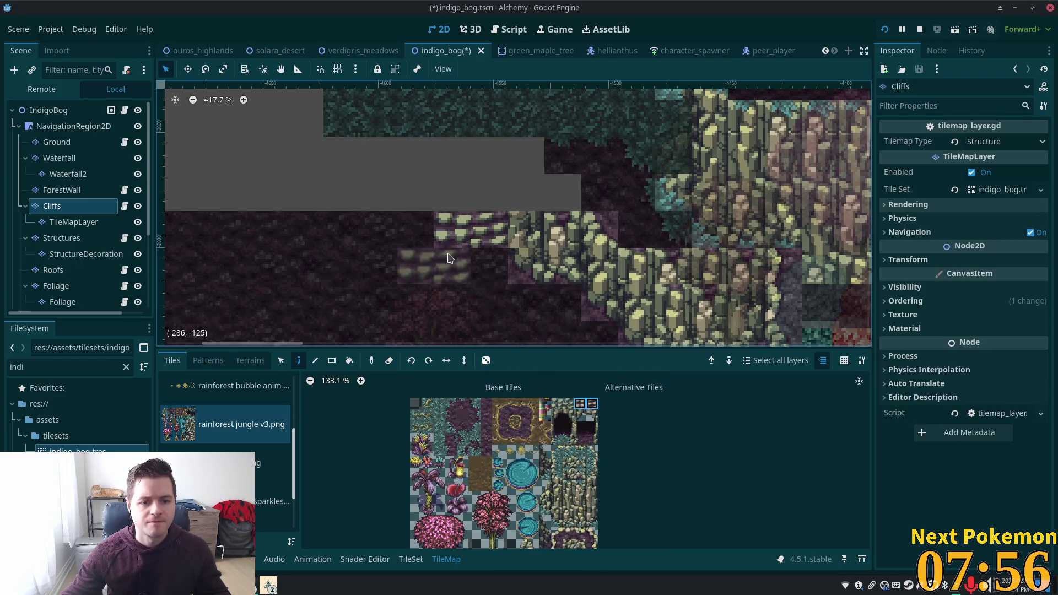
pyautogui.click(471, 257)
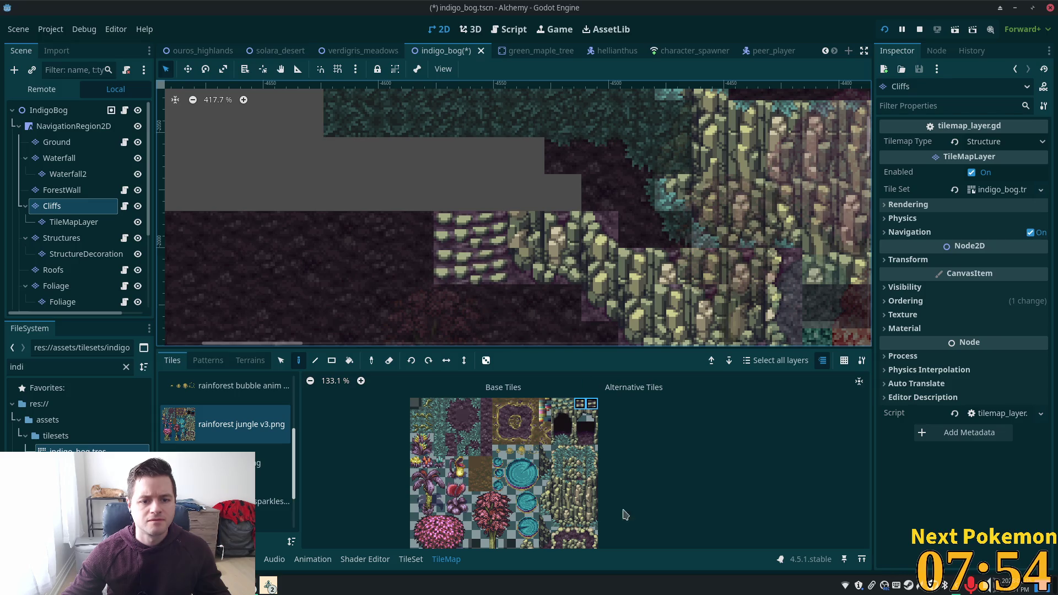
# Paint a single cliff tile at the left end, then pick another rock tile.
pyautogui.click(592, 521)
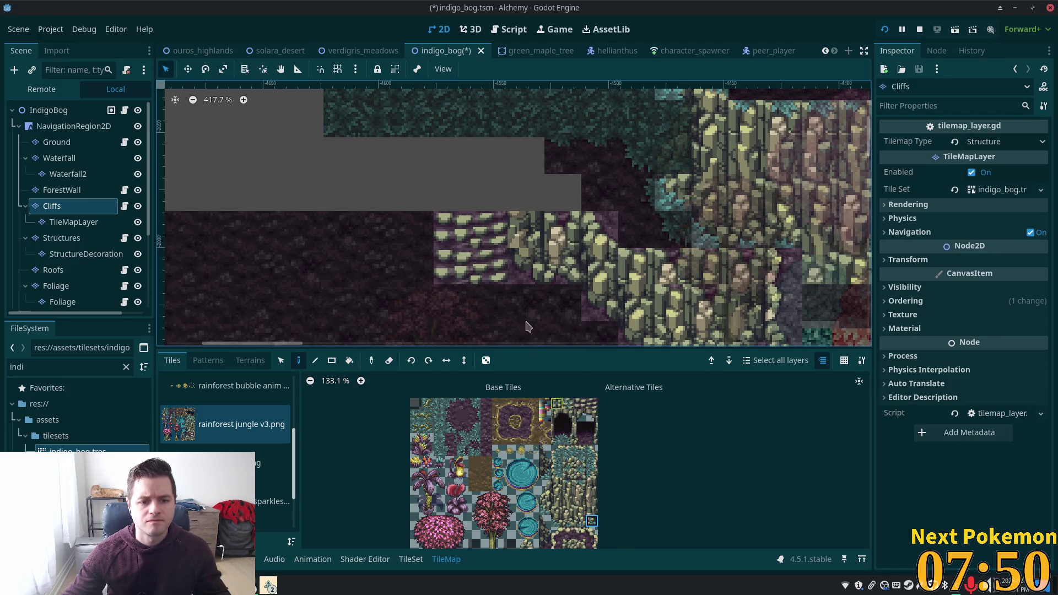
pyautogui.click(527, 268)
pyautogui.scroll(-3, 606, 523)
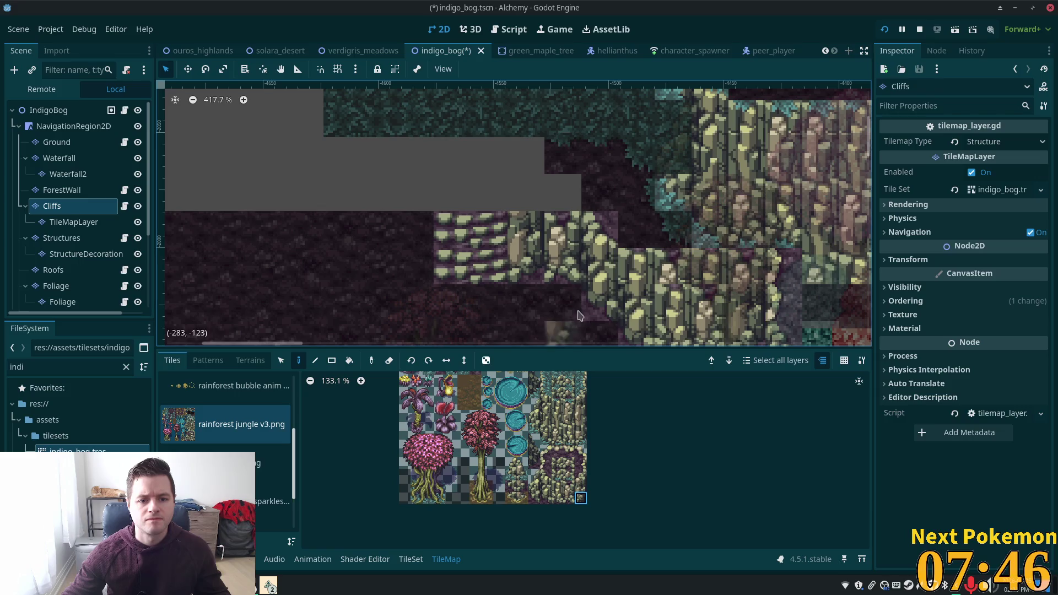
pyautogui.click(546, 499)
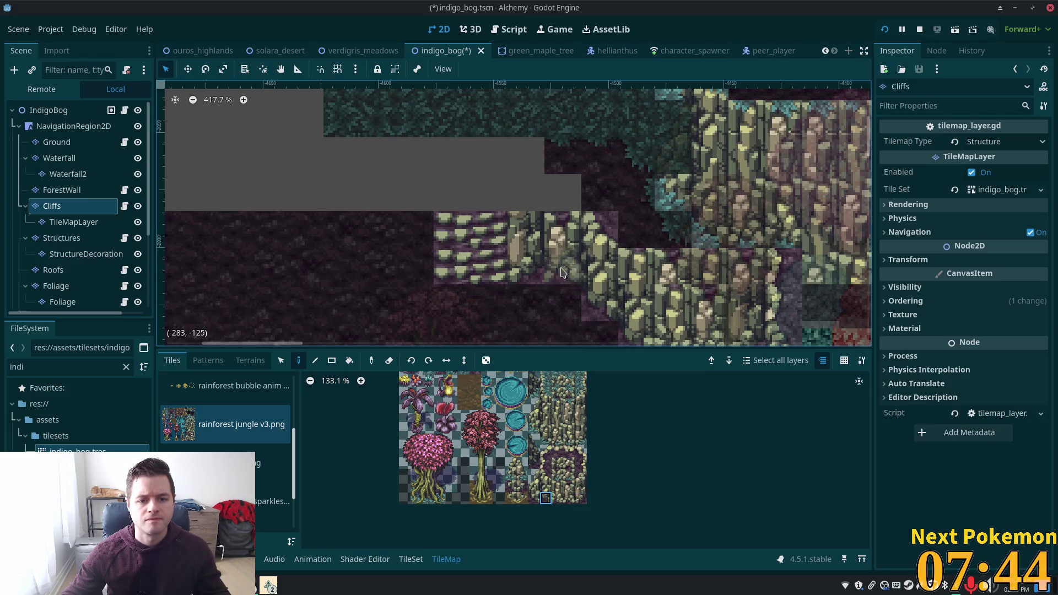
pyautogui.click(546, 486)
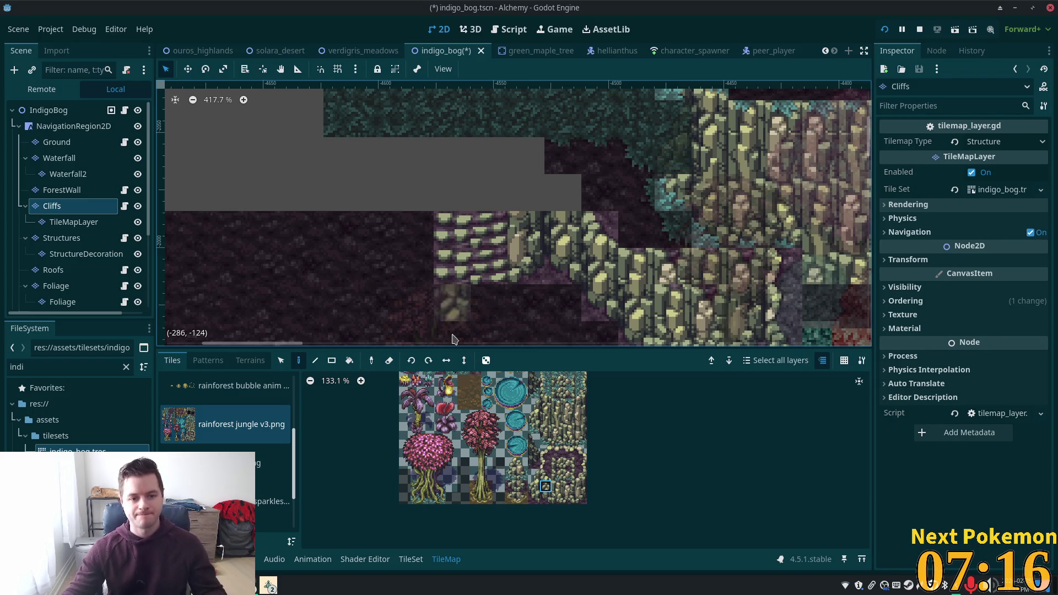
# Paint two cliff rock tiles into the grey gap above the ledge.
pyautogui.scroll(-3, 503, 222)
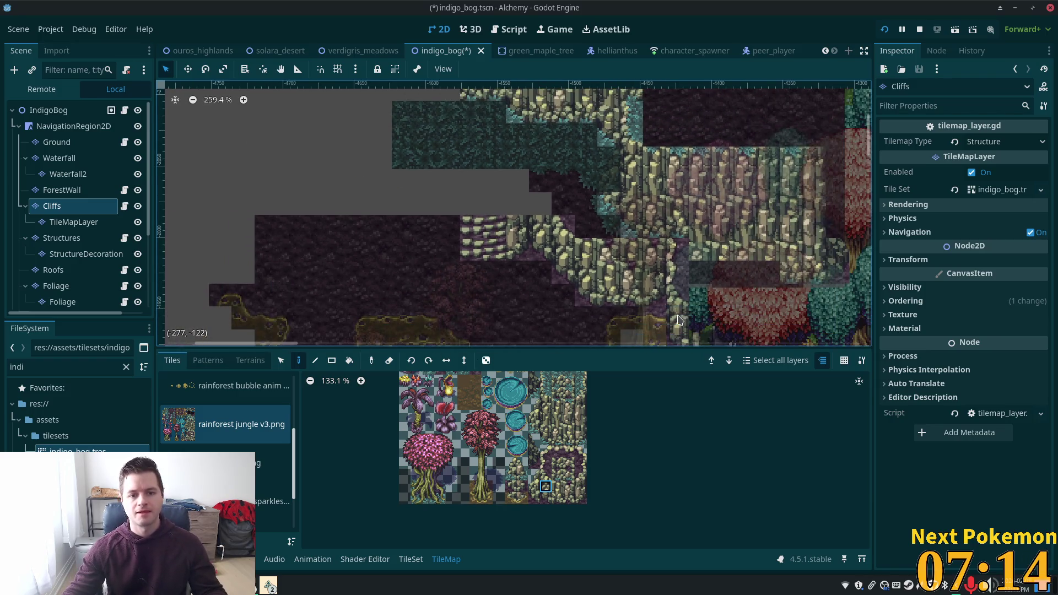
pyautogui.scroll(-1, 529, 242)
pyautogui.scroll(-1, 556, 258)
pyautogui.scroll(4, 556, 259)
pyautogui.scroll(3, 557, 258)
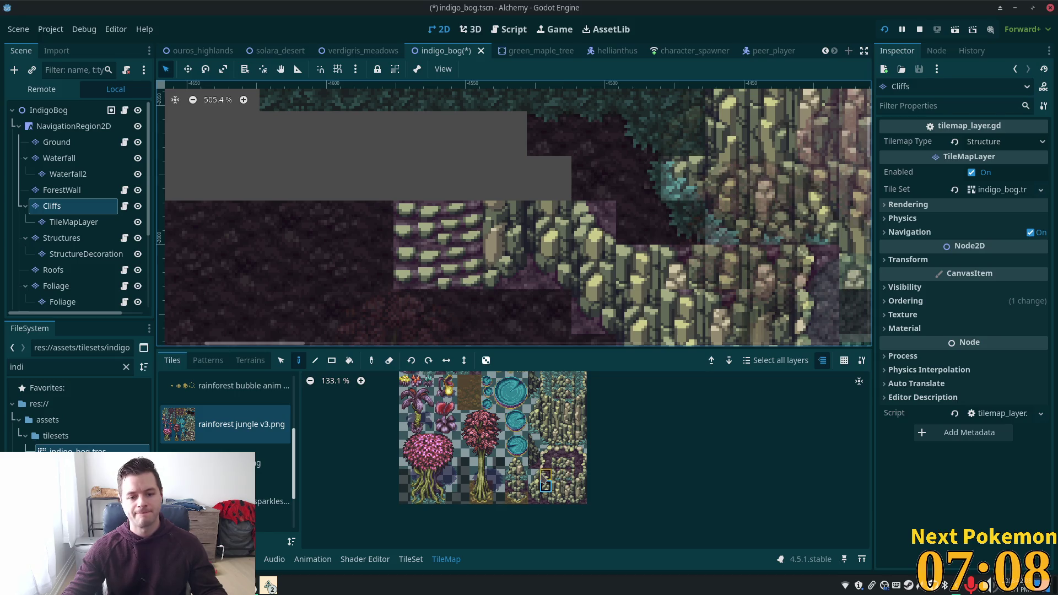
pyautogui.click(580, 475)
pyautogui.click(517, 197)
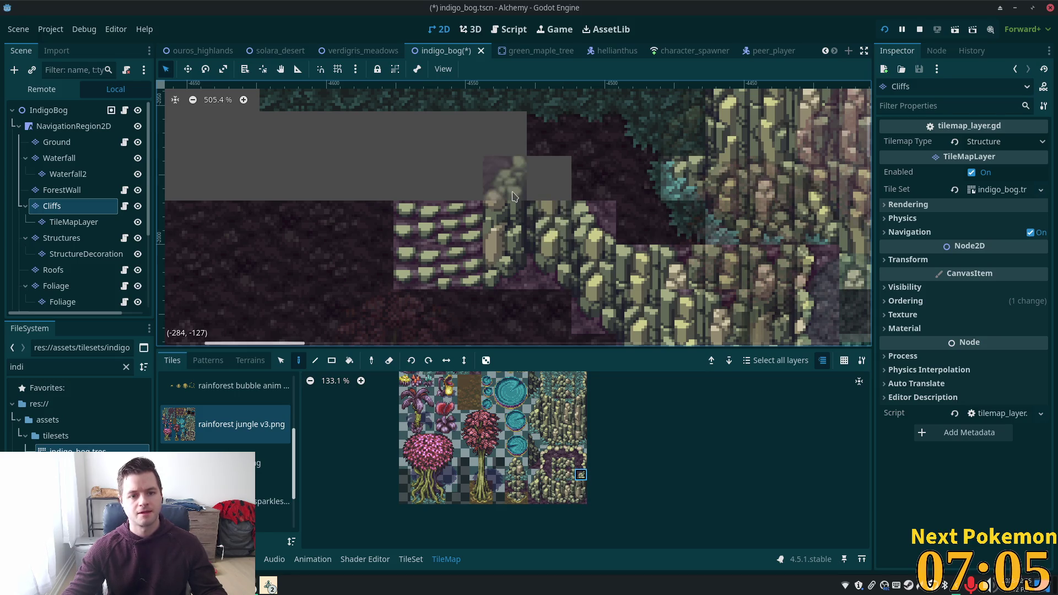
pyautogui.click(544, 477)
pyautogui.click(548, 178)
# Select NavigationRegion2D to view the full-colour map.
pyautogui.scroll(-1, 693, 253)
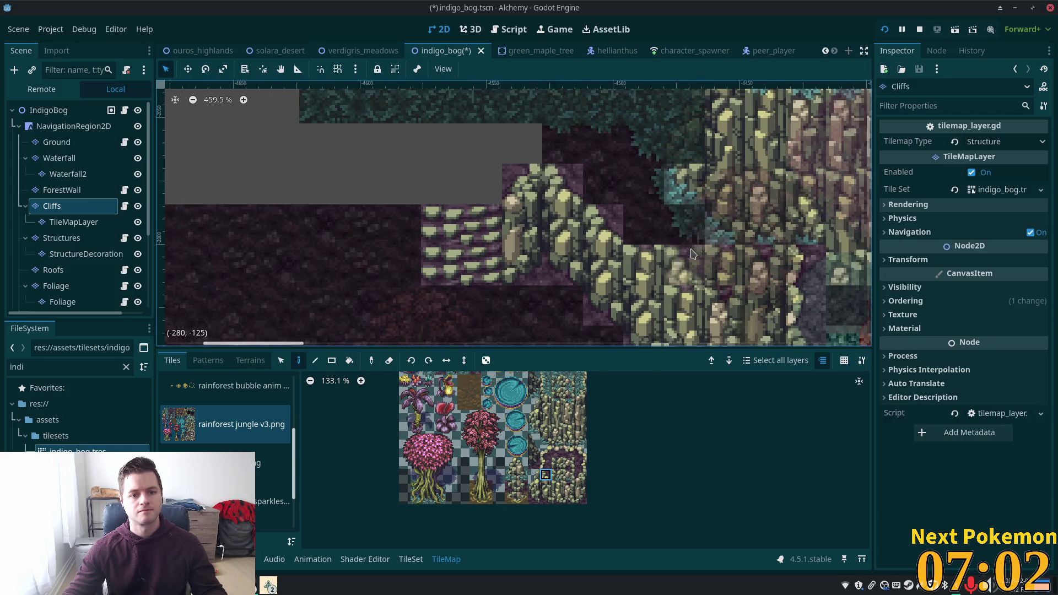
pyautogui.scroll(-2, 693, 253)
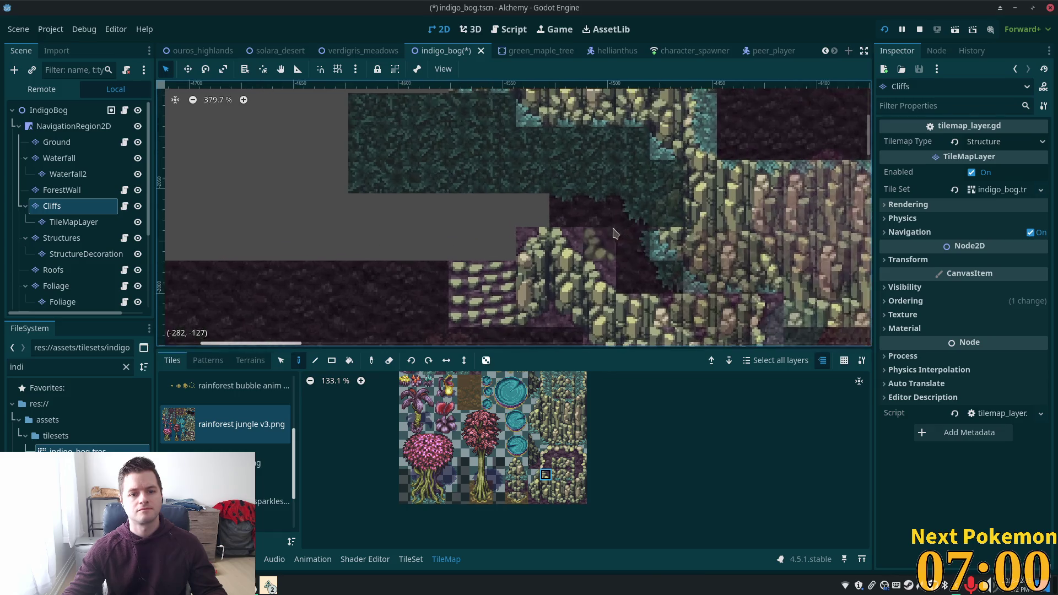
pyautogui.scroll(5, 615, 234)
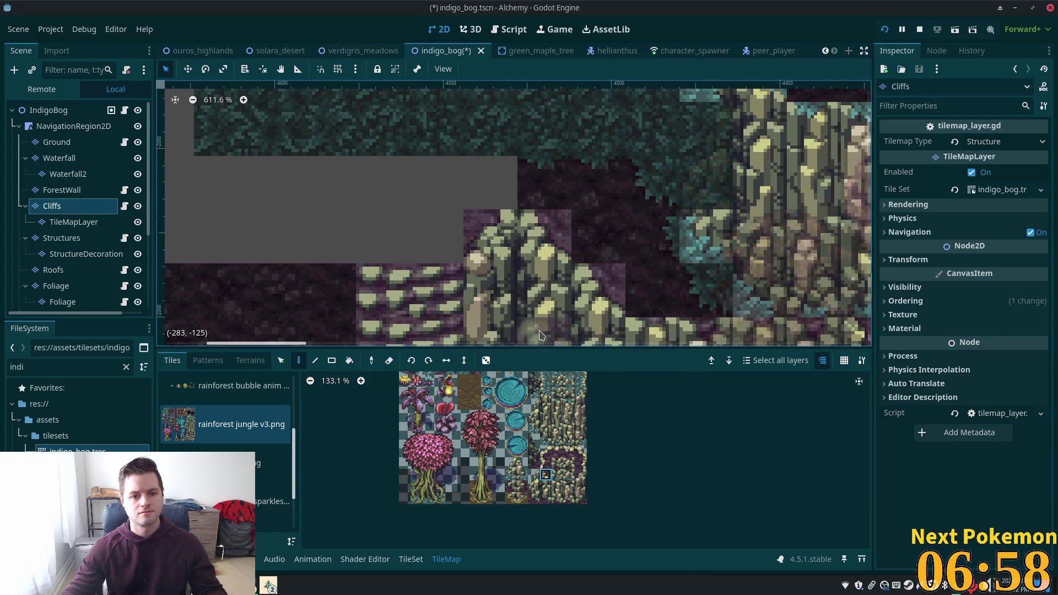
pyautogui.click(62, 122)
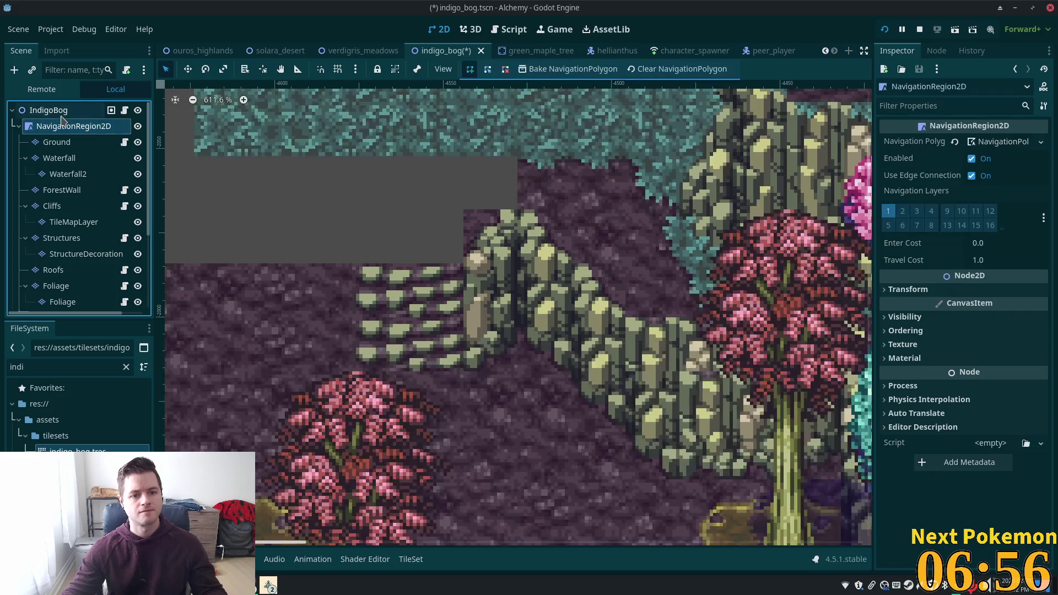
pyautogui.scroll(-9, 599, 330)
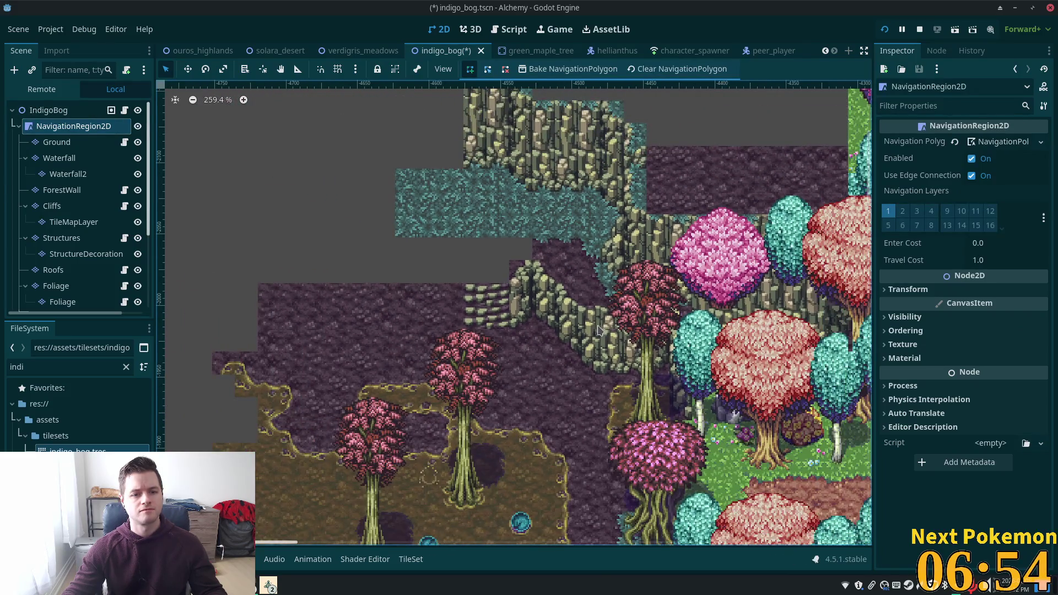
pyautogui.hscroll(-2, 599, 330)
pyautogui.hscroll(-2, 388, 272)
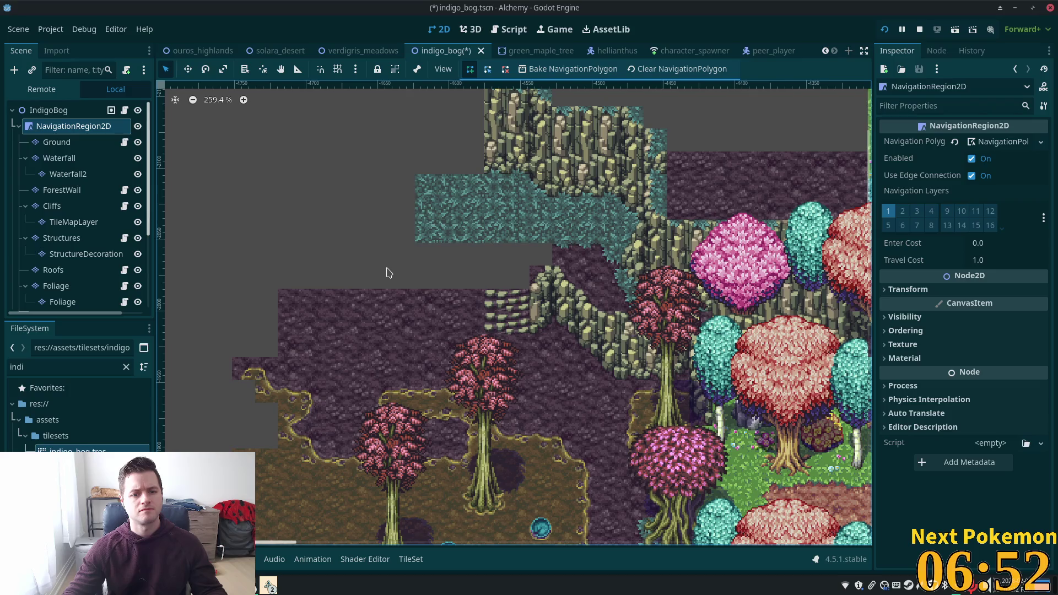
pyautogui.scroll(1, 388, 272)
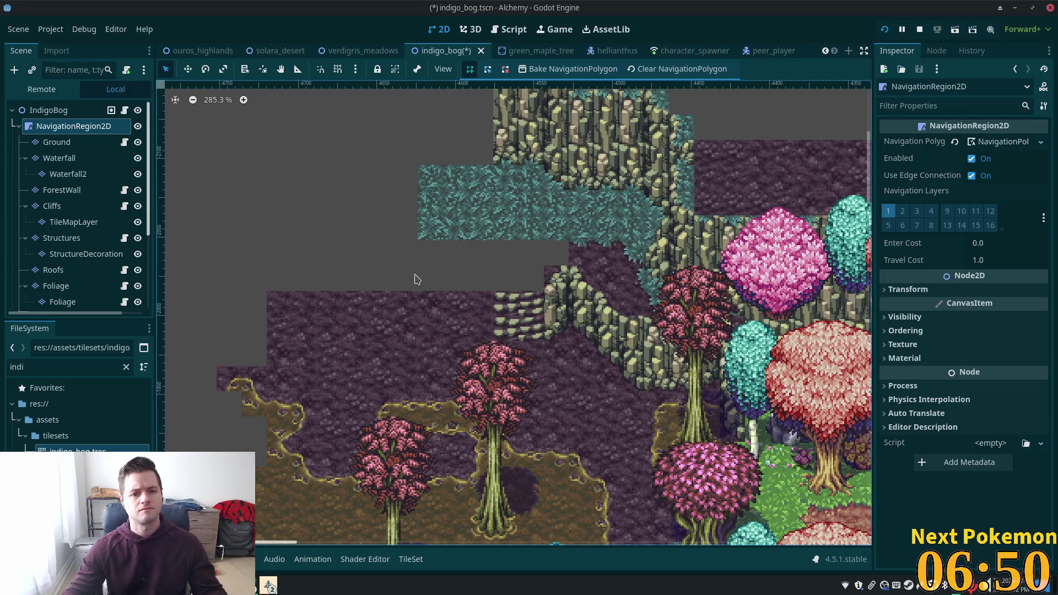
pyautogui.scroll(-5, 416, 280)
pyautogui.hscroll(-5, 416, 279)
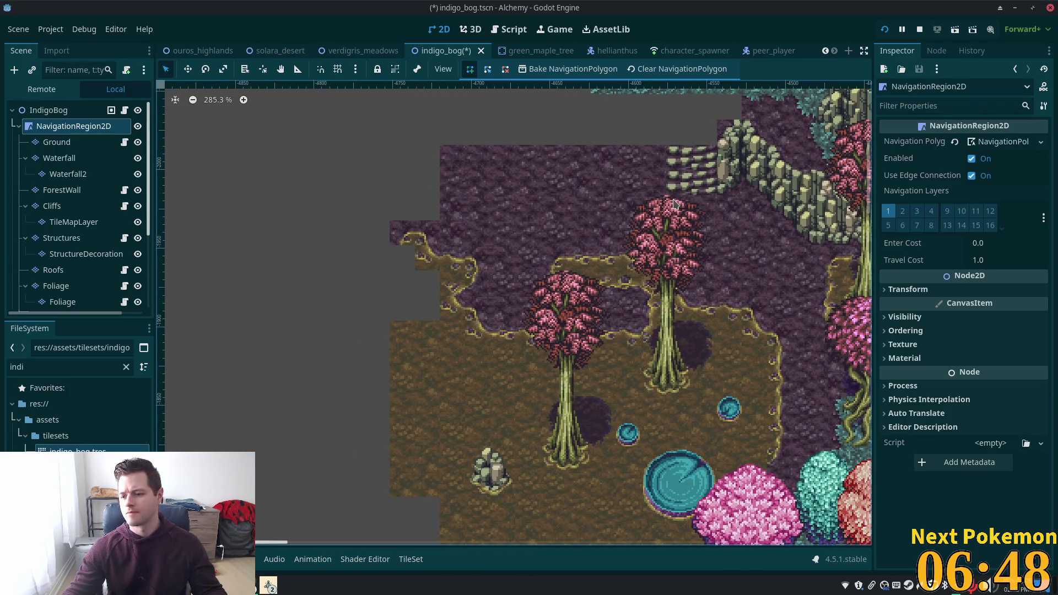
pyautogui.scroll(2, 669, 237)
pyautogui.scroll(1, 665, 271)
pyautogui.hscroll(1, 665, 271)
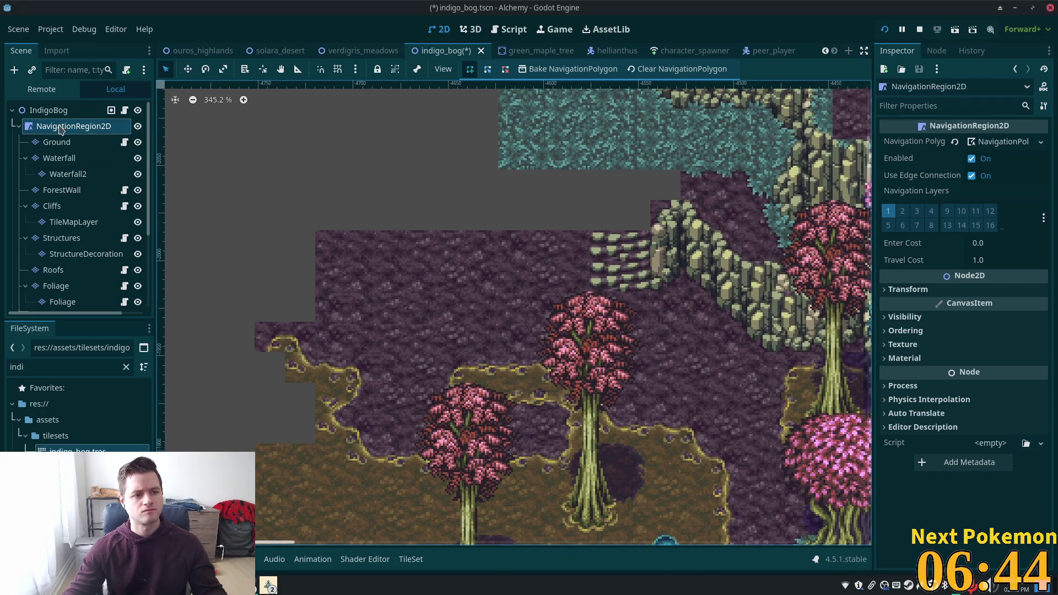
# On the Cliffs layer, paint two-tile rock pillars and a single rock tile along the ledge.
pyautogui.click(68, 207)
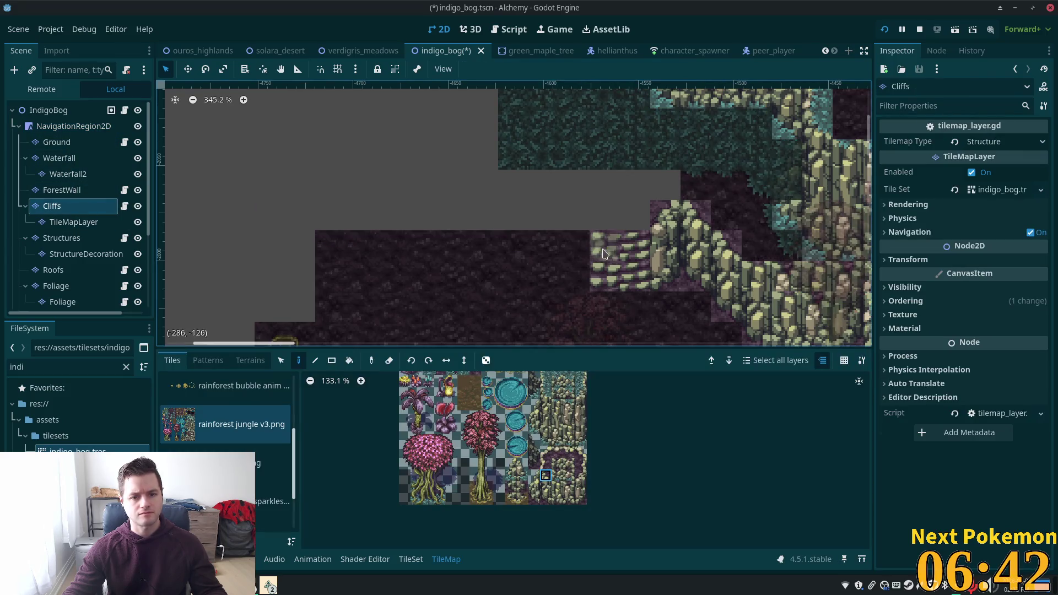
pyautogui.scroll(1, 532, 259)
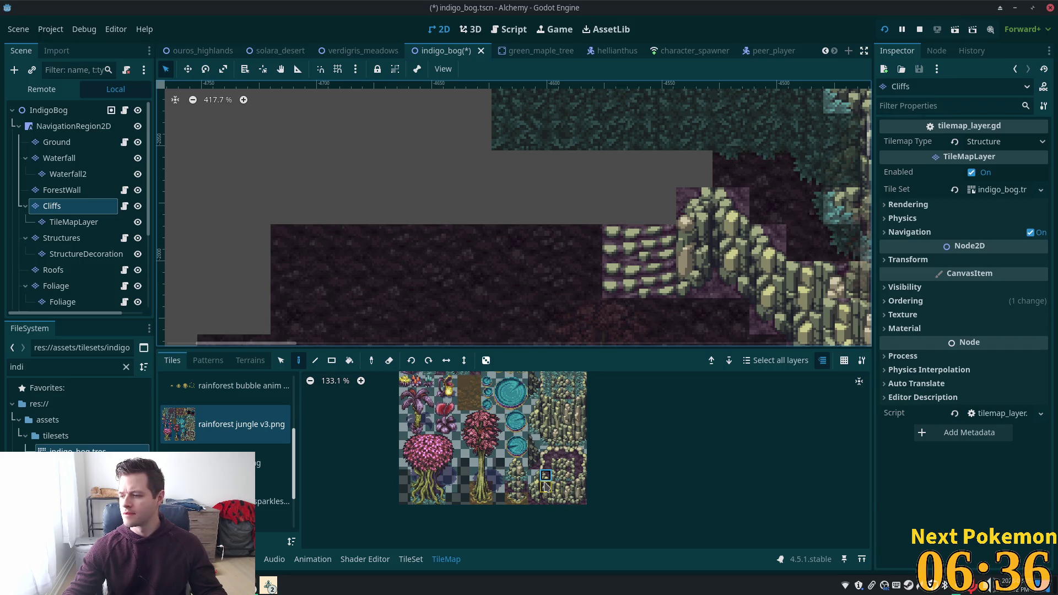
pyautogui.moveTo(545, 486); pyautogui.dragTo(549, 506)
pyautogui.moveTo(620, 281); pyautogui.dragTo(584, 281)
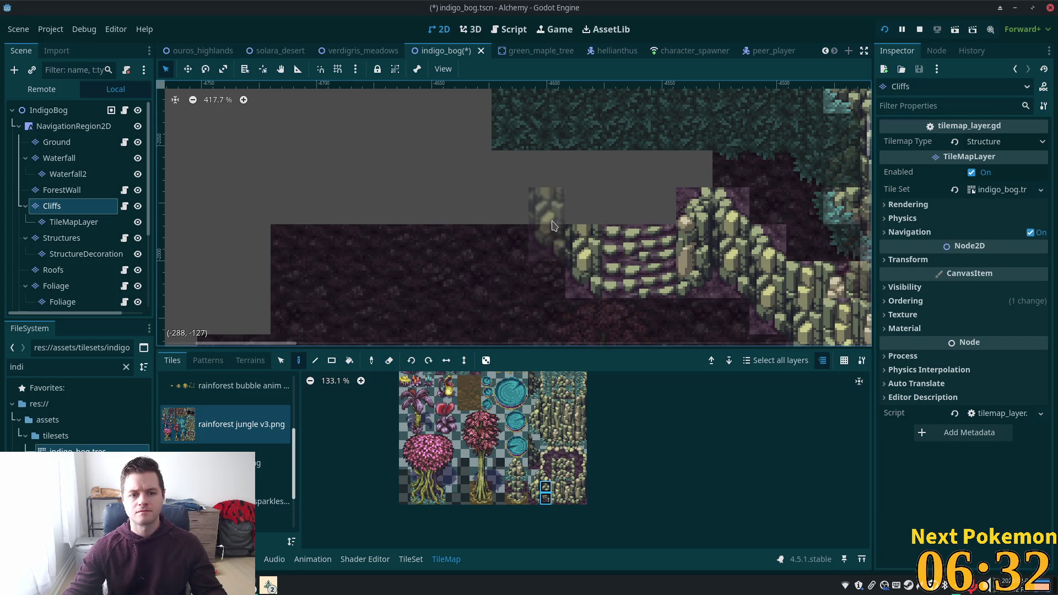
pyautogui.click(553, 225)
pyautogui.click(546, 475)
pyautogui.click(584, 205)
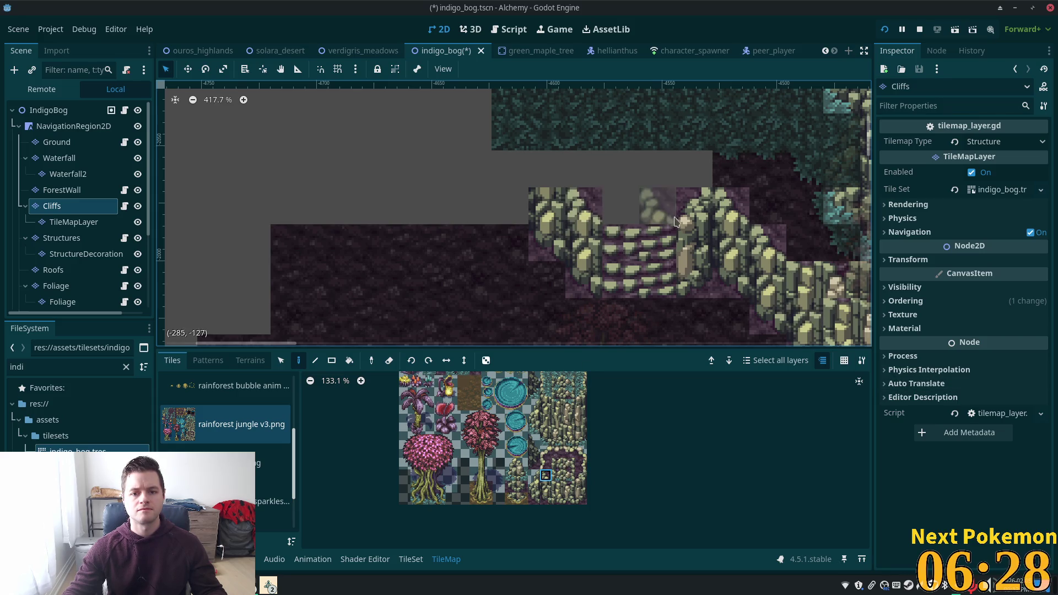
# Try several rock edge tiles from the atlas and shift the view to show more map below.
pyautogui.hscroll(-3, 677, 221)
pyautogui.click(557, 487)
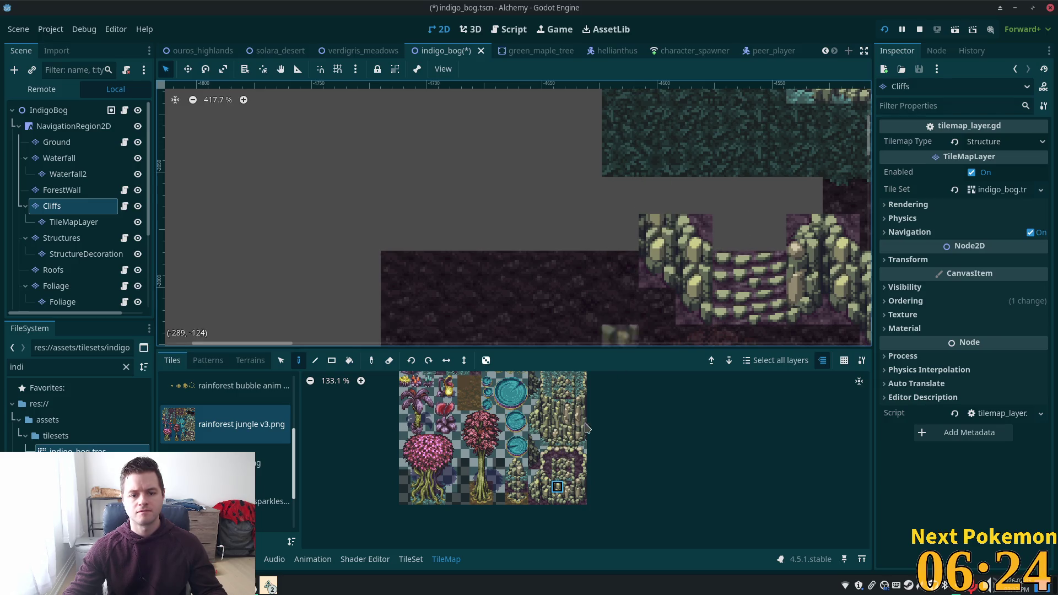
pyautogui.click(546, 475)
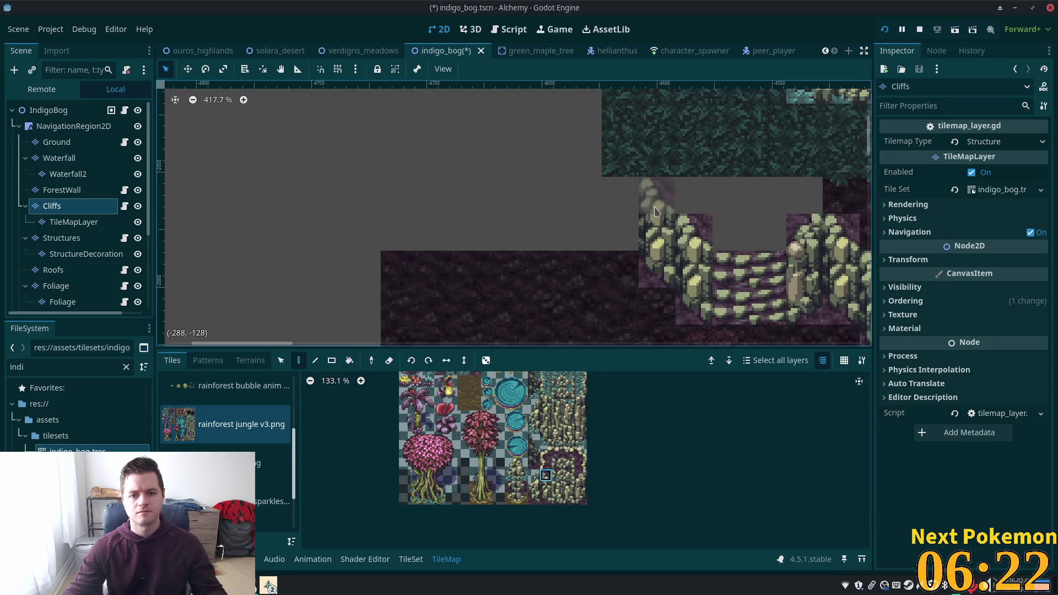
pyautogui.click(569, 487)
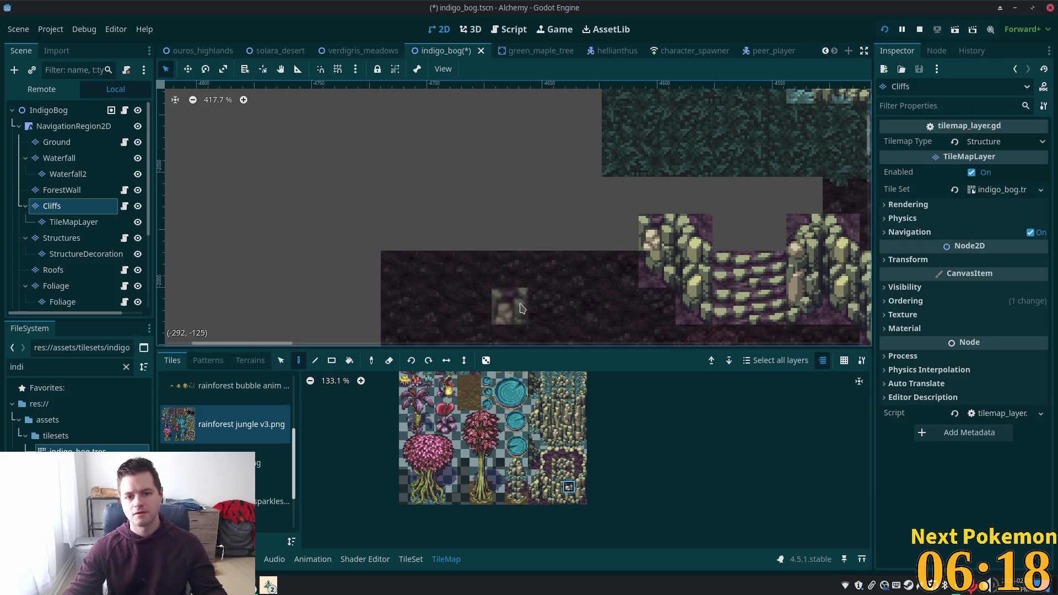
pyautogui.scroll(1, 703, 191)
pyautogui.scroll(-4, 704, 191)
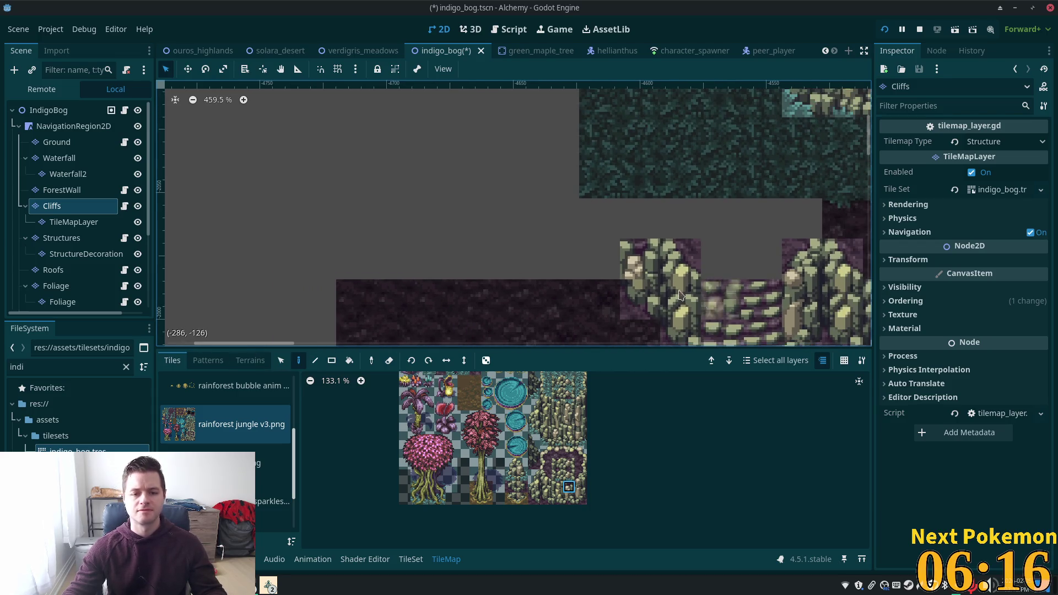
pyautogui.click(568, 498)
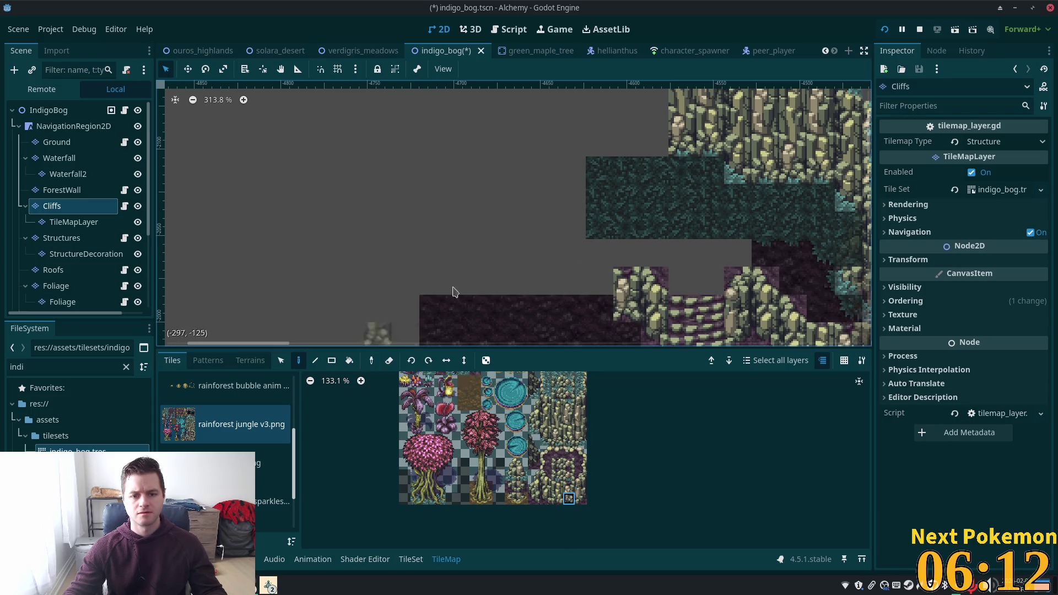
pyautogui.moveTo(478, 260); pyautogui.dragTo(480, 195)
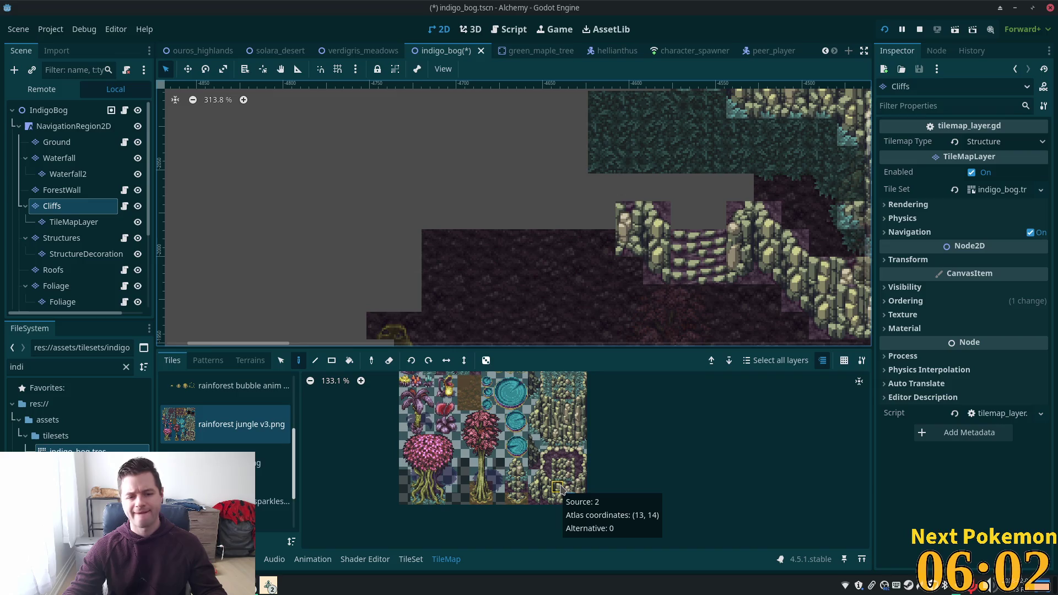
# Pick a rainforest jungle tile and select the dark purple soil terrain in Terrains.
pyautogui.scroll(4, 575, 417)
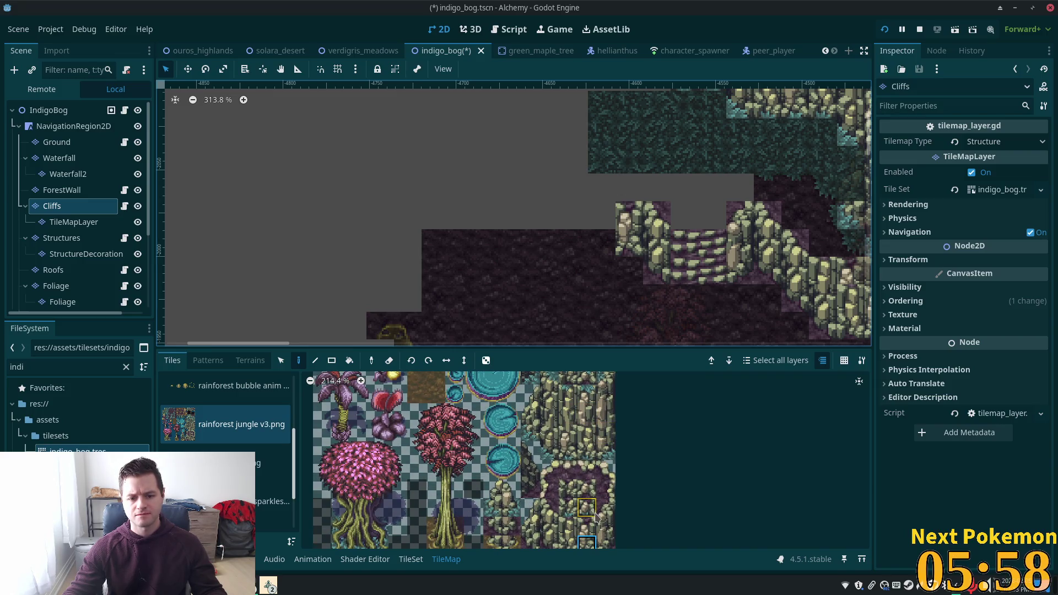
pyautogui.scroll(-3, 529, 485)
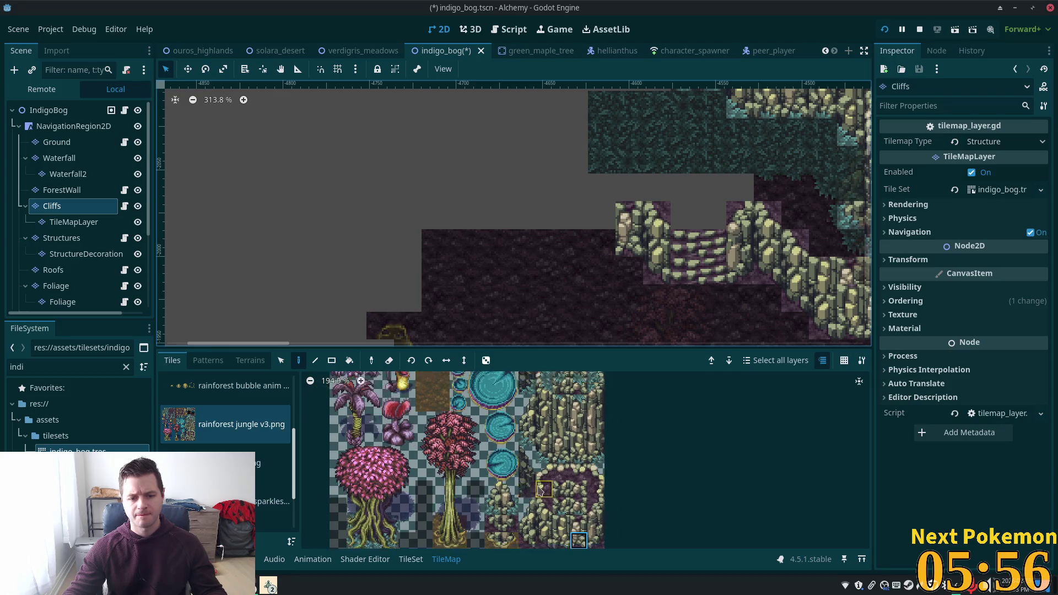
pyautogui.scroll(2, 504, 448)
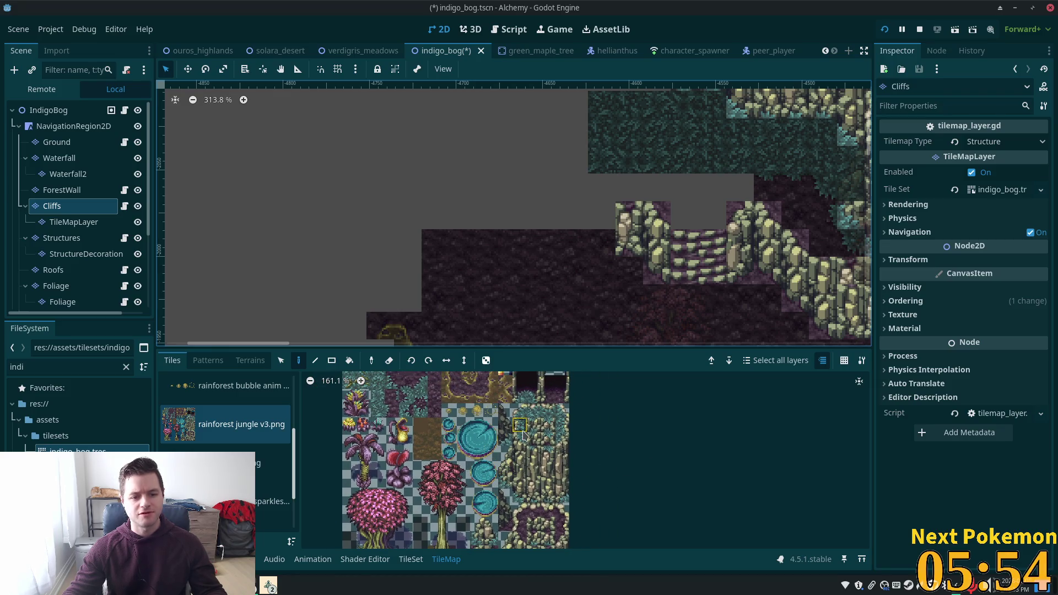
pyautogui.scroll(2, 488, 446)
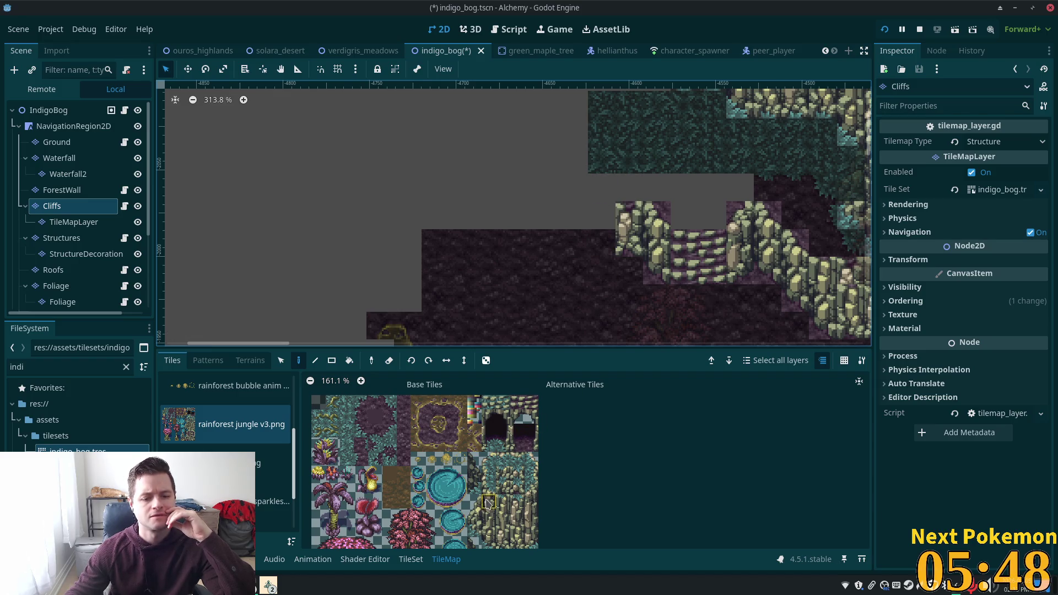
pyautogui.scroll(-3, 488, 503)
pyautogui.click(501, 427)
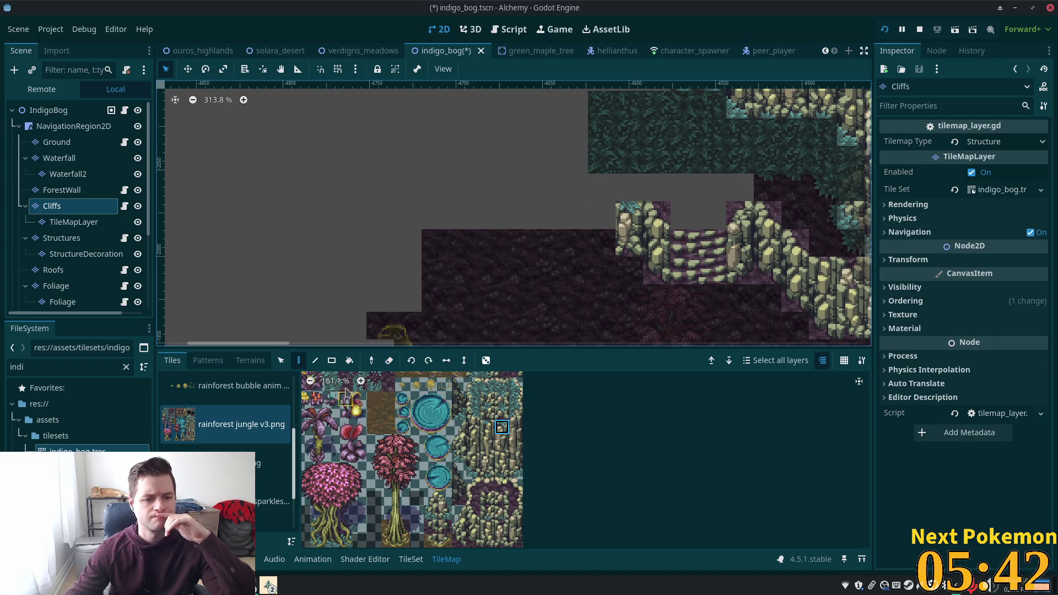
pyautogui.click(251, 361)
pyautogui.click(274, 521)
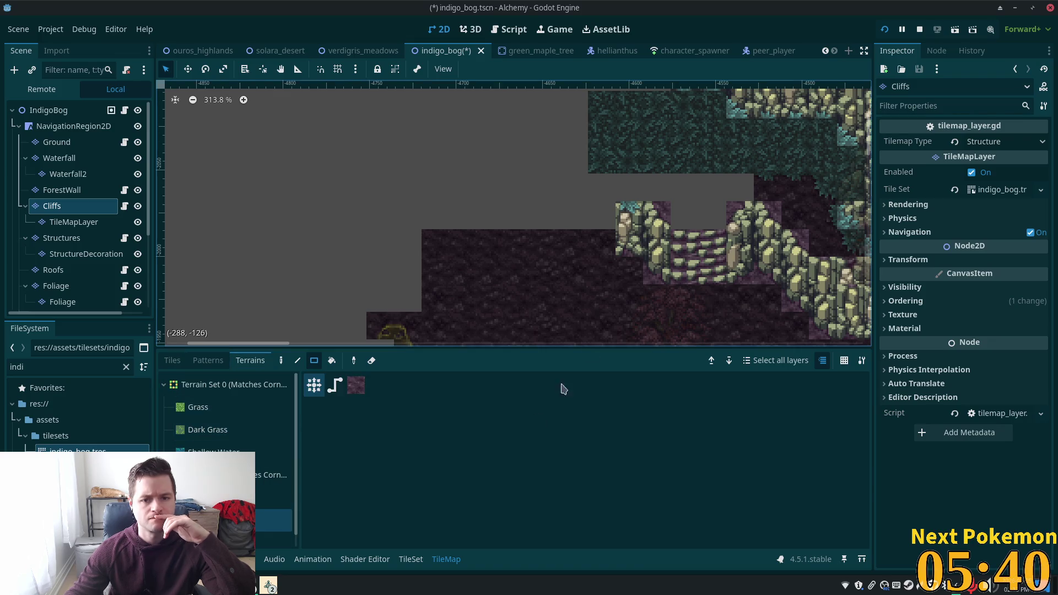
# Paint soil over the grey cliff cells and place a teal tile in the upper-left gap.
pyautogui.click(718, 206)
pyautogui.moveTo(718, 205); pyautogui.dragTo(741, 188)
pyautogui.keyDown('ctrl'); pyautogui.click(683, 132); pyautogui.keyUp('ctrl')
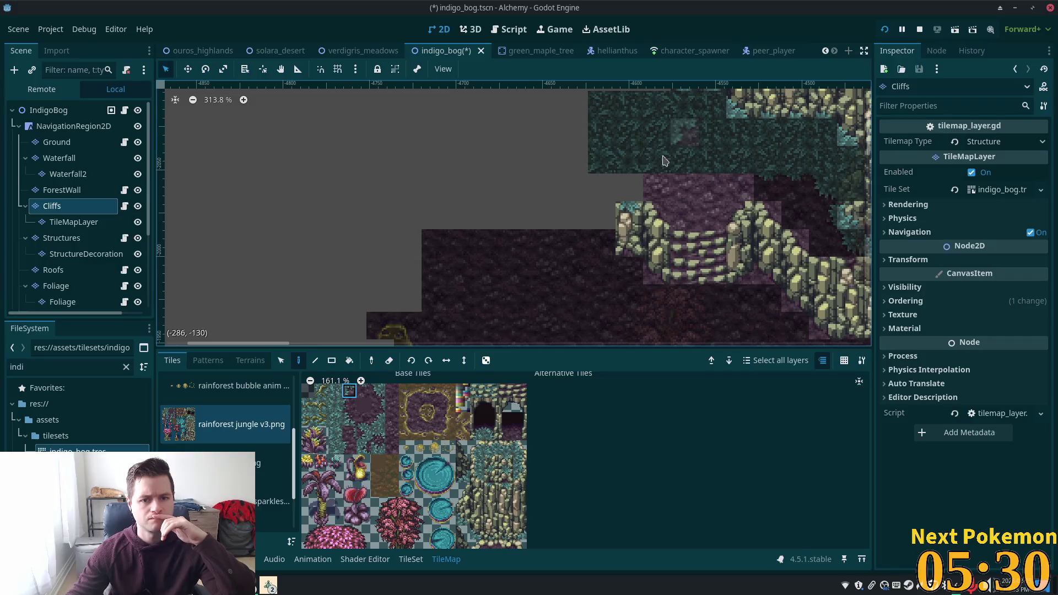
pyautogui.click(628, 187)
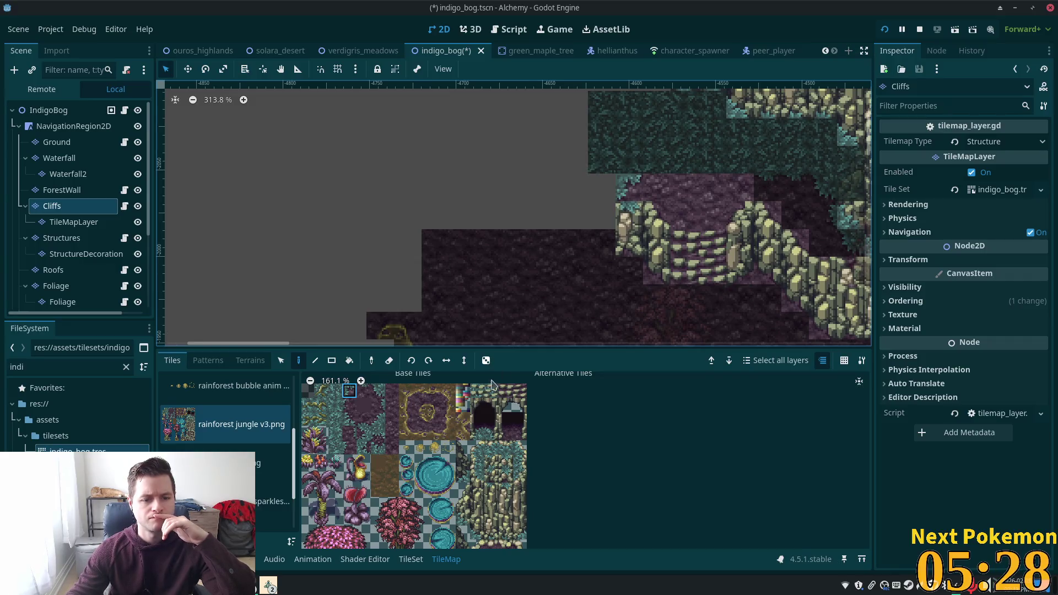
pyautogui.click(661, 191)
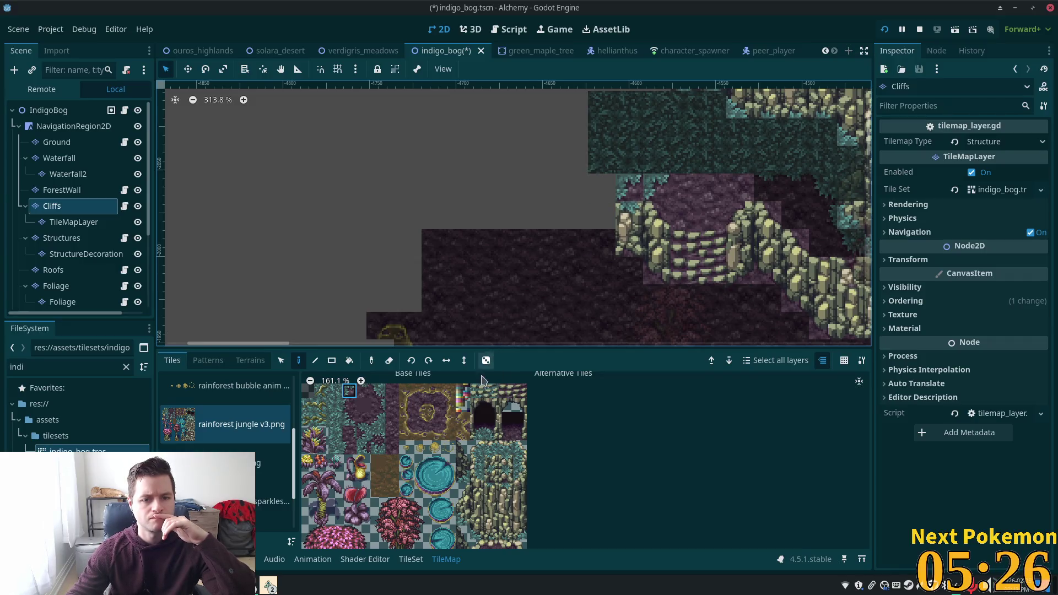
# Pick a different tile from the atlas and adjust the view.
pyautogui.click(335, 405)
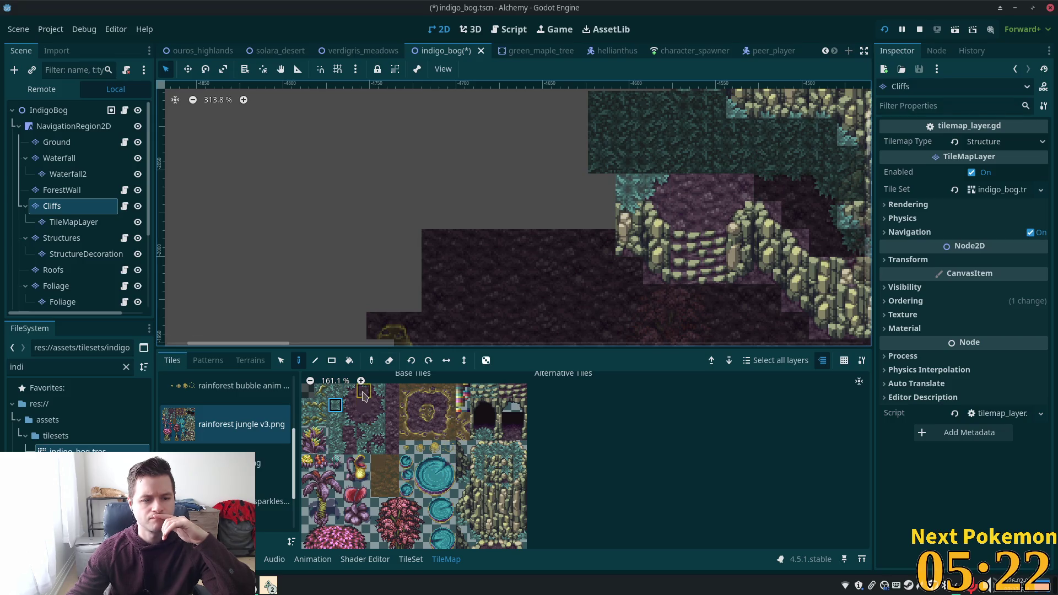
pyautogui.scroll(3, 364, 395)
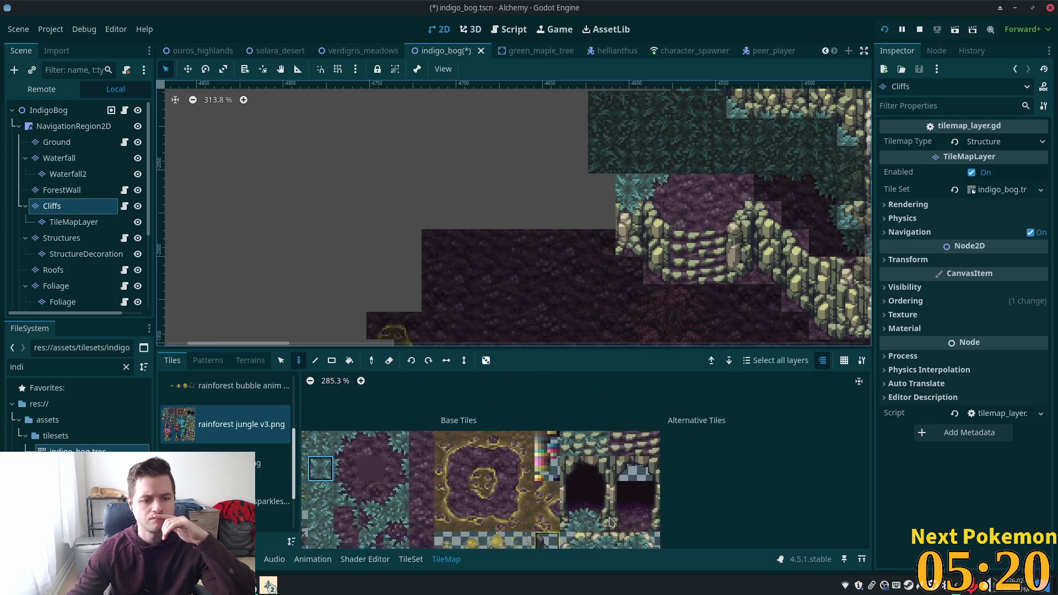
pyautogui.hscroll(-3, 579, 535)
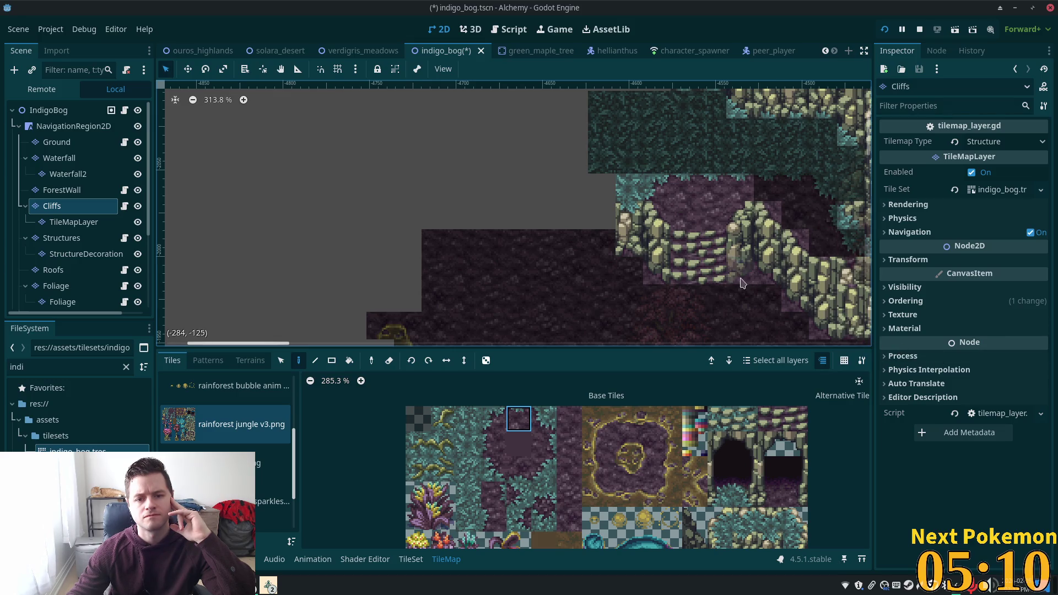
pyautogui.scroll(5, 688, 241)
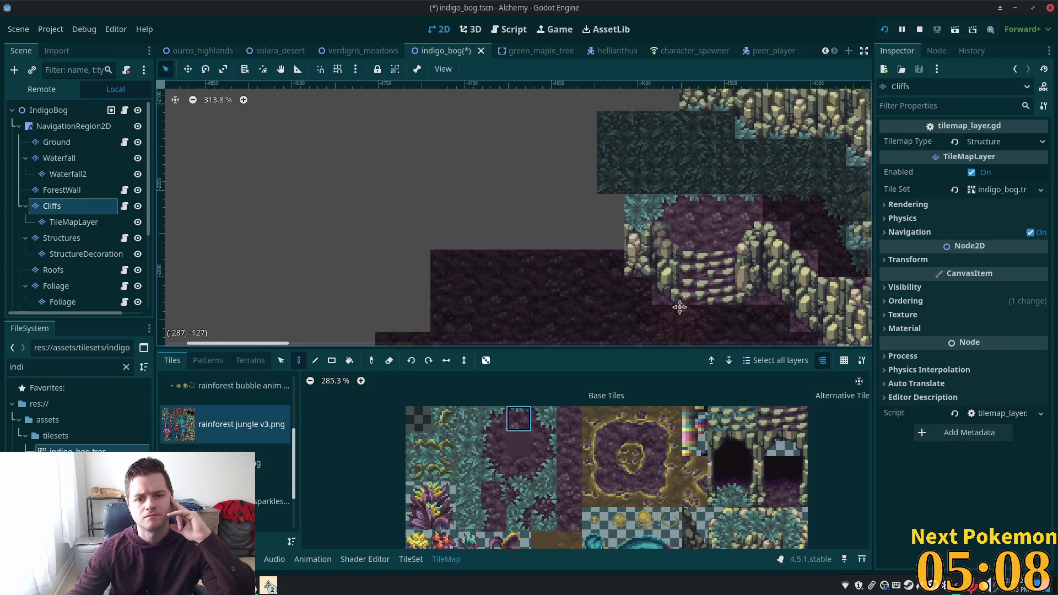
# Select the Ground layer and paint a ground tile onto the teal edge.
pyautogui.click(49, 109)
pyautogui.moveTo(661, 243); pyautogui.dragTo(434, 171)
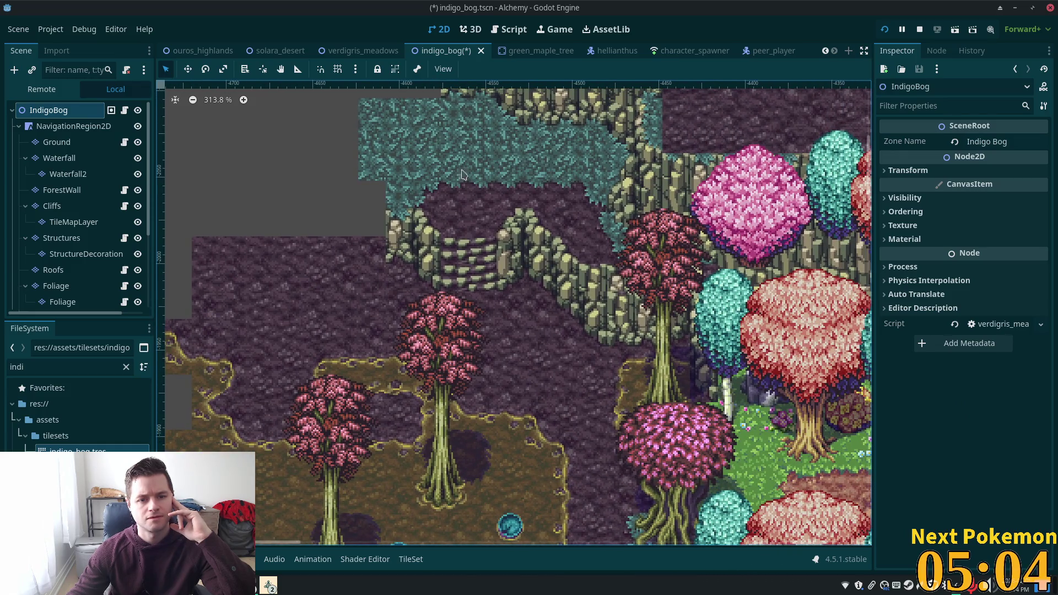
pyautogui.scroll(2, 462, 174)
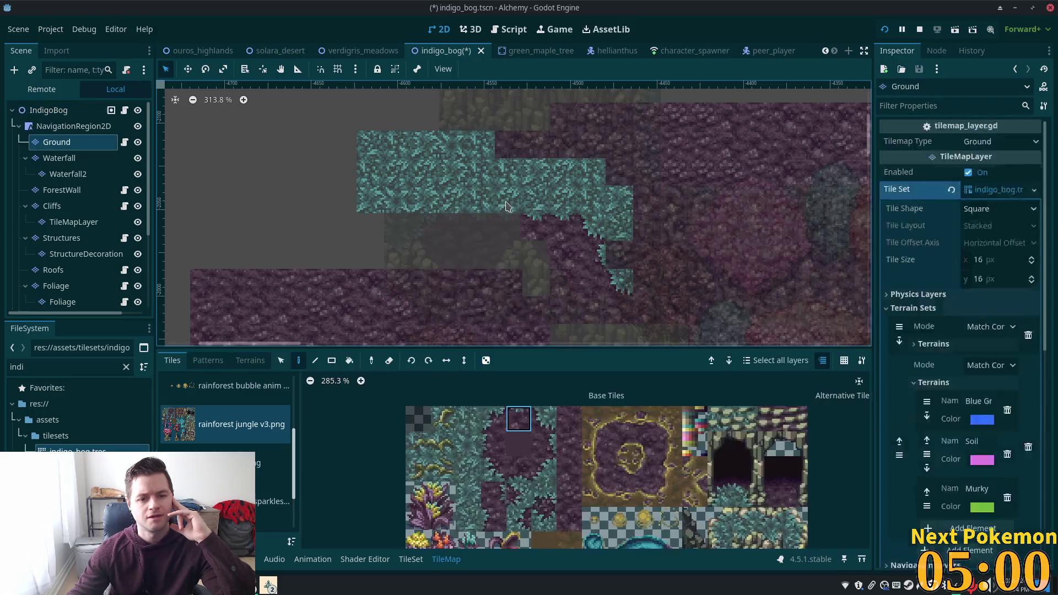
pyautogui.click(521, 210)
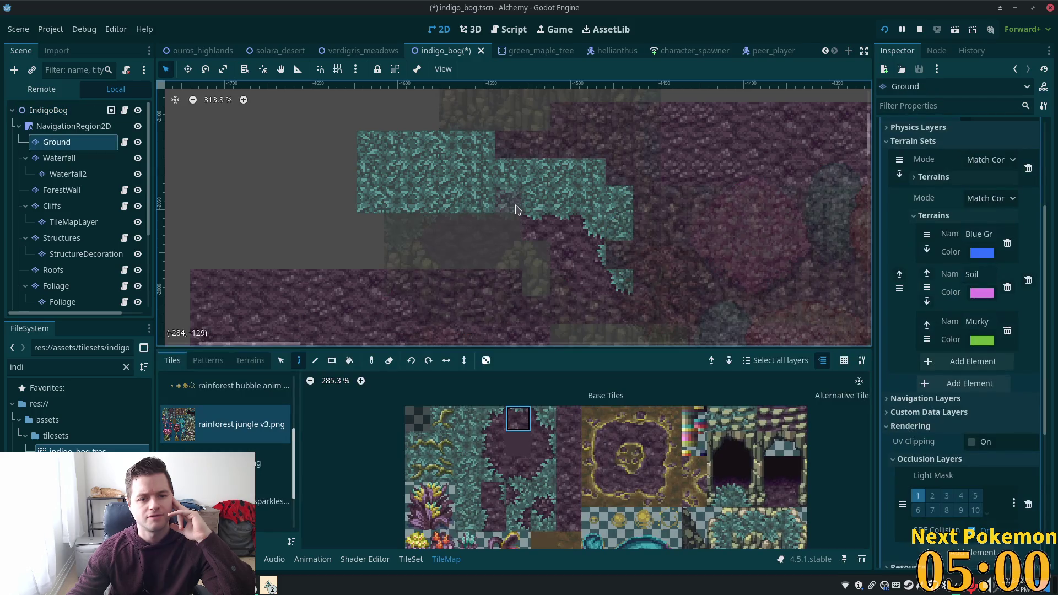
pyautogui.click(493, 419)
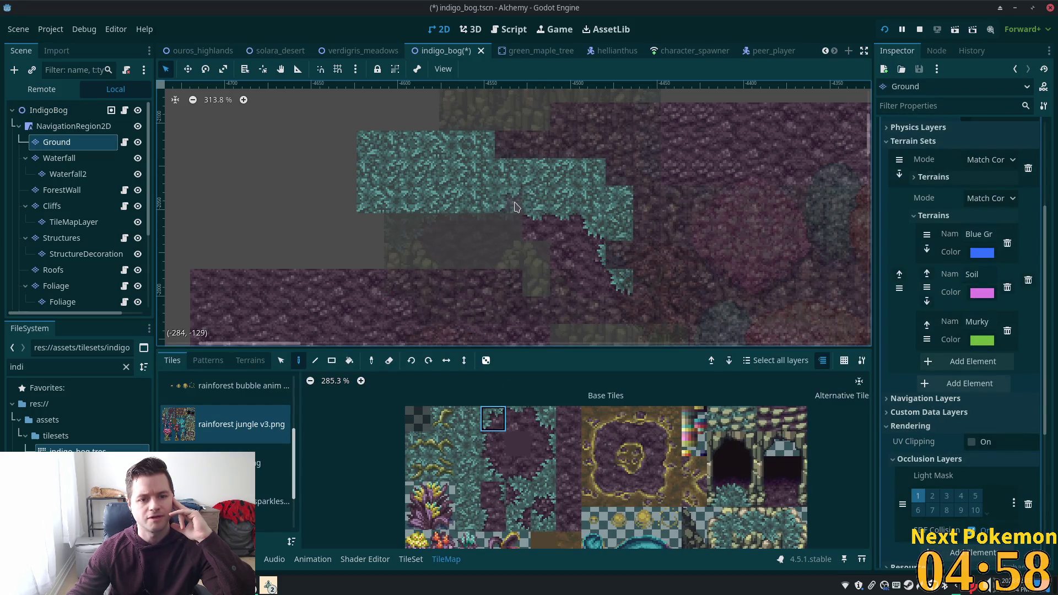
pyautogui.click(541, 419)
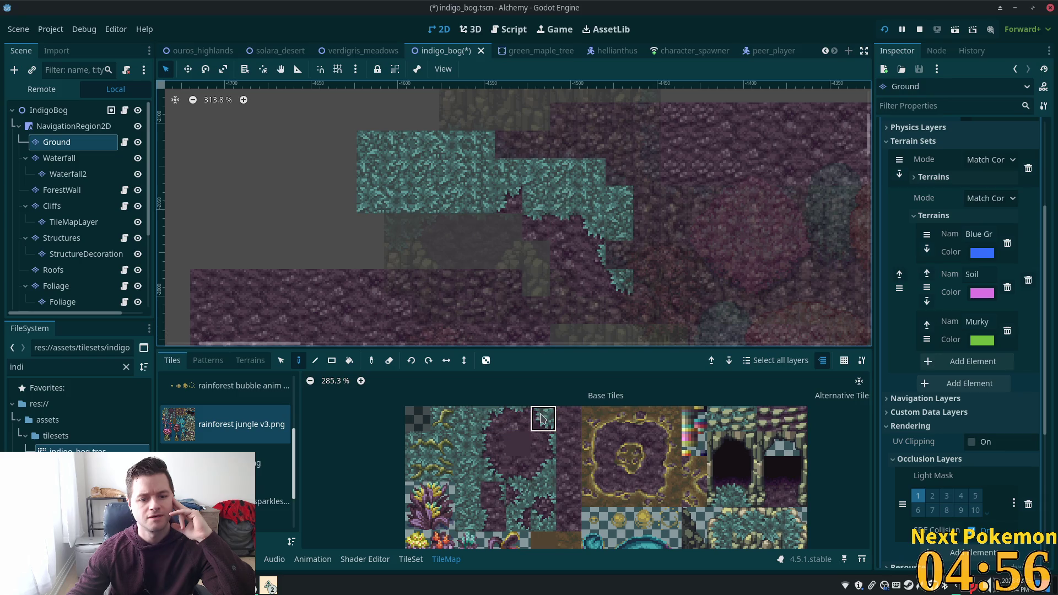
pyautogui.click(564, 203)
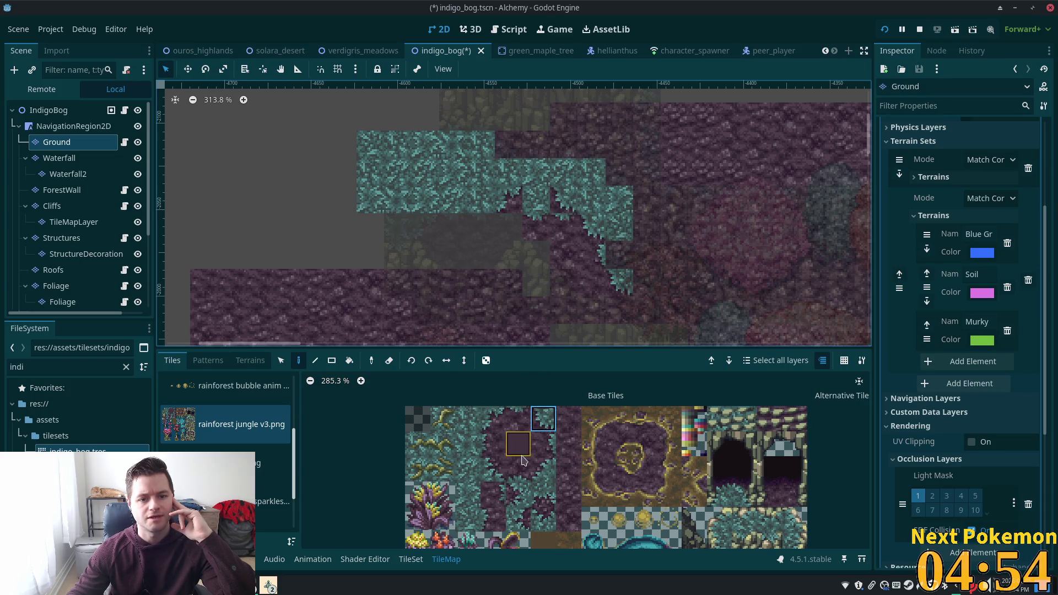
# Paint Soil terrain over a teal edge cell, then pick the top soil tile again.
pyautogui.click(248, 361)
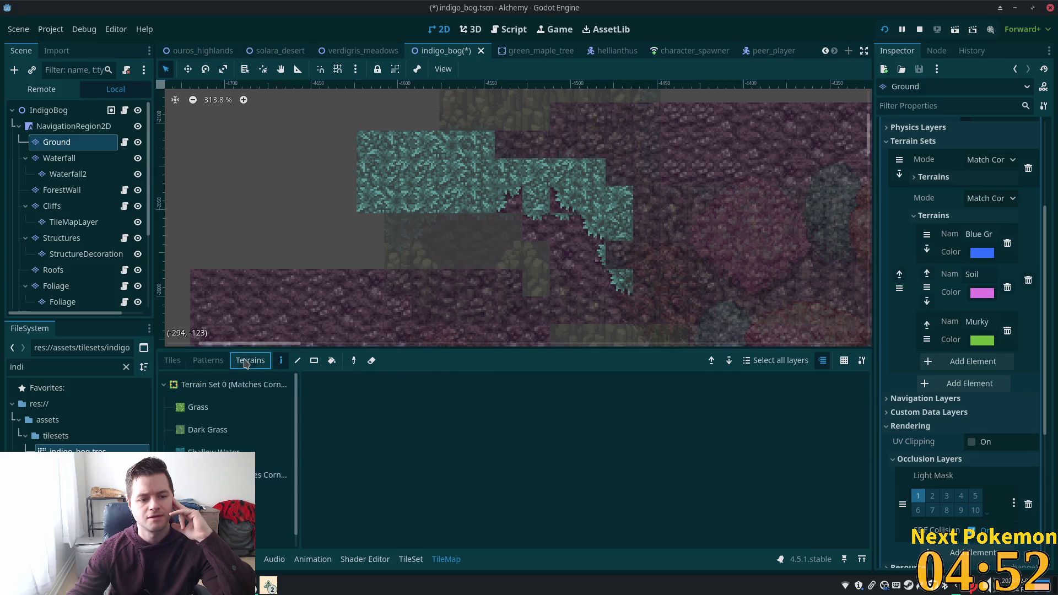
pyautogui.click(273, 521)
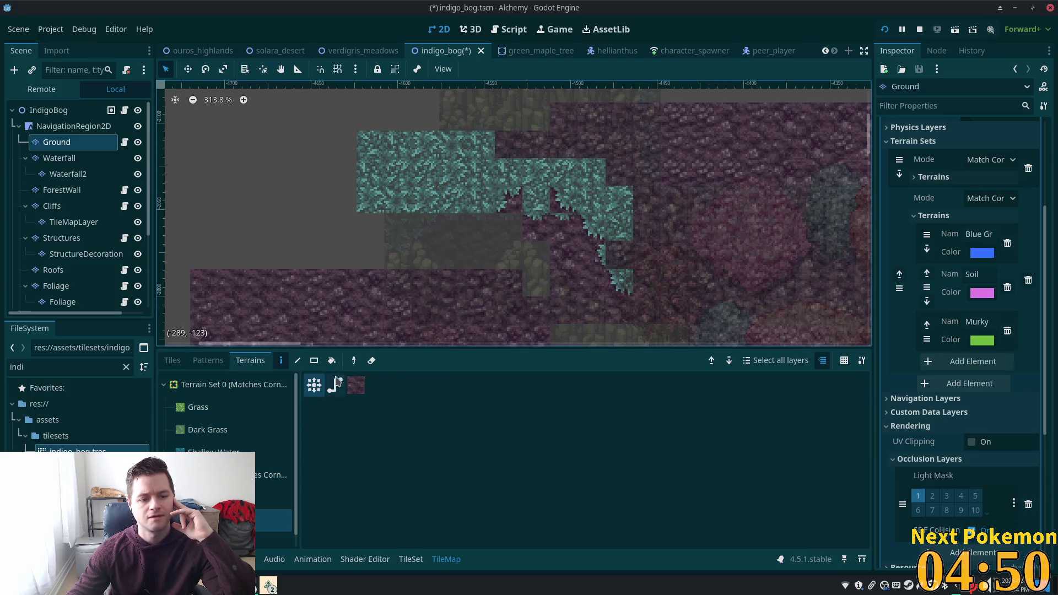
pyautogui.click(536, 199)
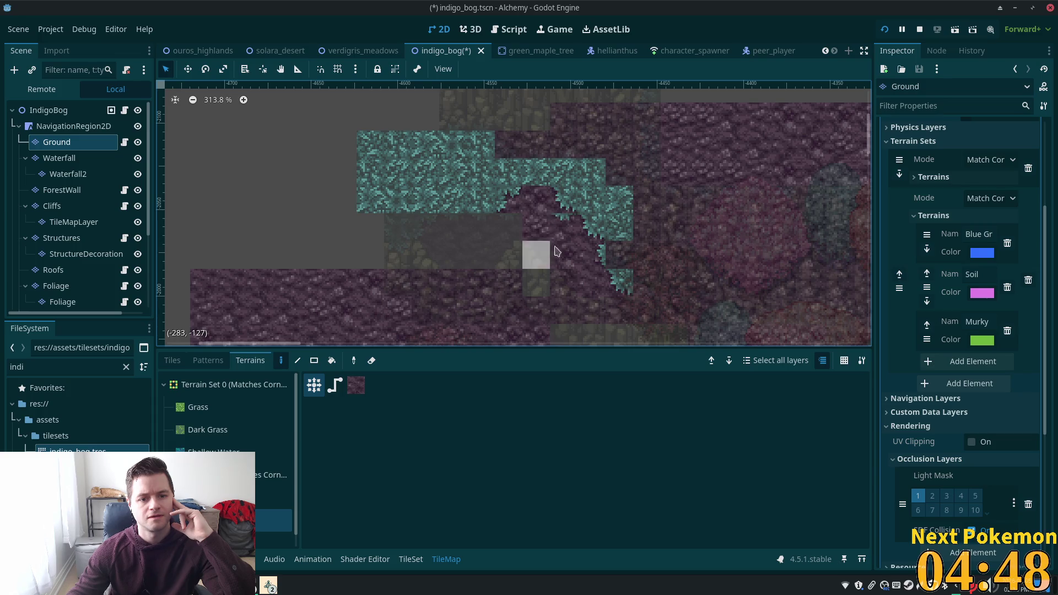
pyautogui.click(172, 360)
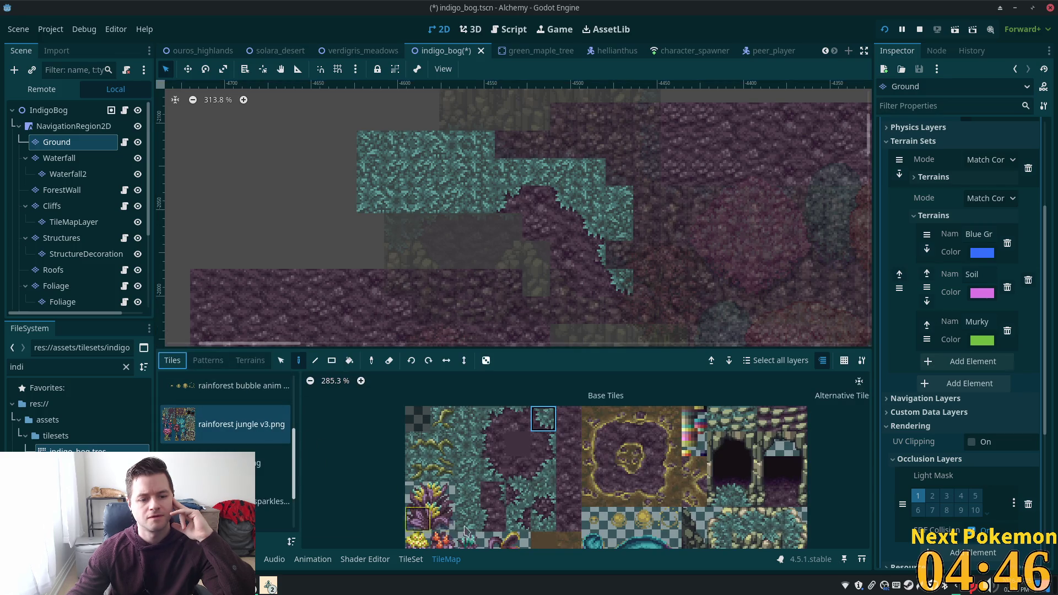
pyautogui.click(543, 505)
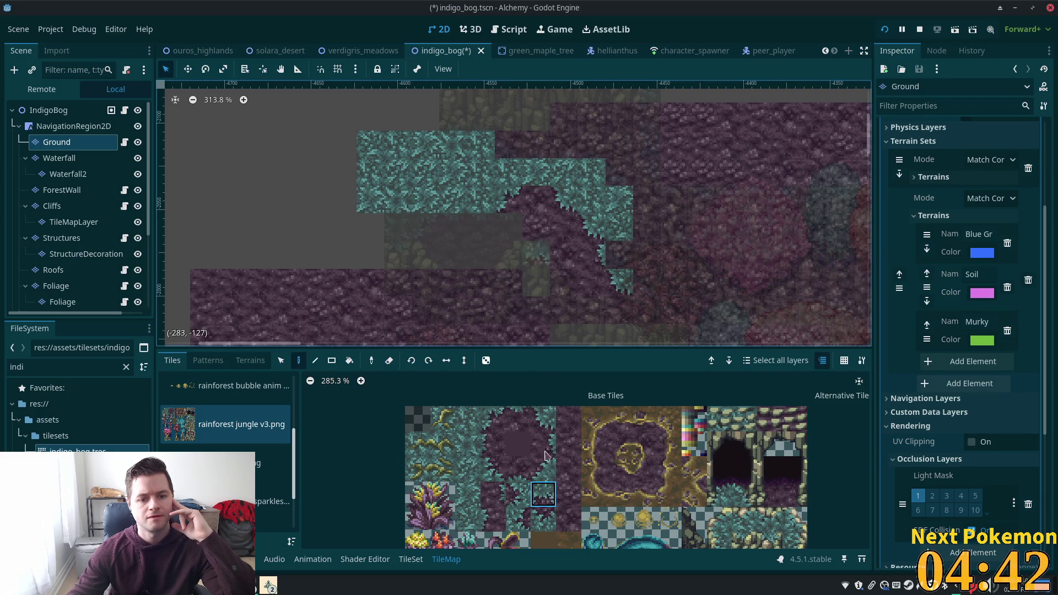
pyautogui.click(518, 419)
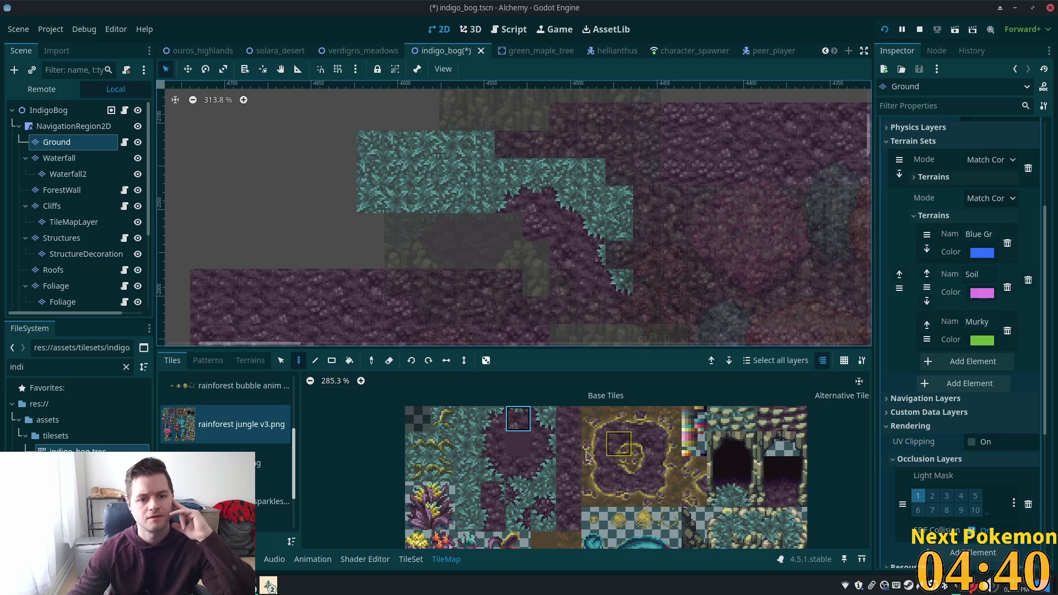
# View all layers together, then reopen Ground and pick teal and purple soil tiles.
pyautogui.click(44, 109)
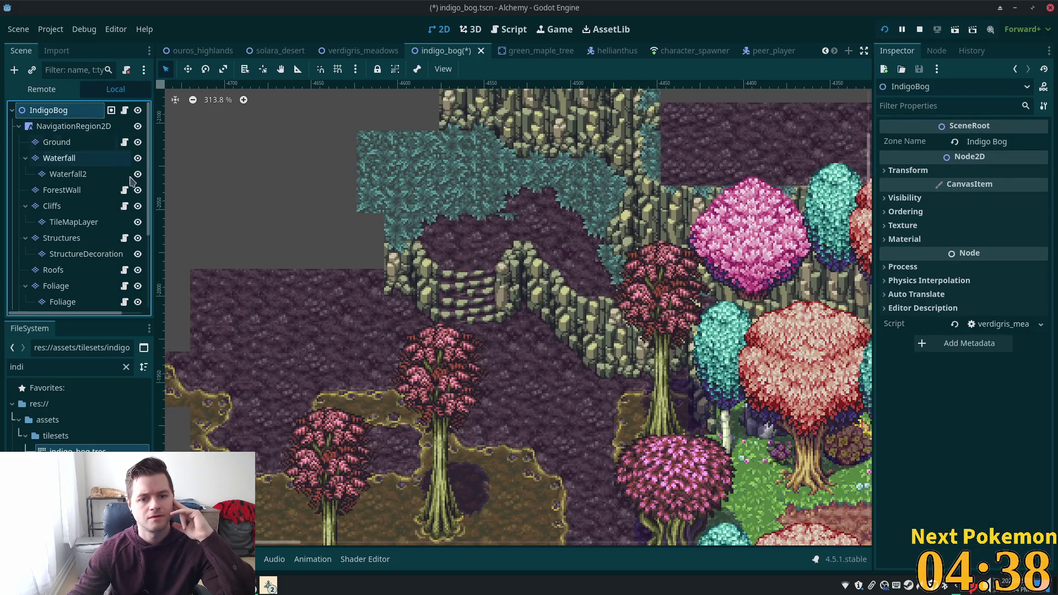
pyautogui.click(69, 143)
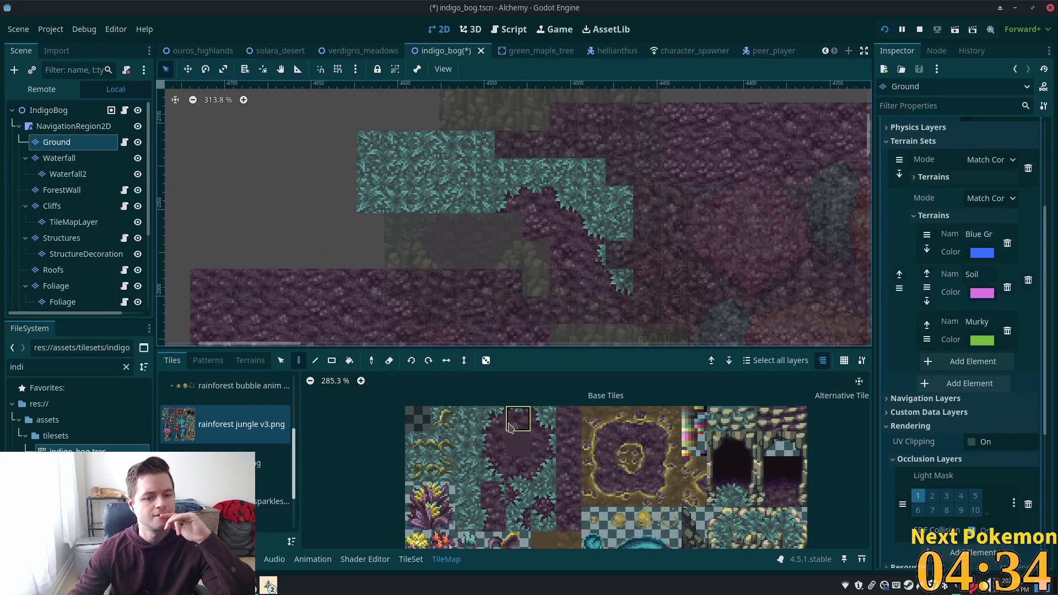
pyautogui.click(467, 444)
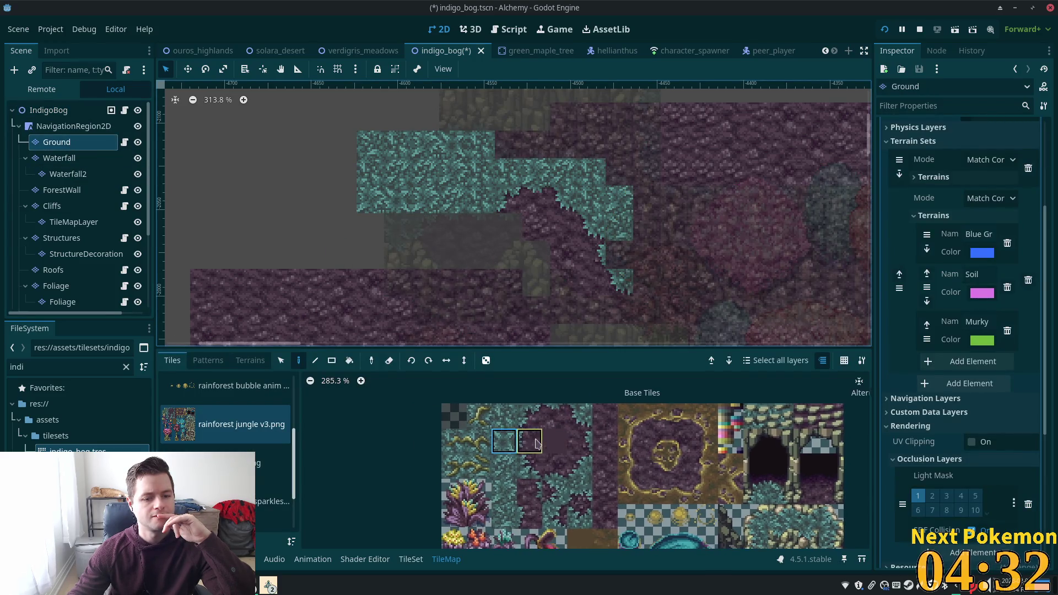
pyautogui.click(615, 491)
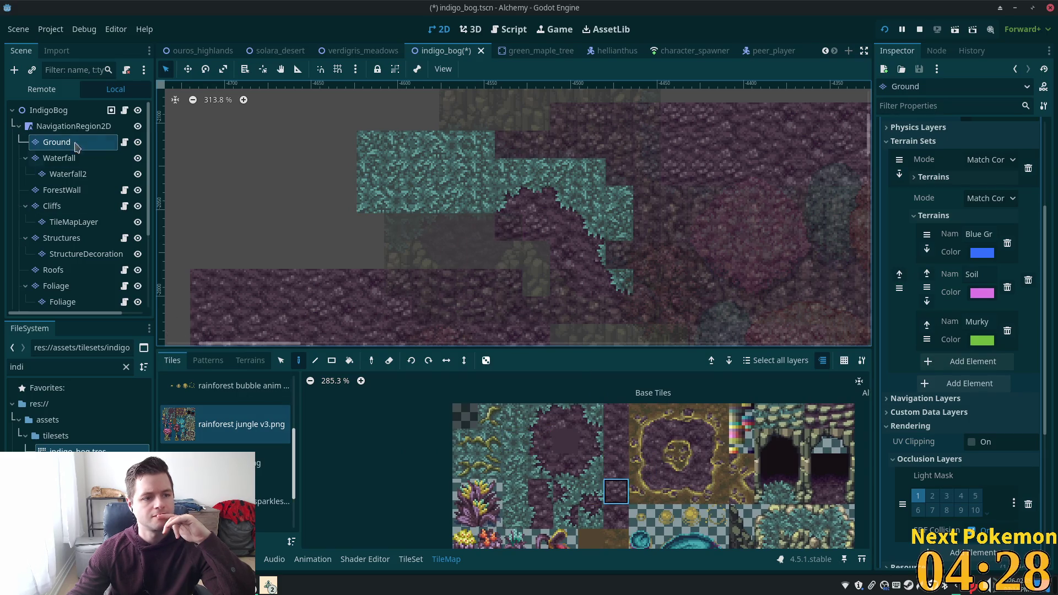
pyautogui.press('Up')
pyautogui.press('Up')
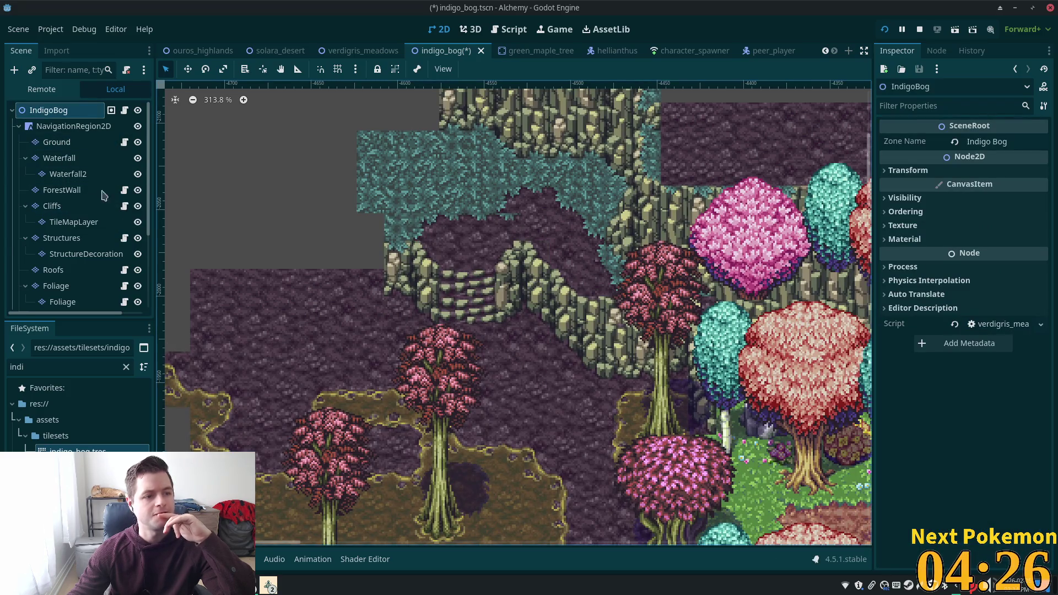
# Reselect the Ground node and zoom the canvas out to 214%.
pyautogui.click(57, 142)
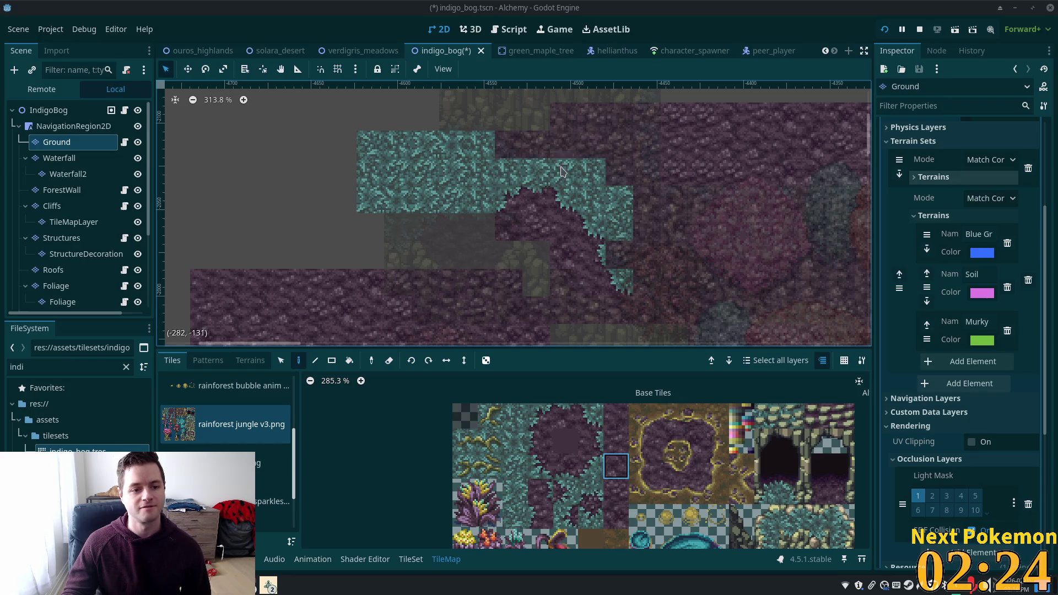
pyautogui.scroll(-4, 561, 171)
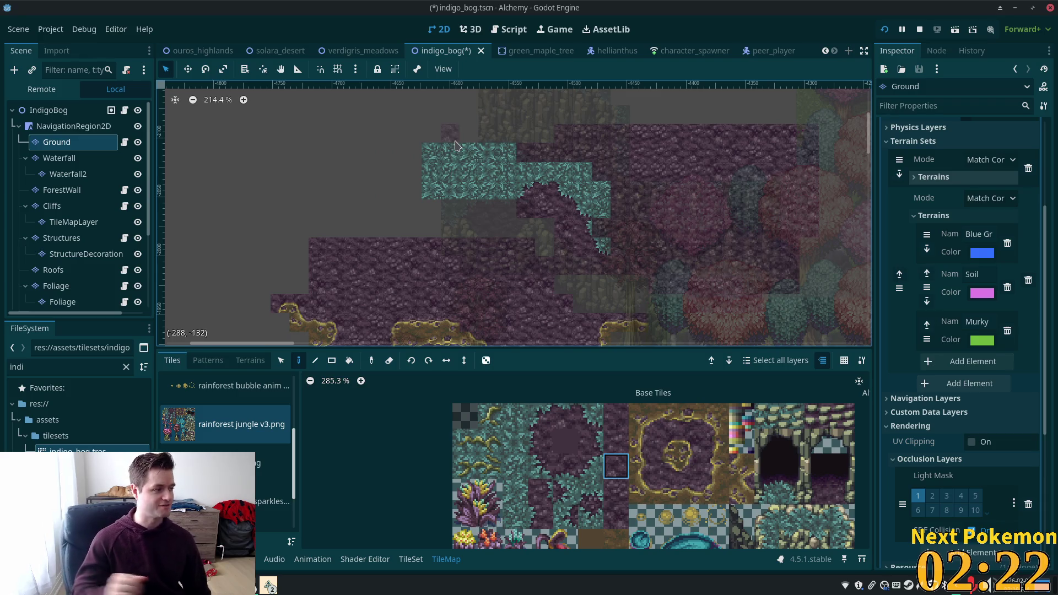
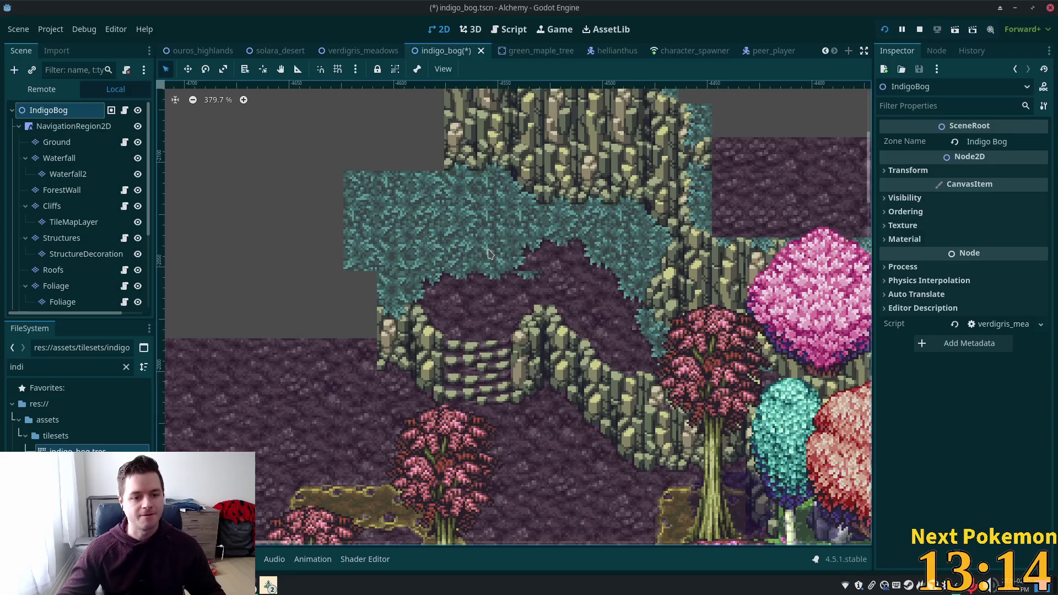
# On the Cliffs layer, paint a two-tile rock stamp onto the lower ledge.
pyautogui.scroll(2, 562, 240)
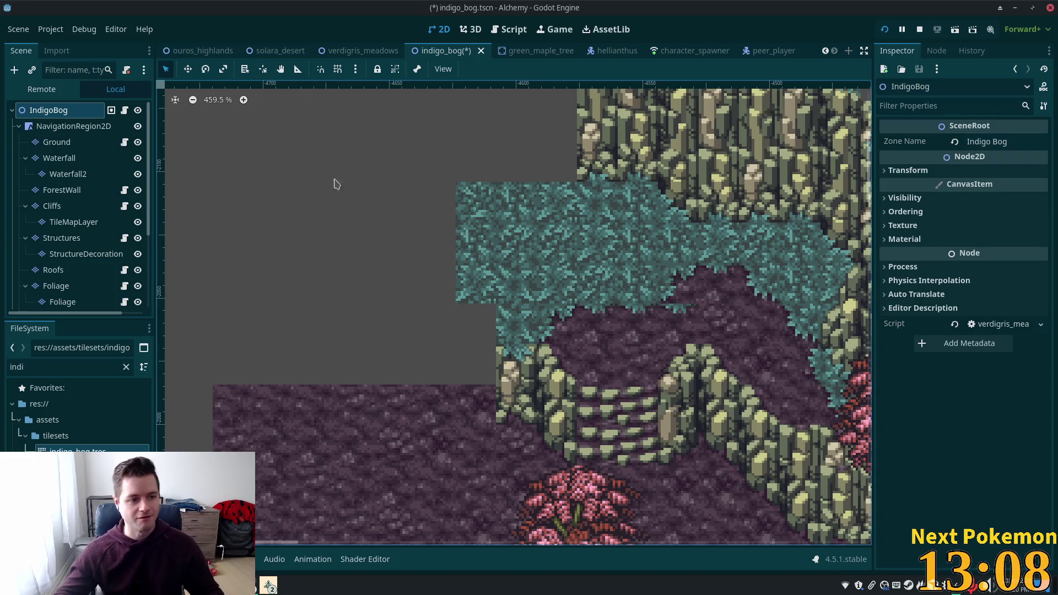
pyautogui.click(54, 206)
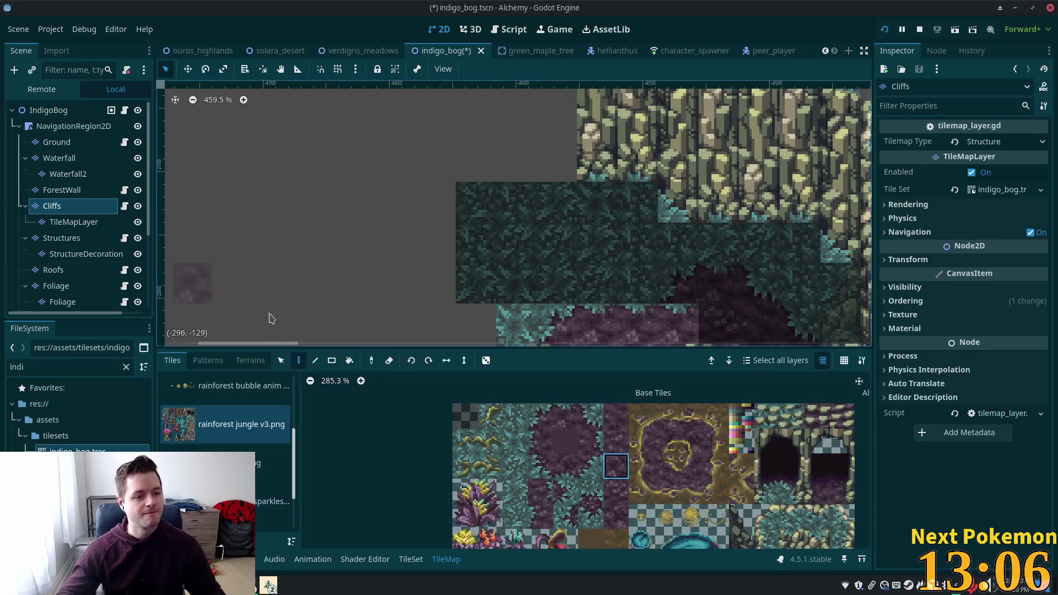
pyautogui.scroll(-2, 645, 440)
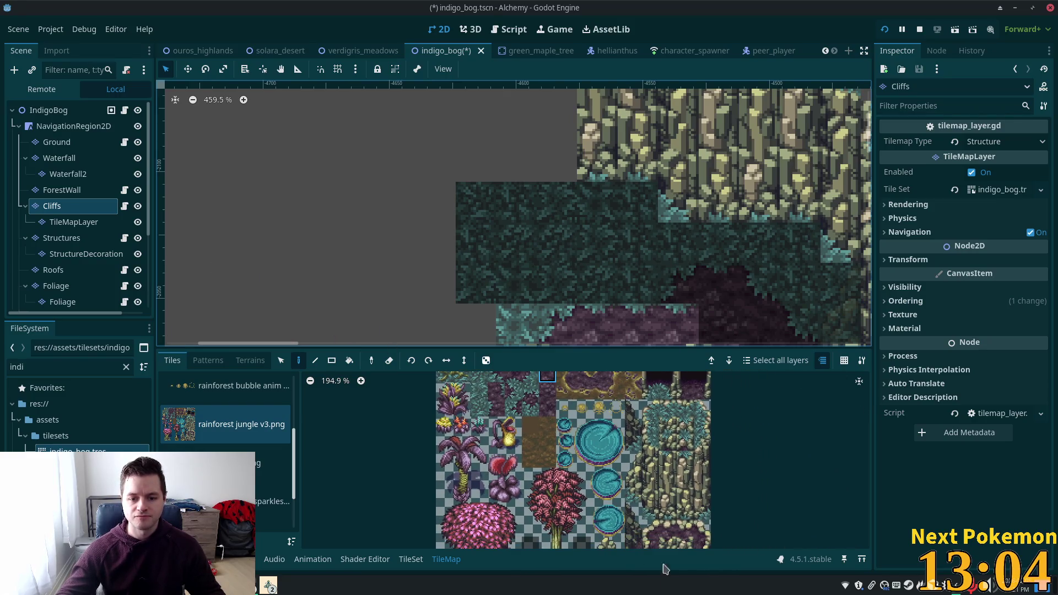
pyautogui.scroll(-2, 651, 462)
pyautogui.moveTo(650, 421); pyautogui.dragTo(673, 444)
pyautogui.scroll(-2, 643, 177)
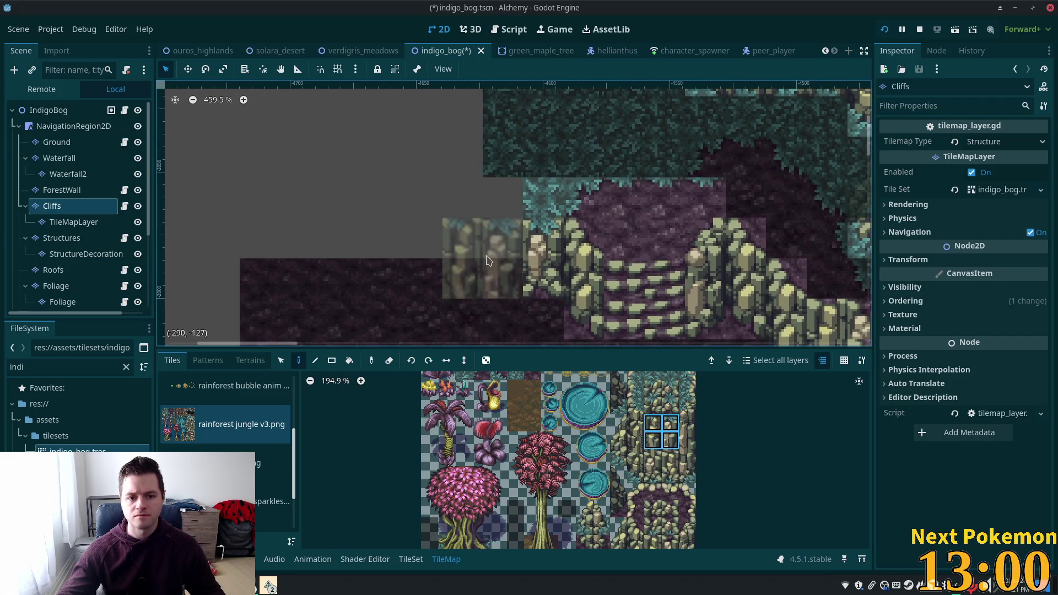
pyautogui.moveTo(669, 475); pyautogui.dragTo(653, 473)
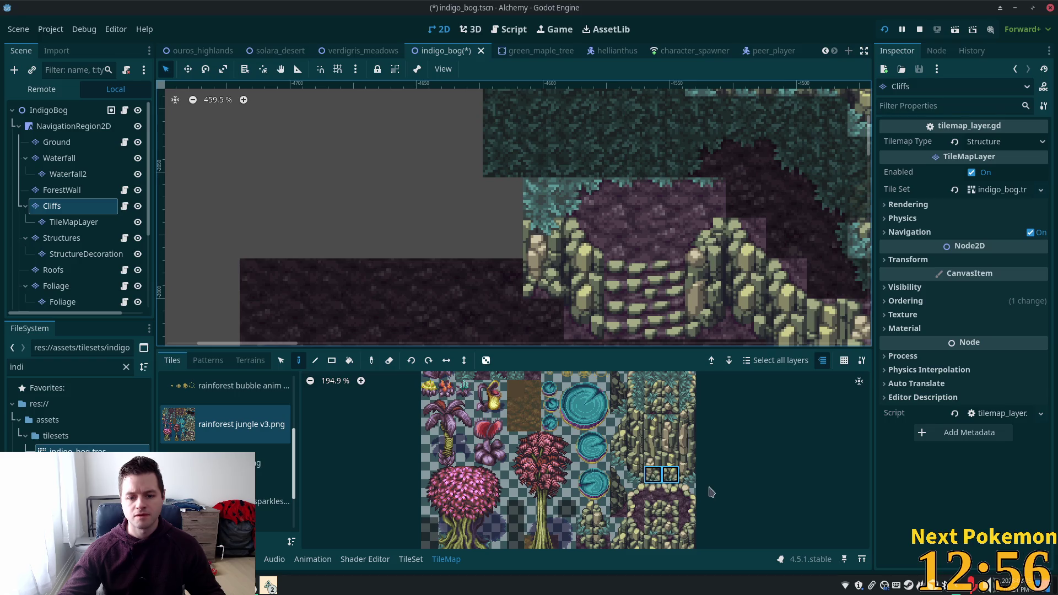
pyautogui.scroll(-1, 688, 490)
pyautogui.scroll(-1, 689, 489)
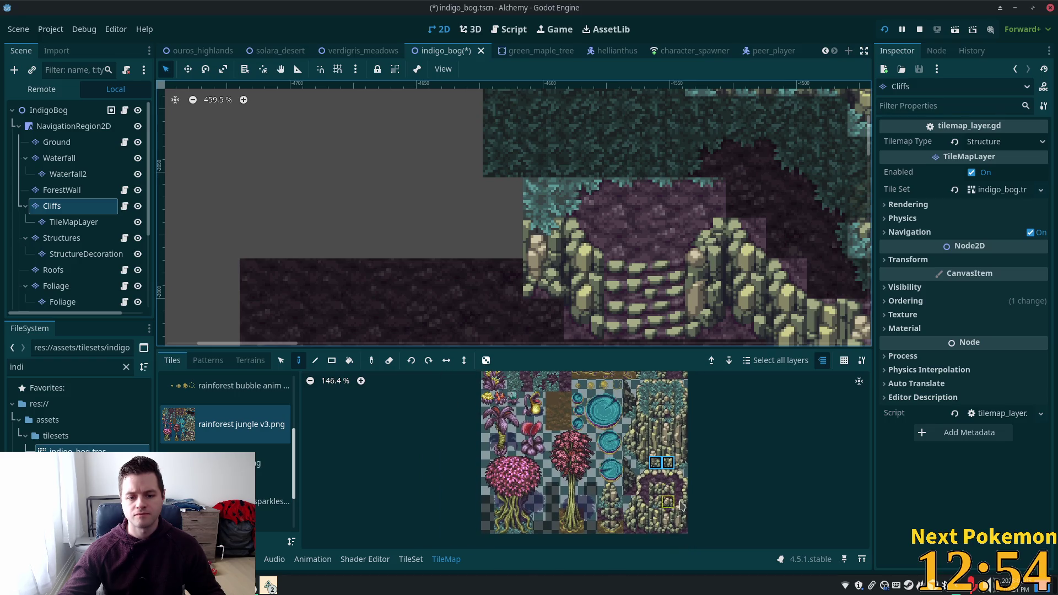
pyautogui.moveTo(655, 527); pyautogui.dragTo(668, 527)
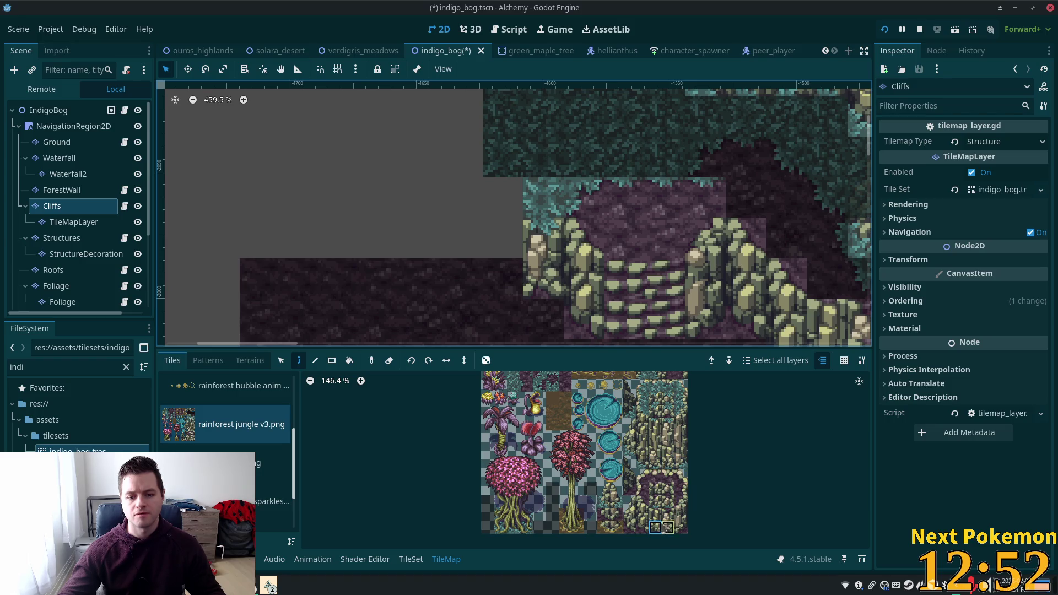
pyautogui.click(463, 278)
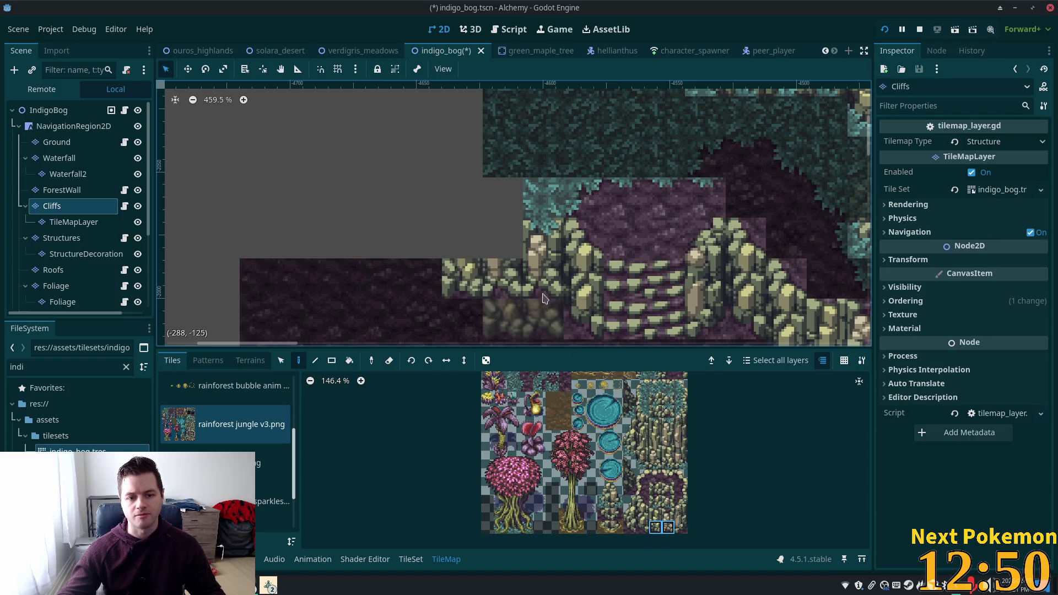
# Paint two-tile cliff pieces above the first stamp and further left along the wall.
pyautogui.moveTo(655, 514); pyautogui.dragTo(668, 514)
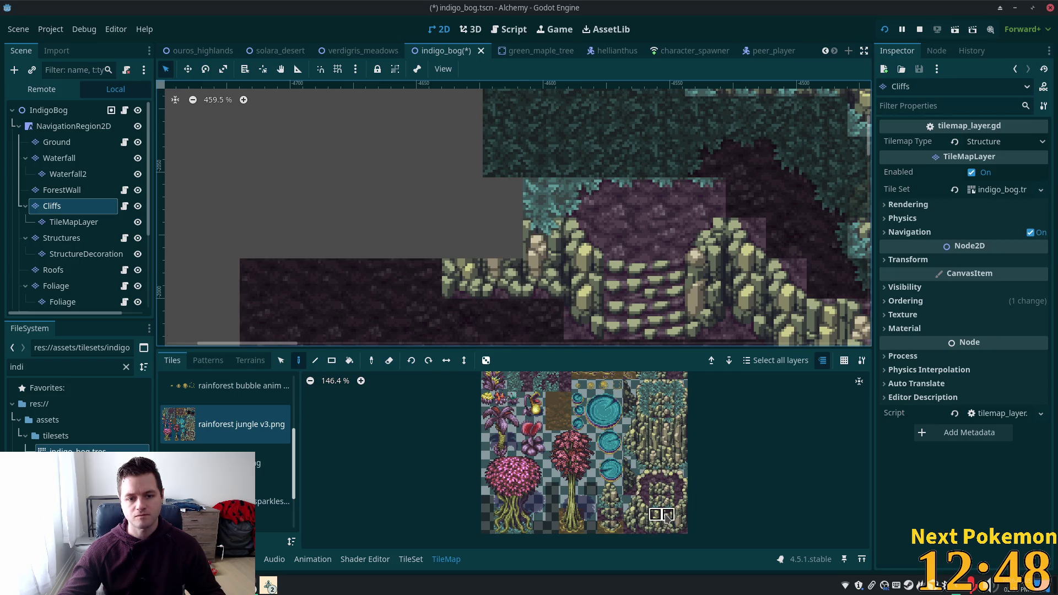
pyautogui.moveTo(656, 424); pyautogui.dragTo(668, 425)
pyautogui.click(463, 238)
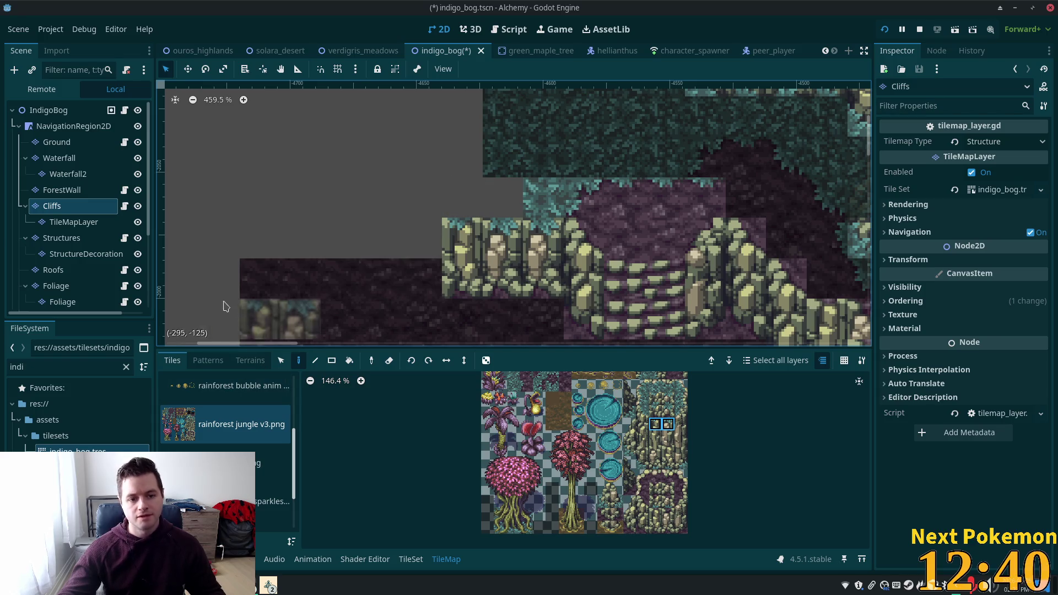
pyautogui.scroll(-2, 487, 251)
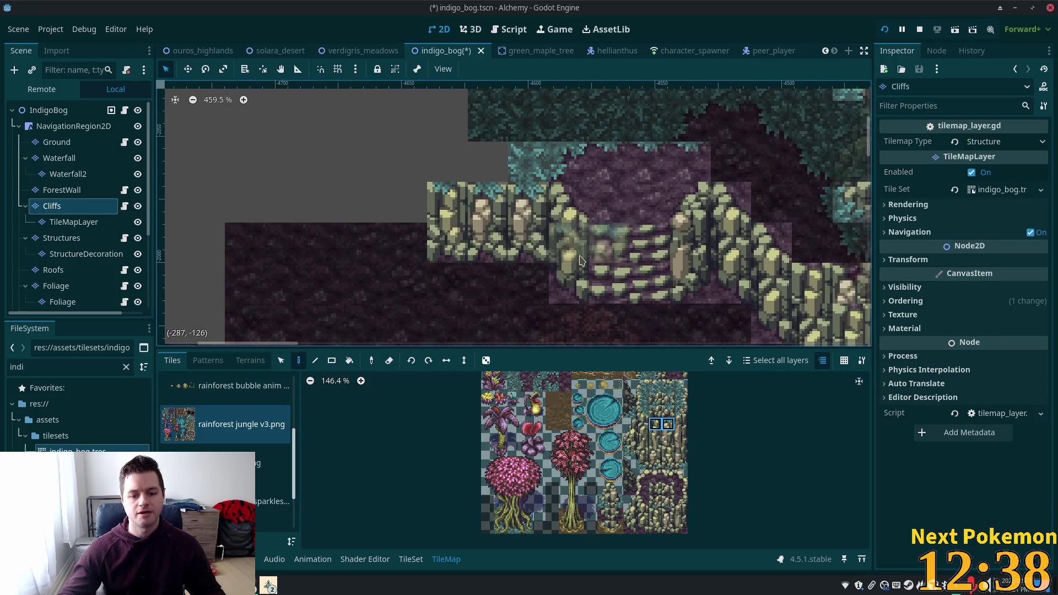
pyautogui.moveTo(656, 463); pyautogui.dragTo(668, 462)
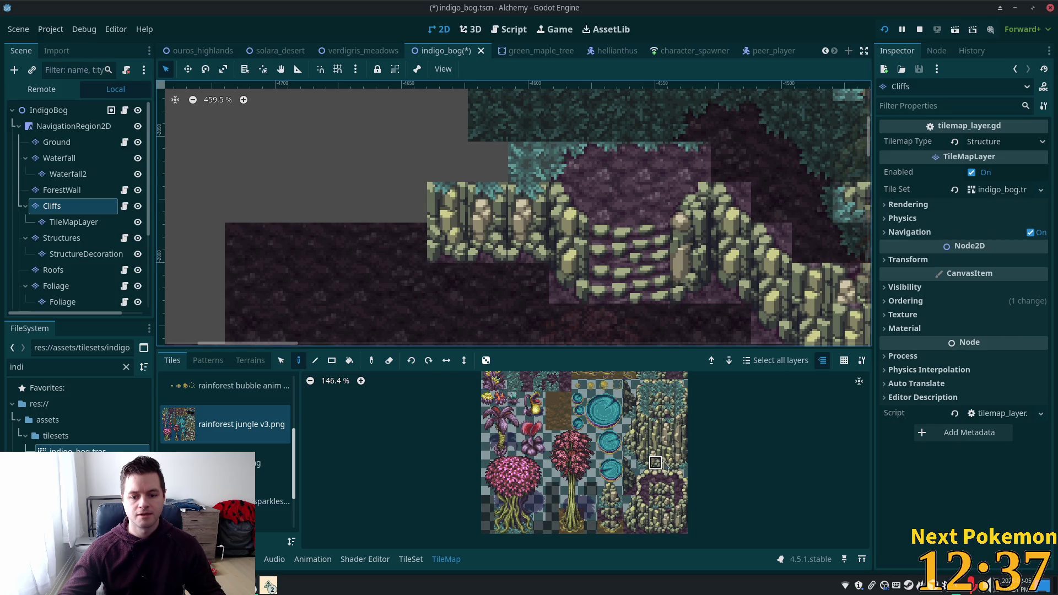
pyautogui.click(385, 246)
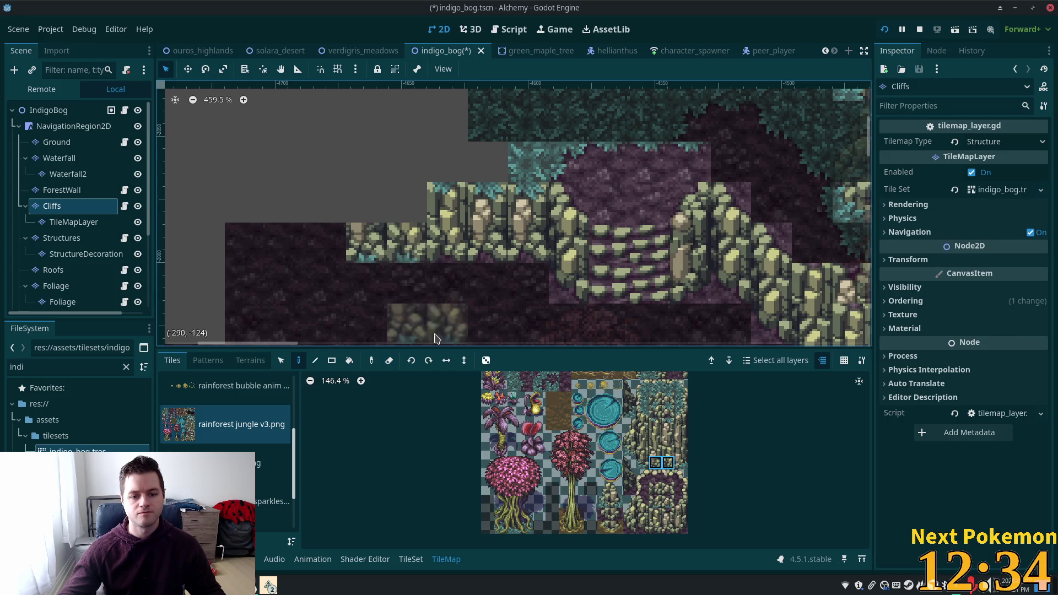
# Add a vertical cliff piece at the wall's left end and a foliage edge tile on the cliff.
pyautogui.click(681, 463)
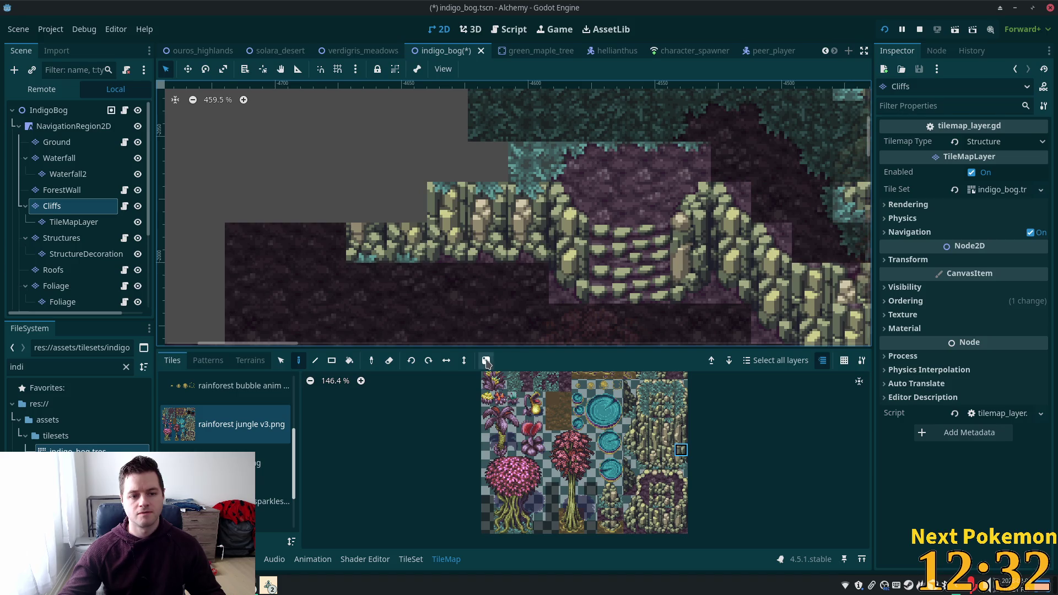
pyautogui.moveTo(681, 451); pyautogui.dragTo(681, 464)
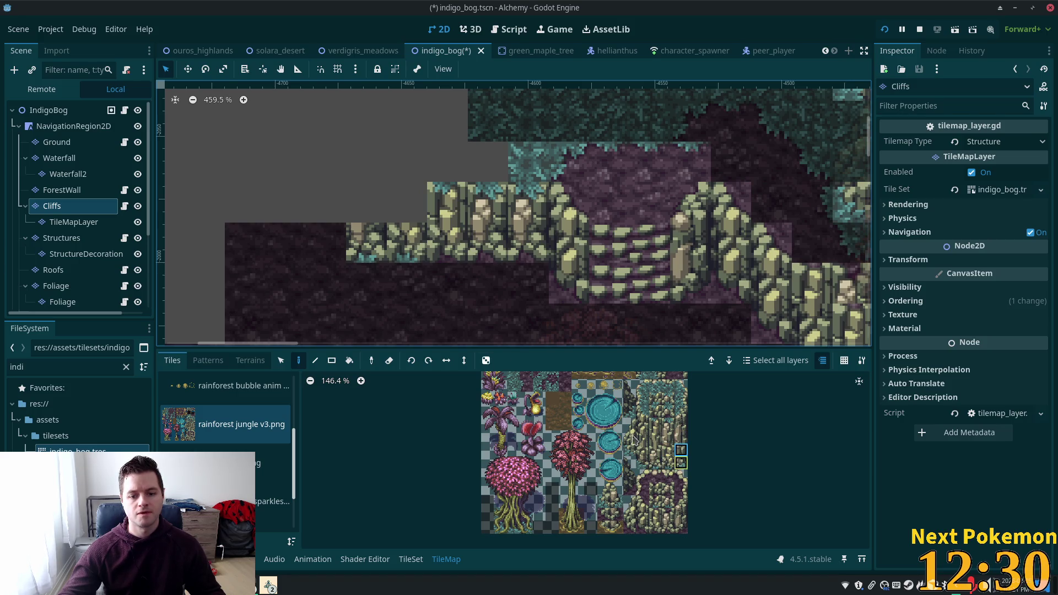
pyautogui.click(344, 249)
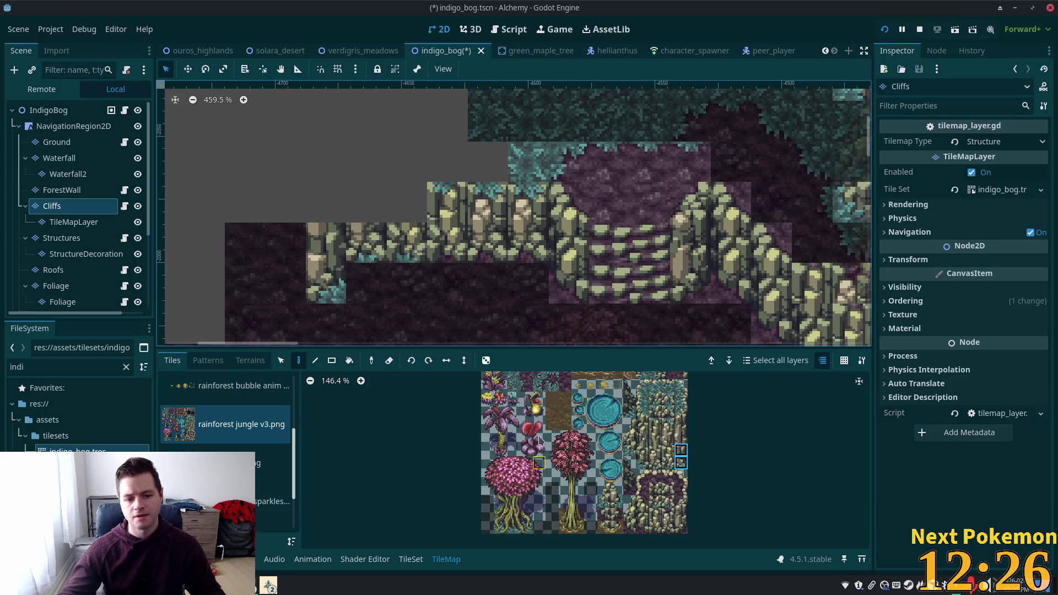
pyautogui.scroll(3, 533, 400)
pyautogui.scroll(1, 532, 395)
pyautogui.click(532, 395)
pyautogui.click(363, 276)
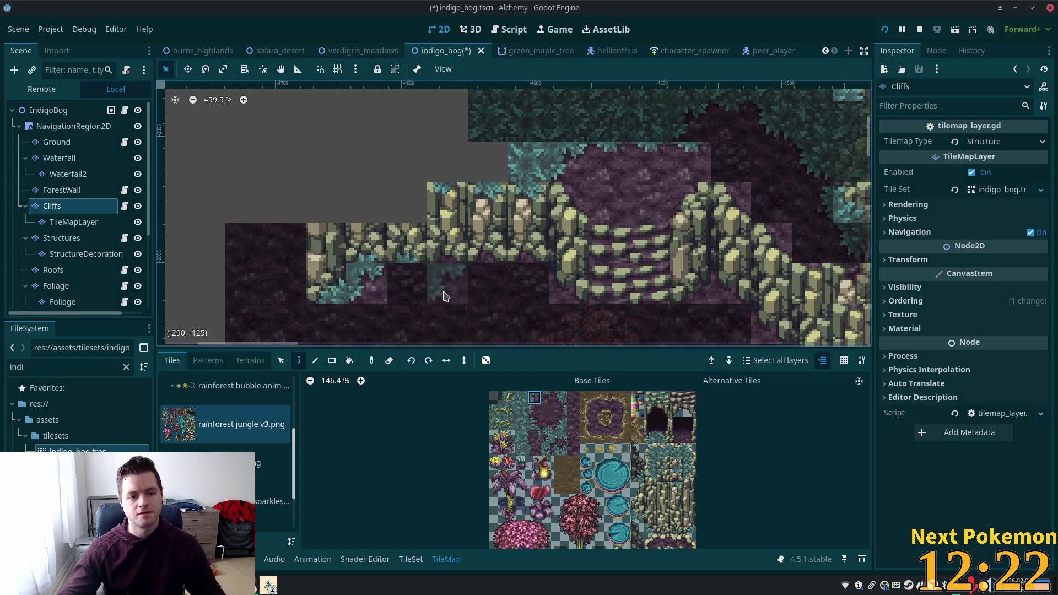
# Paint another cave edge tile and fill the grey gap left of the cliff row.
pyautogui.click(547, 397)
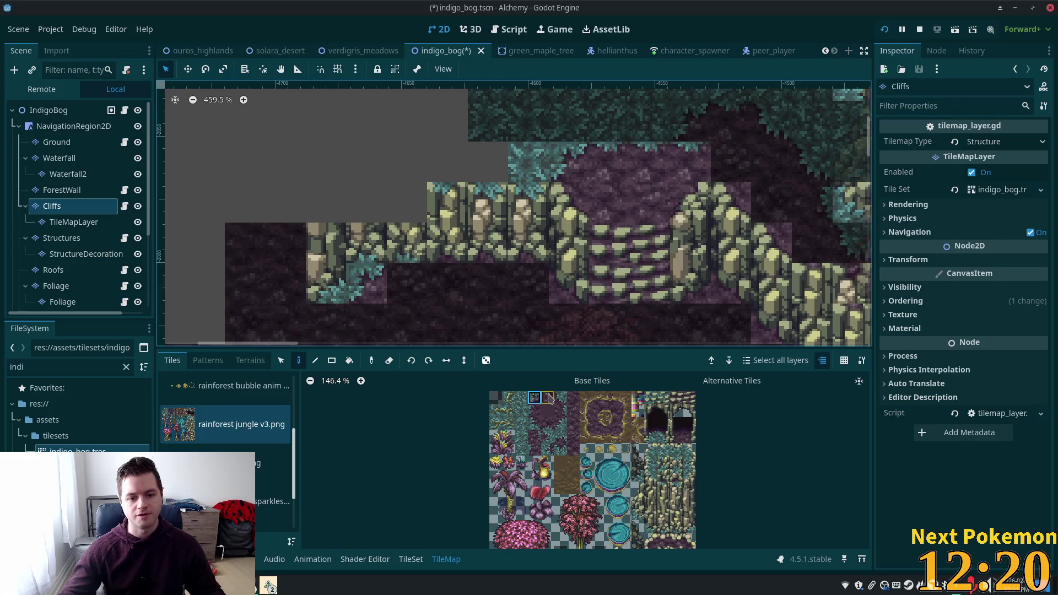
pyautogui.click(407, 283)
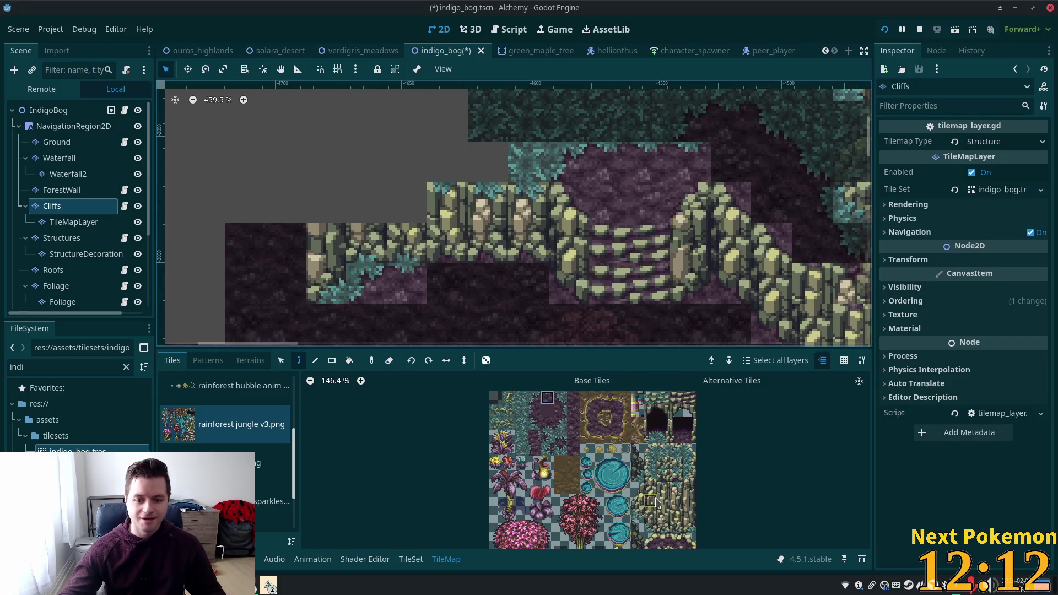
pyautogui.click(675, 490)
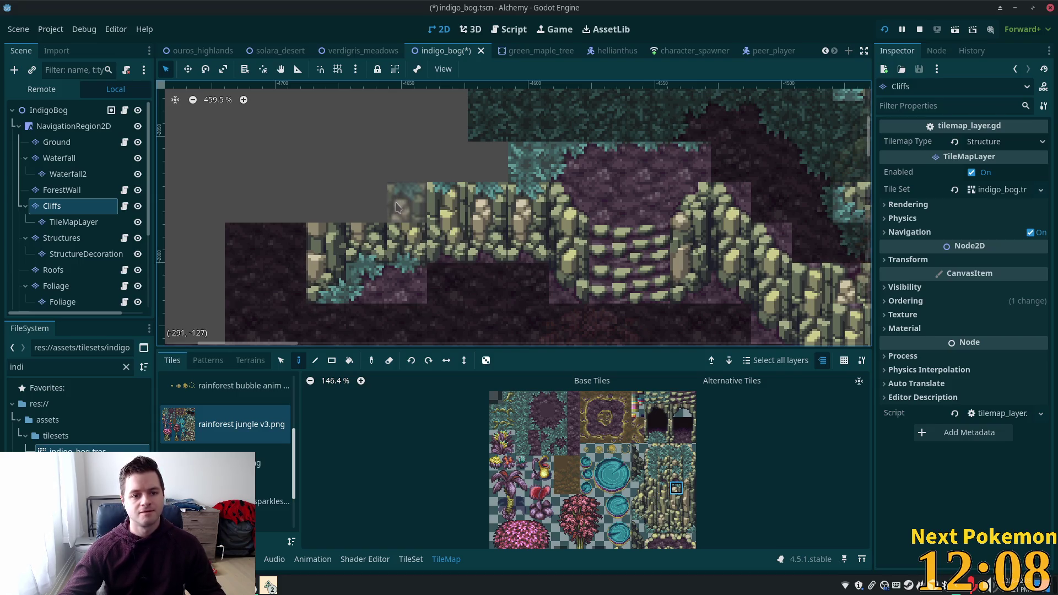
pyautogui.scroll(-3, 670, 504)
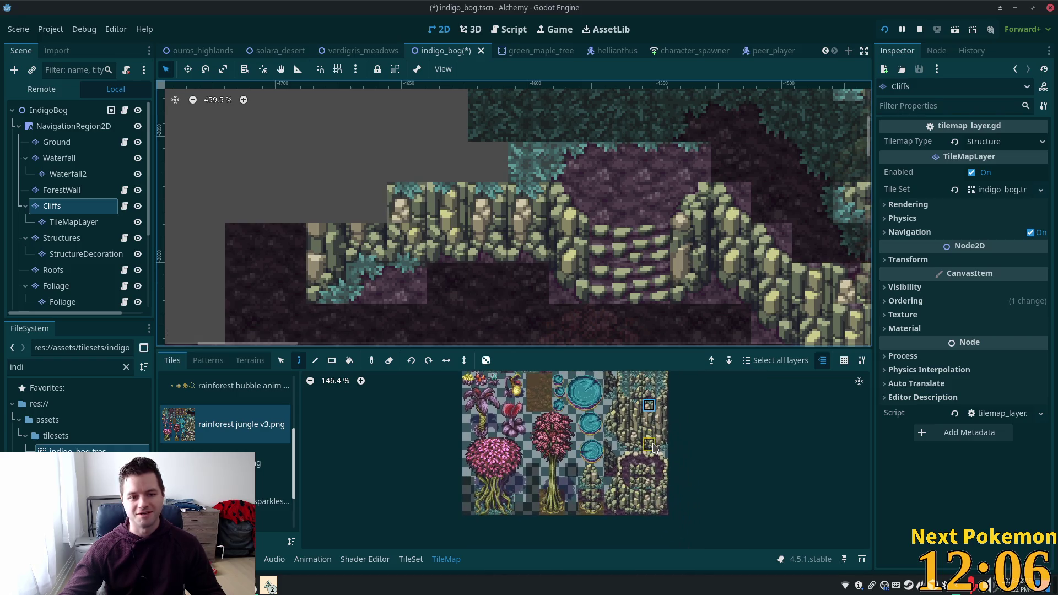
pyautogui.click(649, 495)
pyautogui.click(371, 211)
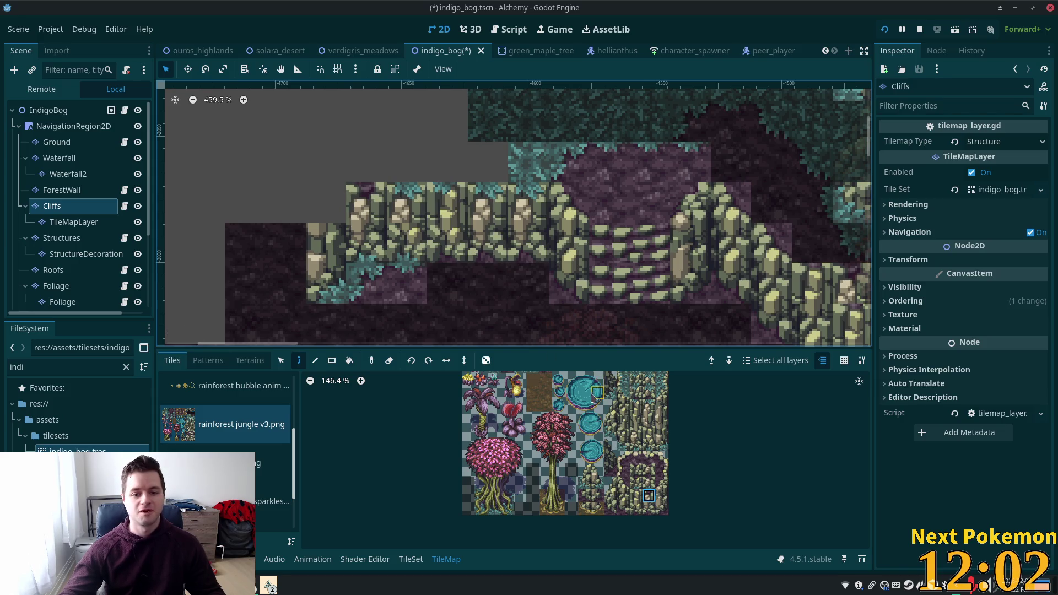
# Place a teal top-row tile in the grey gap and bring up the terrain sets.
pyautogui.scroll(3, 592, 461)
pyautogui.click(539, 389)
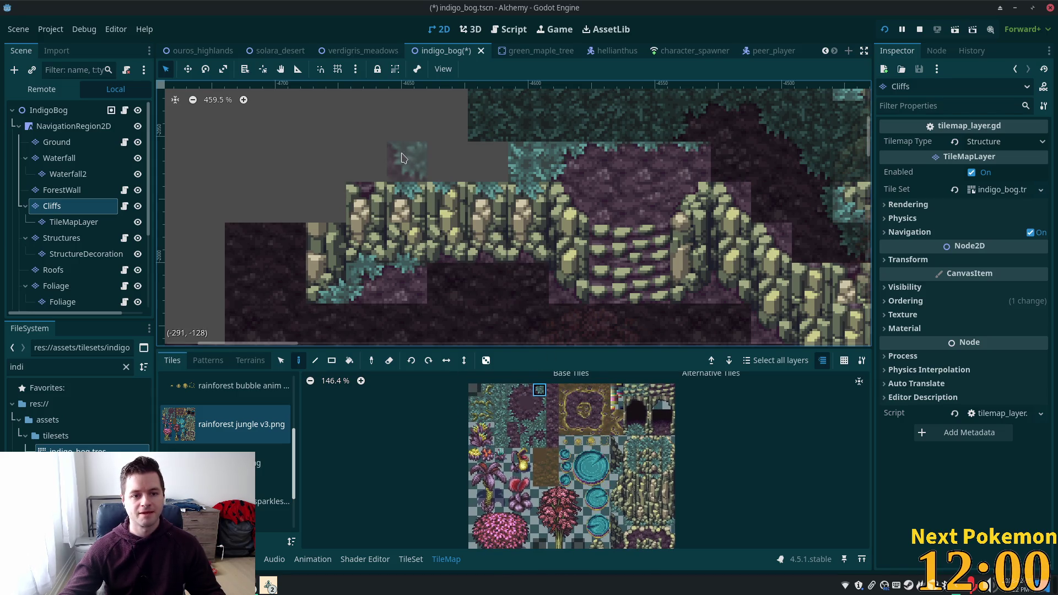
pyautogui.click(366, 162)
pyautogui.scroll(5, 609, 145)
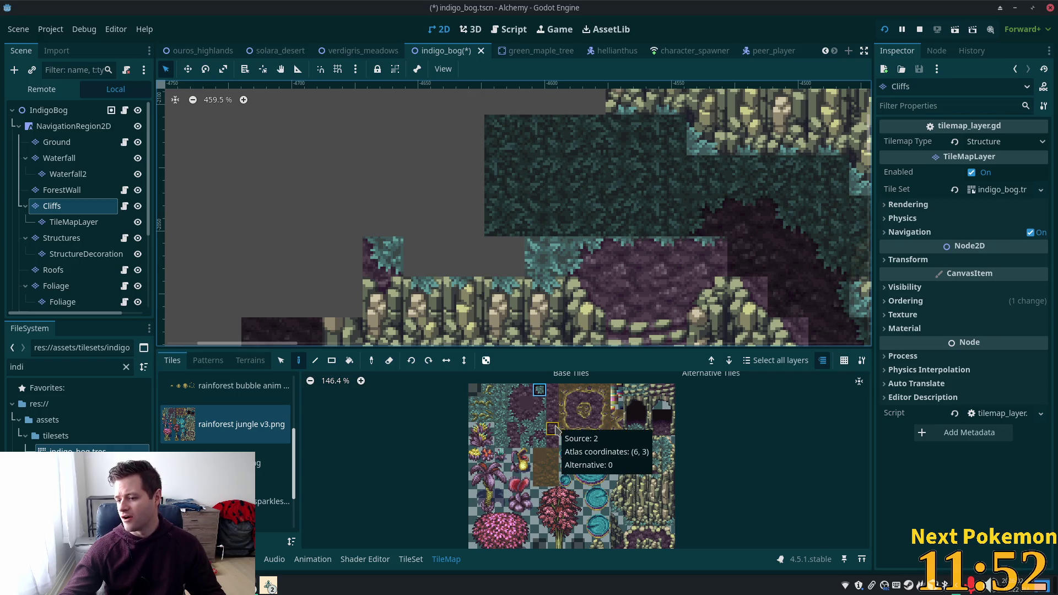
pyautogui.moveTo(565, 441); pyautogui.dragTo(607, 440)
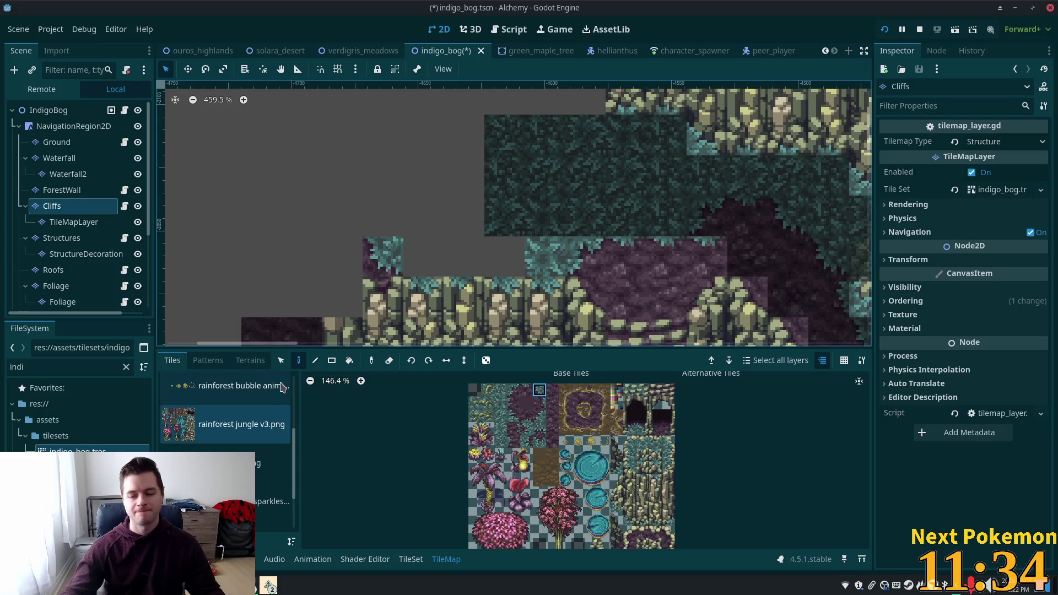
pyautogui.click(248, 362)
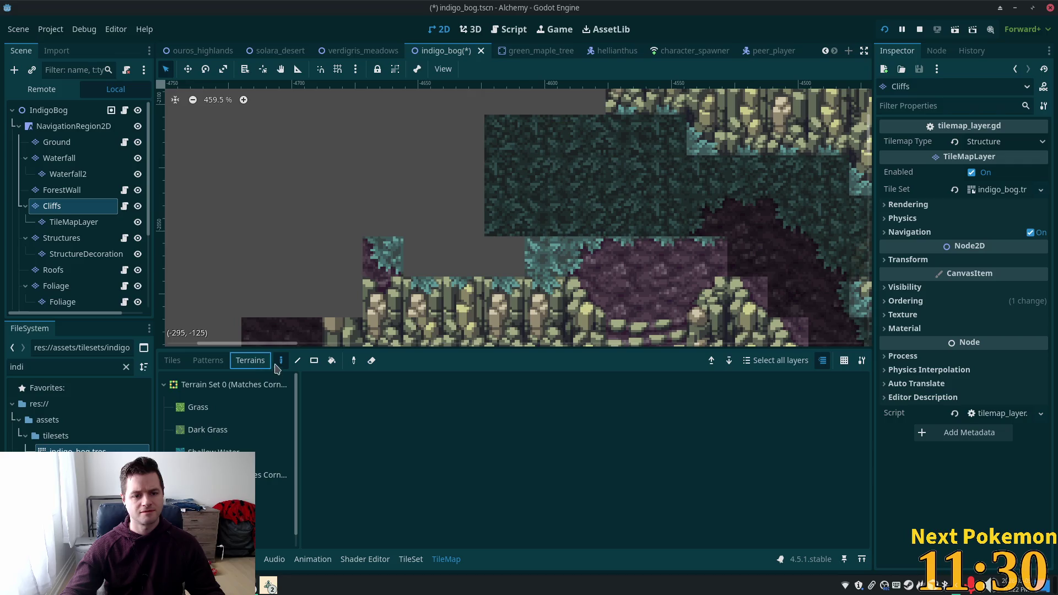
# Paint a block of teal grass terrain above the cliff row's left end, then return to the tile atlas.
pyautogui.click(273, 498)
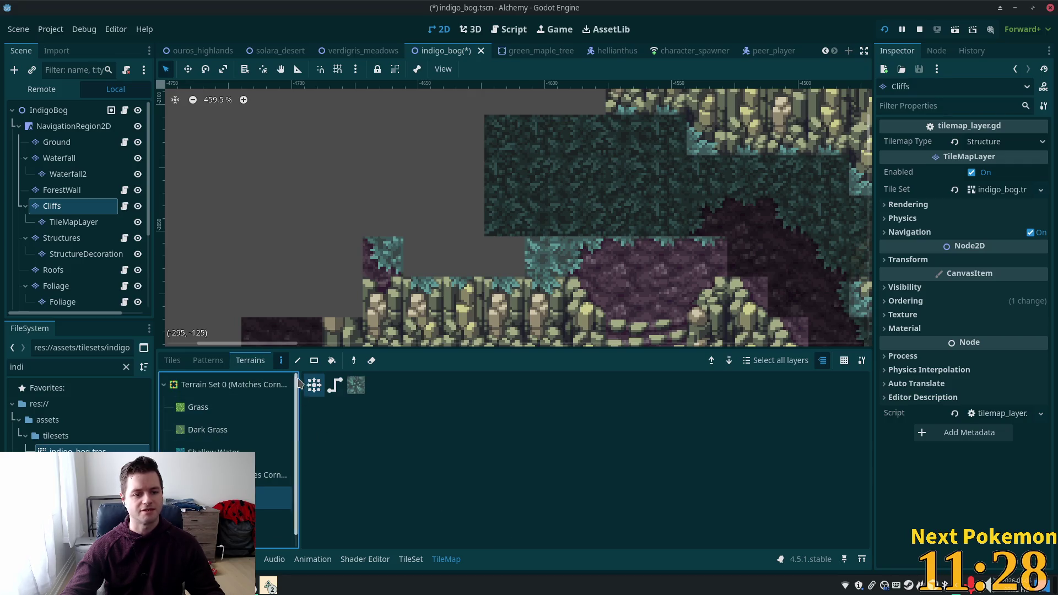
pyautogui.moveTo(442, 226)
pyautogui.mouseDown()
pyautogui.moveTo(496, 254)
pyautogui.moveTo(463, 221)
pyautogui.moveTo(452, 145)
pyautogui.moveTo(424, 176)
pyautogui.moveTo(424, 258)
pyautogui.moveTo(424, 135)
pyautogui.mouseUp()
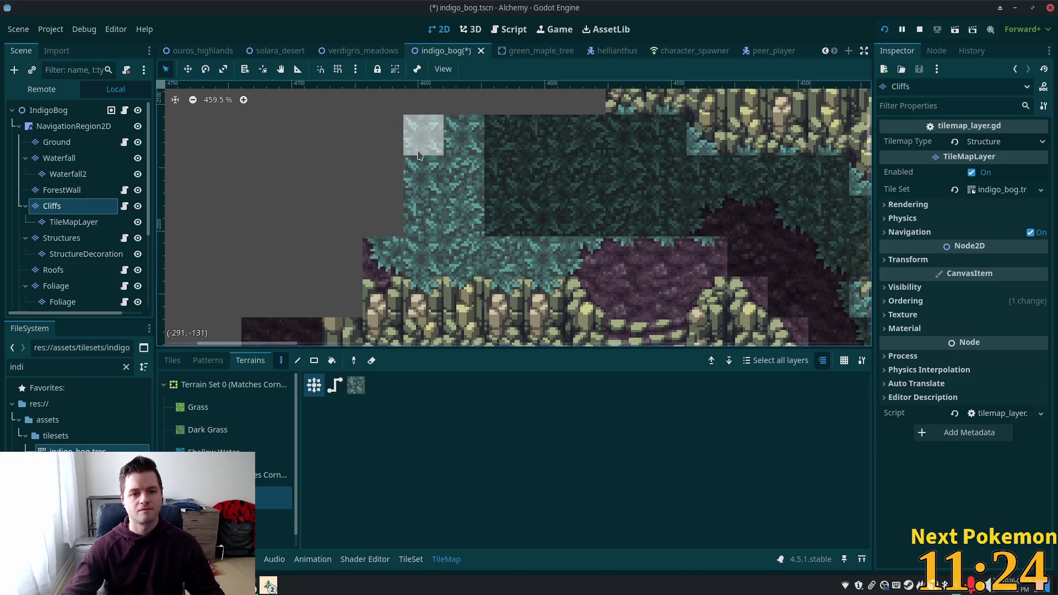
pyautogui.scroll(1, 658, 254)
pyautogui.moveTo(595, 146); pyautogui.dragTo(441, 310)
pyautogui.scroll(-5, 441, 310)
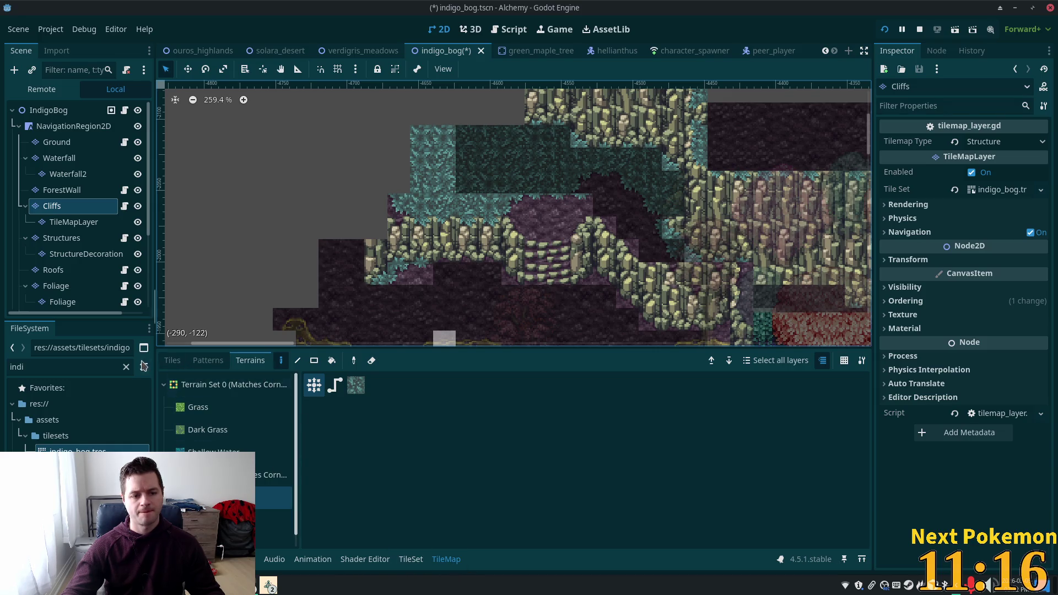
pyautogui.click(173, 362)
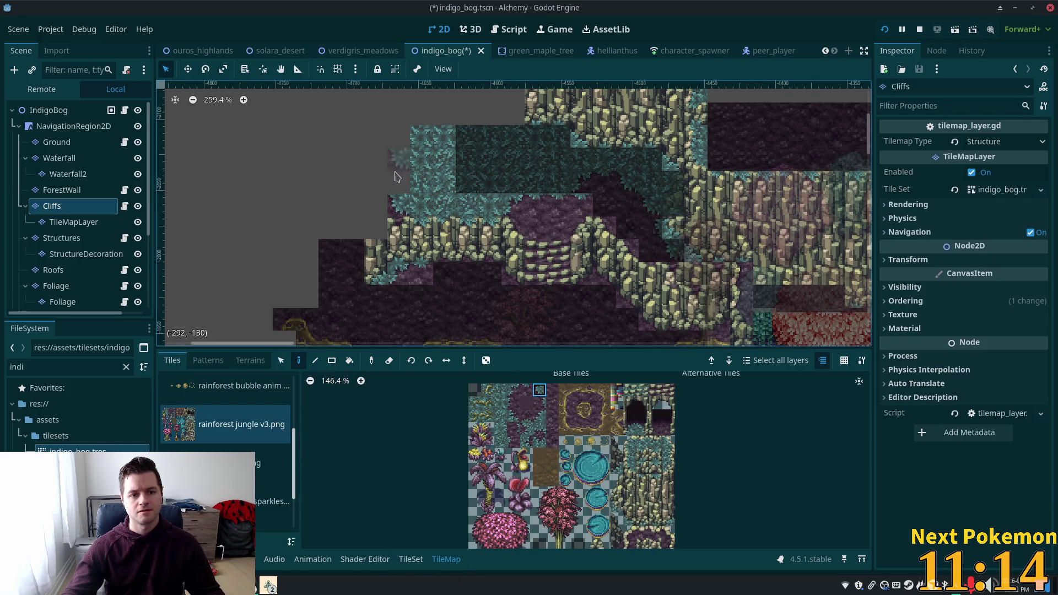
# Paint a tile at the cliff's top-left corner above the teal grass.
pyautogui.click(526, 428)
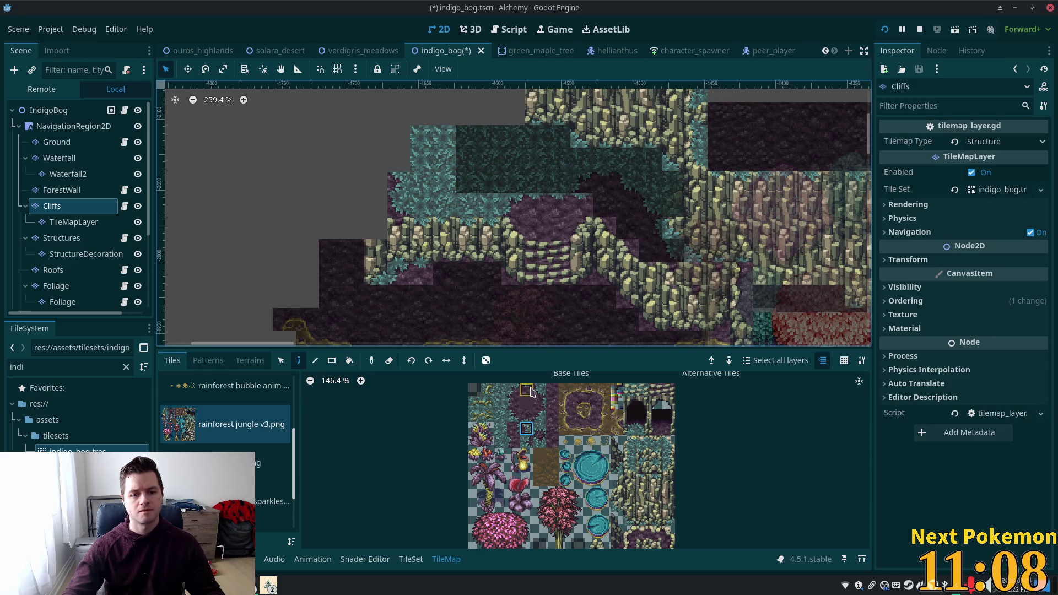
pyautogui.moveTo(502, 405); pyautogui.dragTo(500, 390)
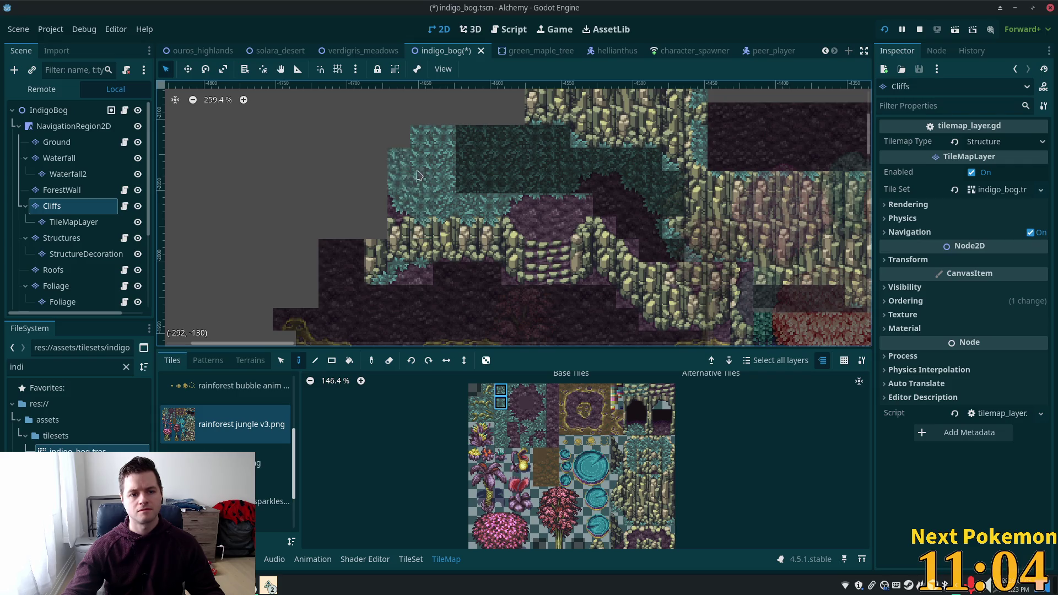
pyautogui.moveTo(565, 441); pyautogui.dragTo(602, 441)
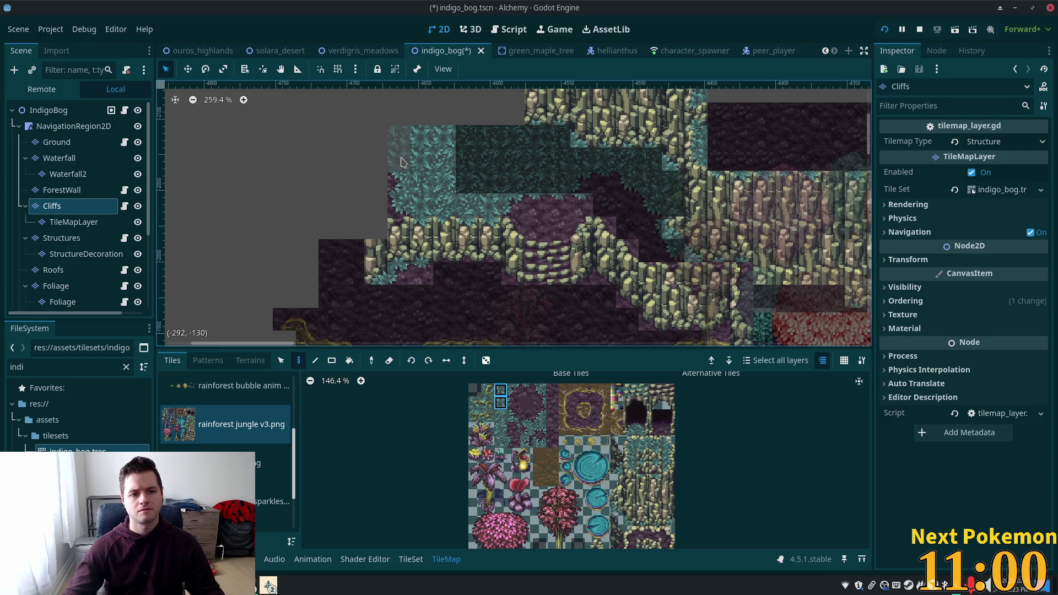
pyautogui.click(526, 428)
pyautogui.scroll(3, 507, 163)
pyautogui.hscroll(-3, 508, 162)
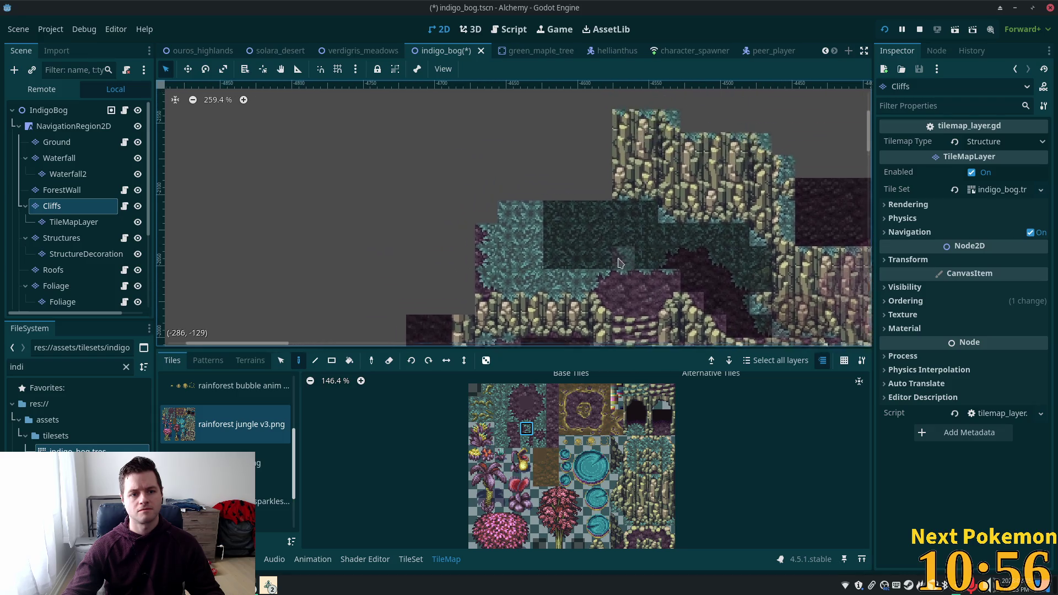
pyautogui.click(540, 389)
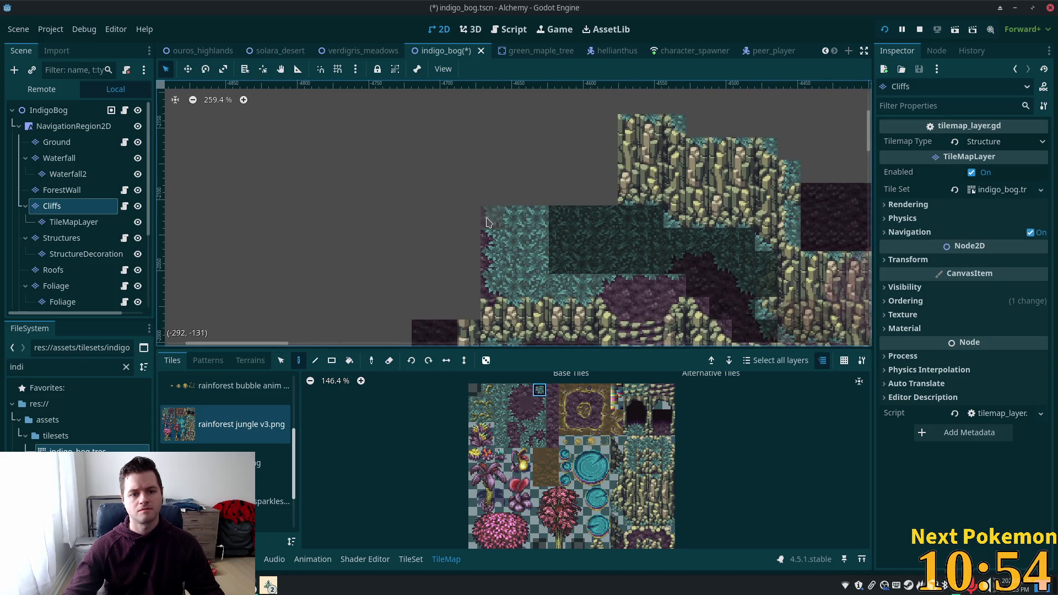
pyautogui.keyDown('ctrl'); pyautogui.click(492, 214); pyautogui.keyUp('ctrl')
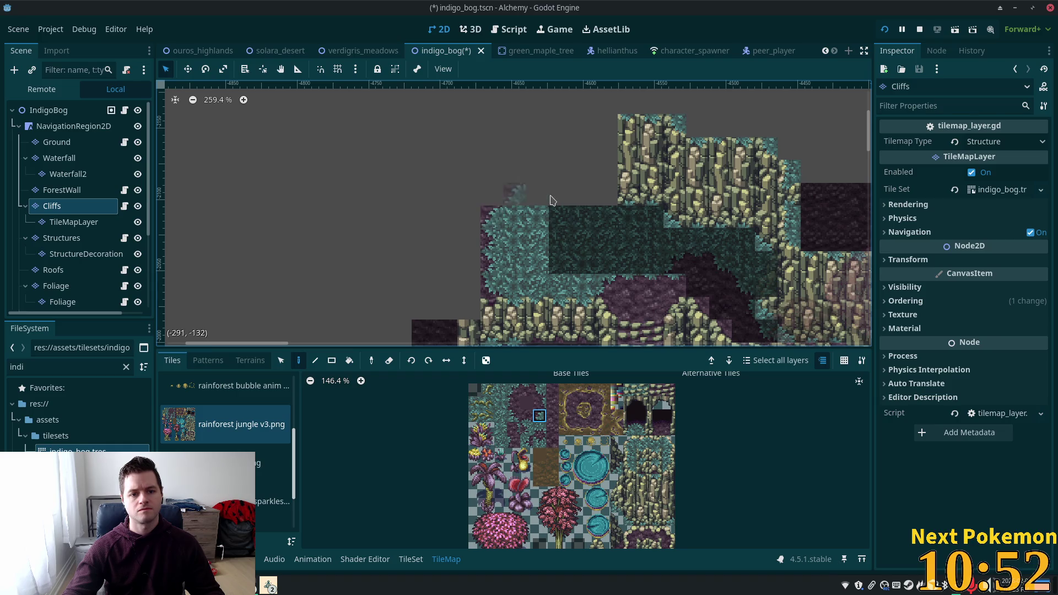
pyautogui.click(552, 389)
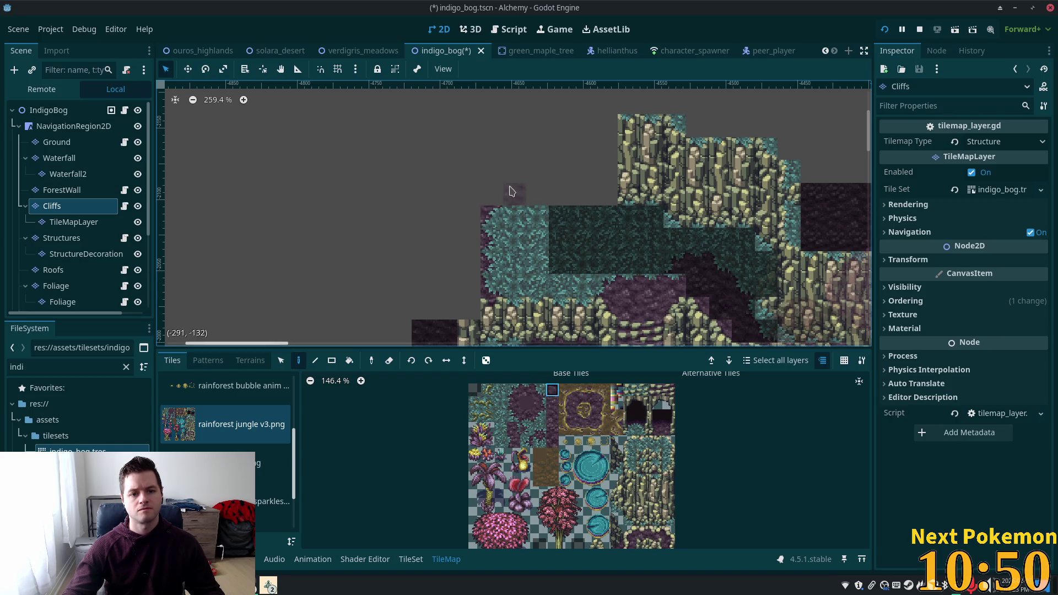
pyautogui.click(540, 389)
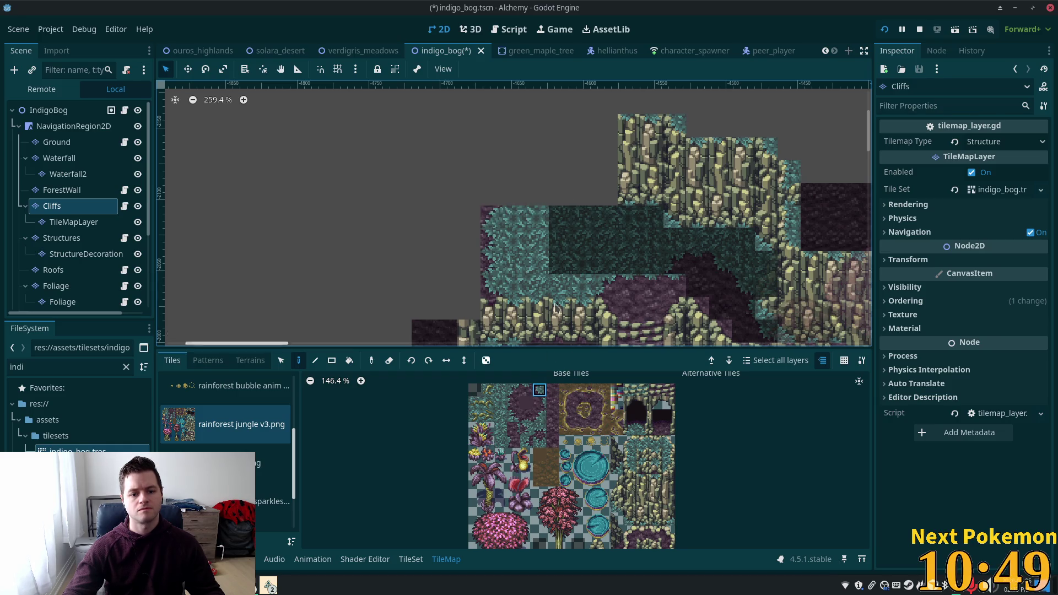
pyautogui.click(492, 197)
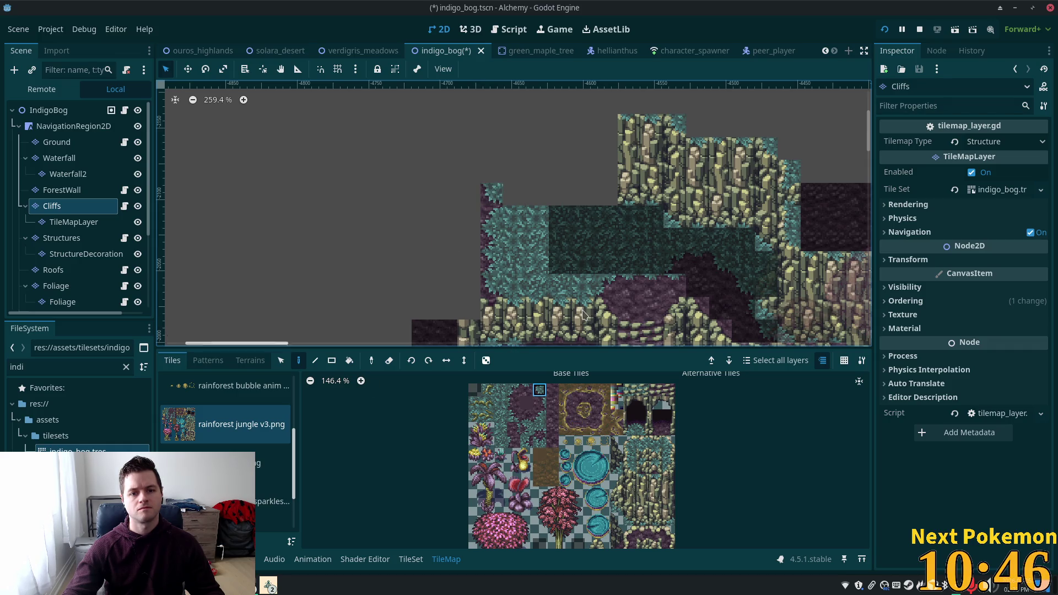
# Paint a five-tile cliff column, two 2x4 cliff blocks leftward, and a three-tile column at the left edge.
pyautogui.moveTo(618, 502)
pyautogui.mouseDown()
pyautogui.moveTo(609, 454)
pyautogui.moveTo(610, 483)
pyautogui.mouseUp()
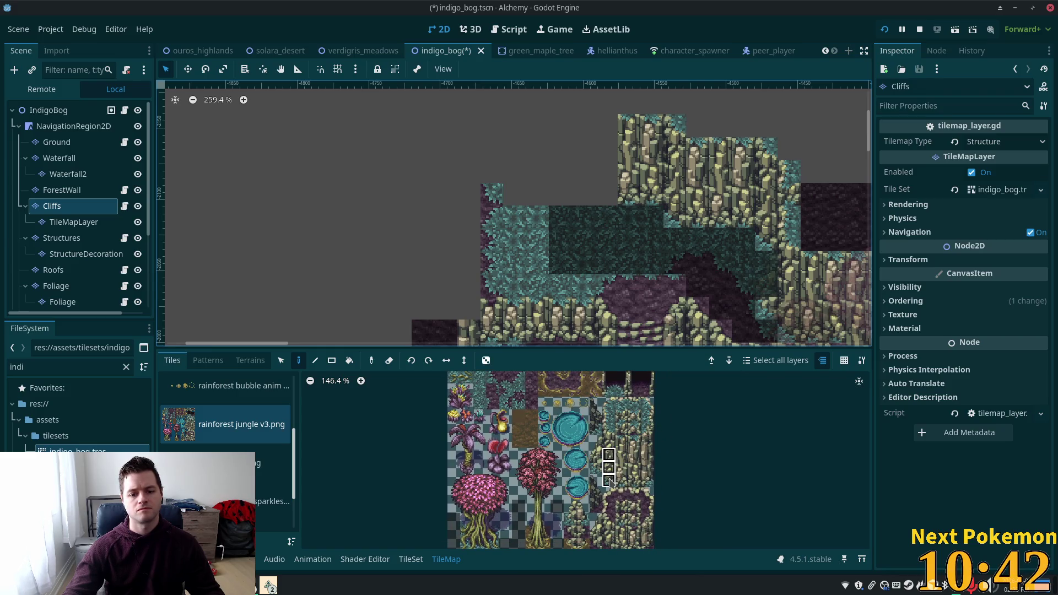
pyautogui.moveTo(609, 429); pyautogui.dragTo(610, 484)
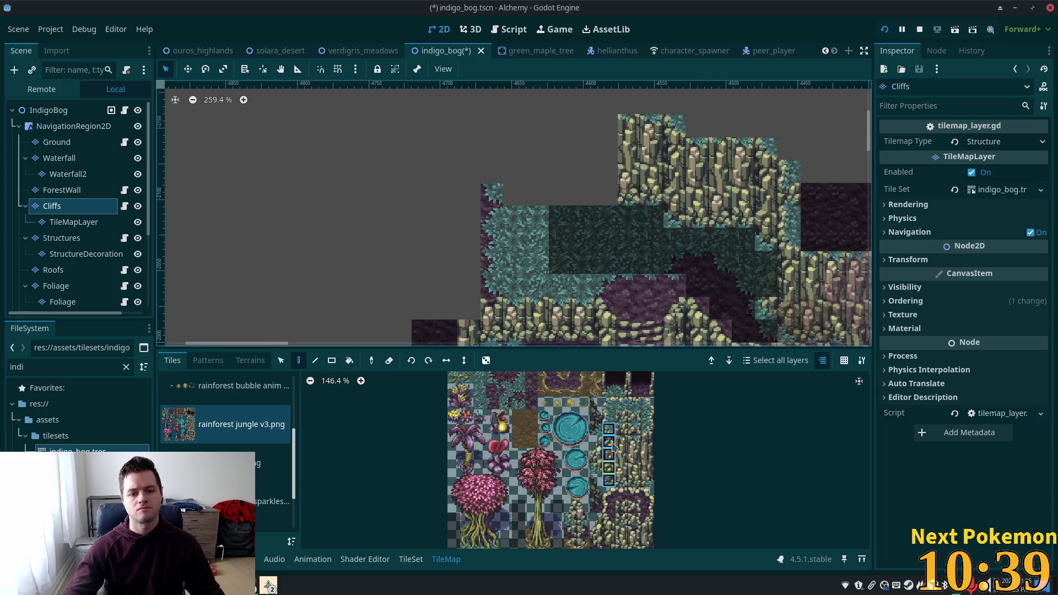
pyautogui.click(600, 154)
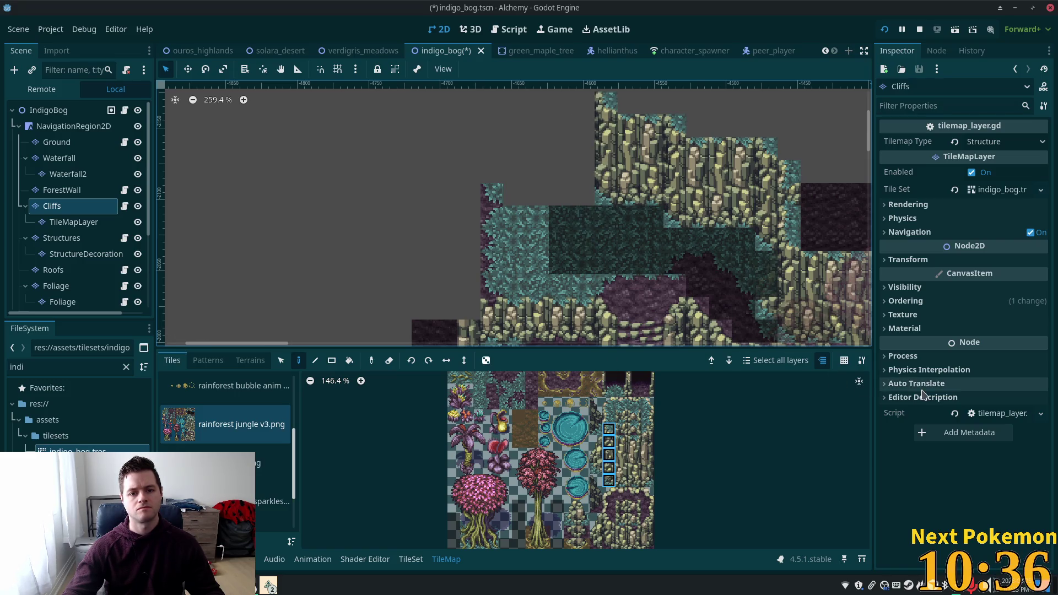
pyautogui.moveTo(622, 441); pyautogui.dragTo(635, 480)
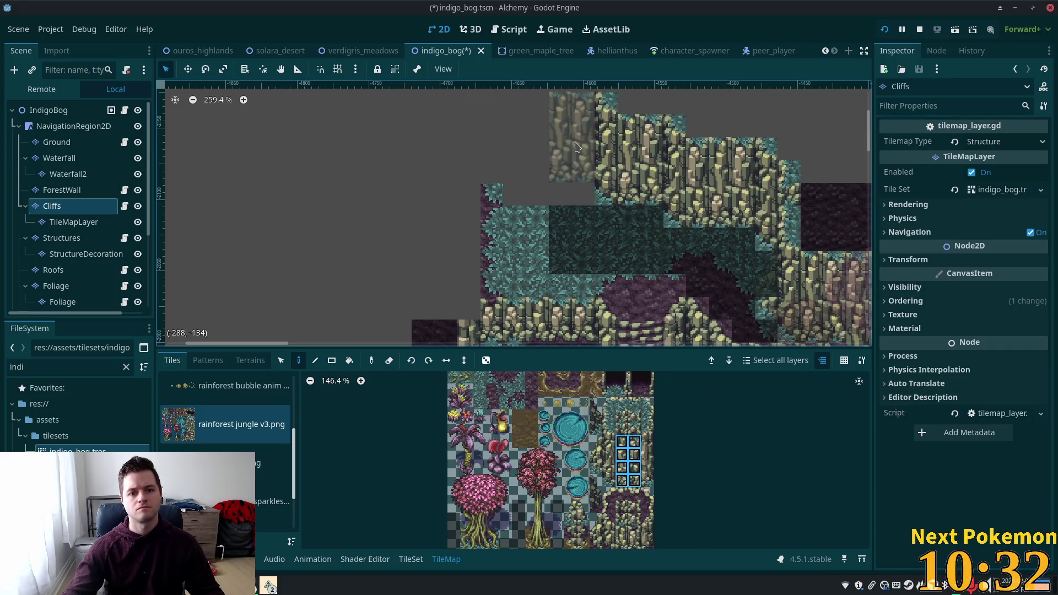
pyautogui.click(575, 146)
pyautogui.click(528, 138)
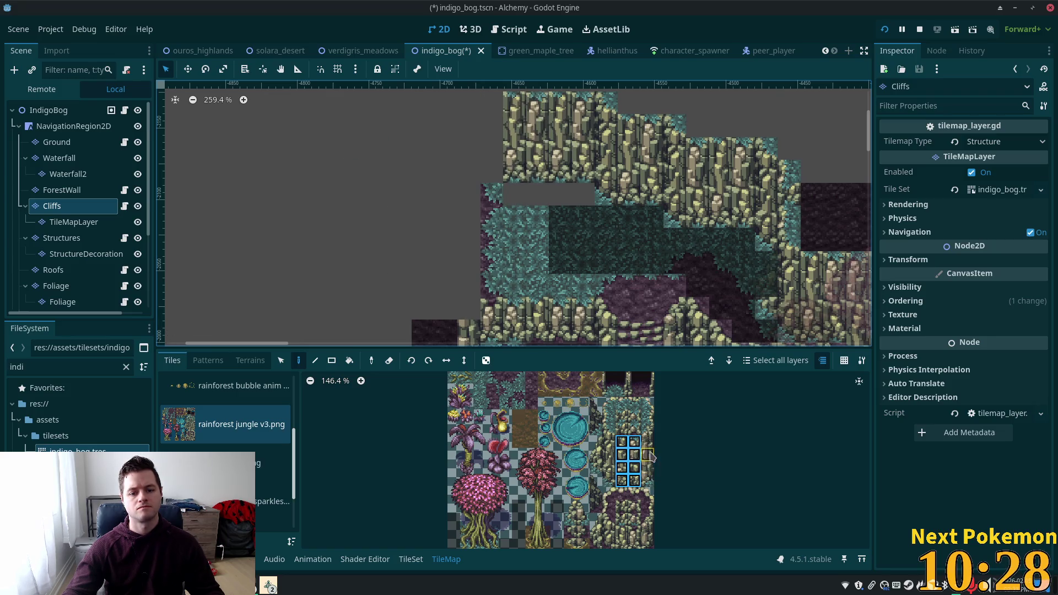
pyautogui.moveTo(647, 429); pyautogui.dragTo(648, 483)
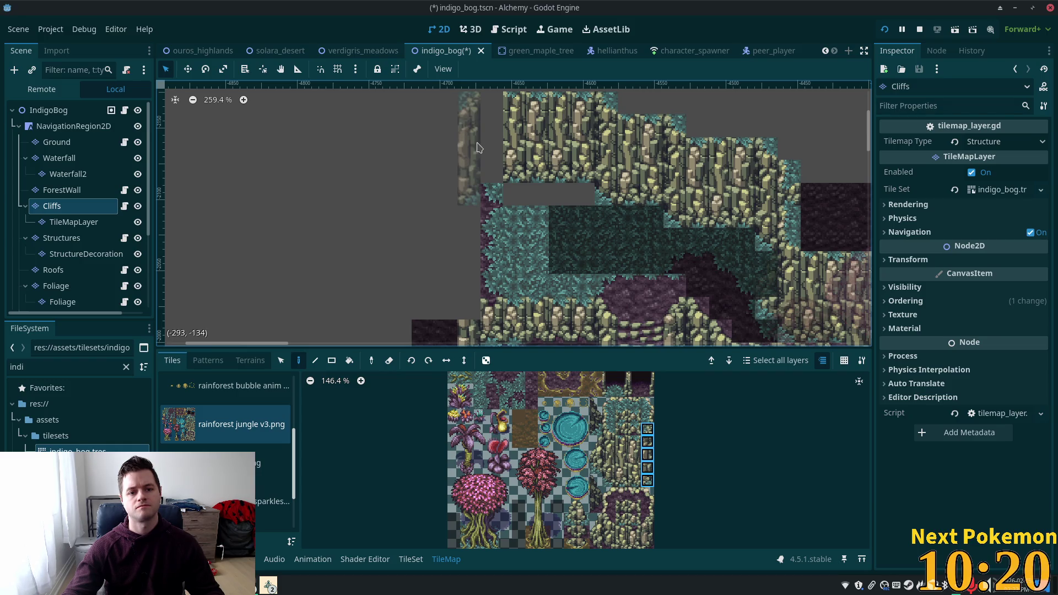
pyautogui.click(477, 147)
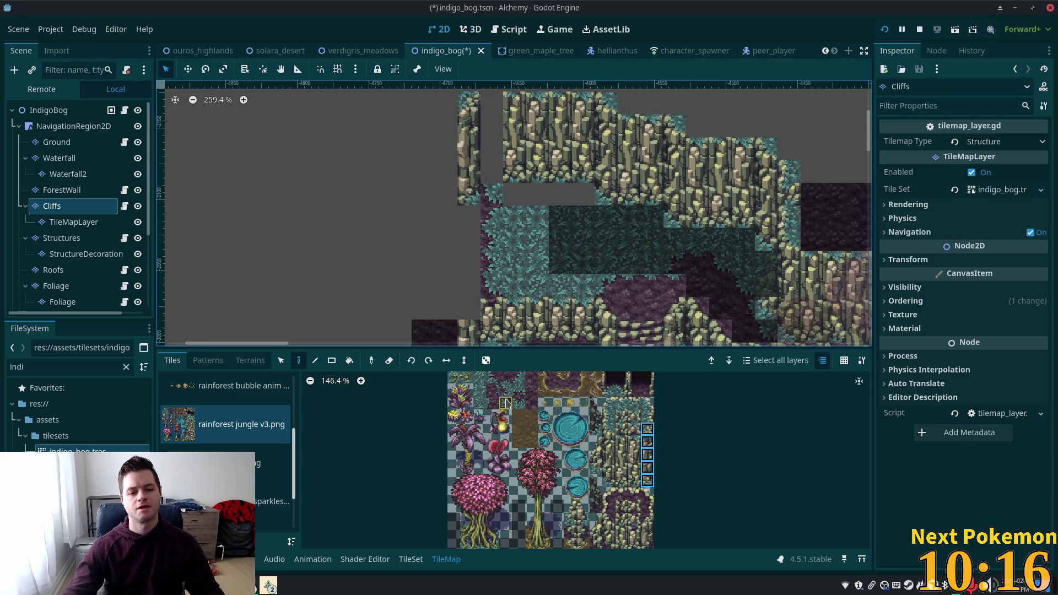
# Select a vertical strip of four cliff tiles for the wall's left edge.
pyautogui.click(518, 392)
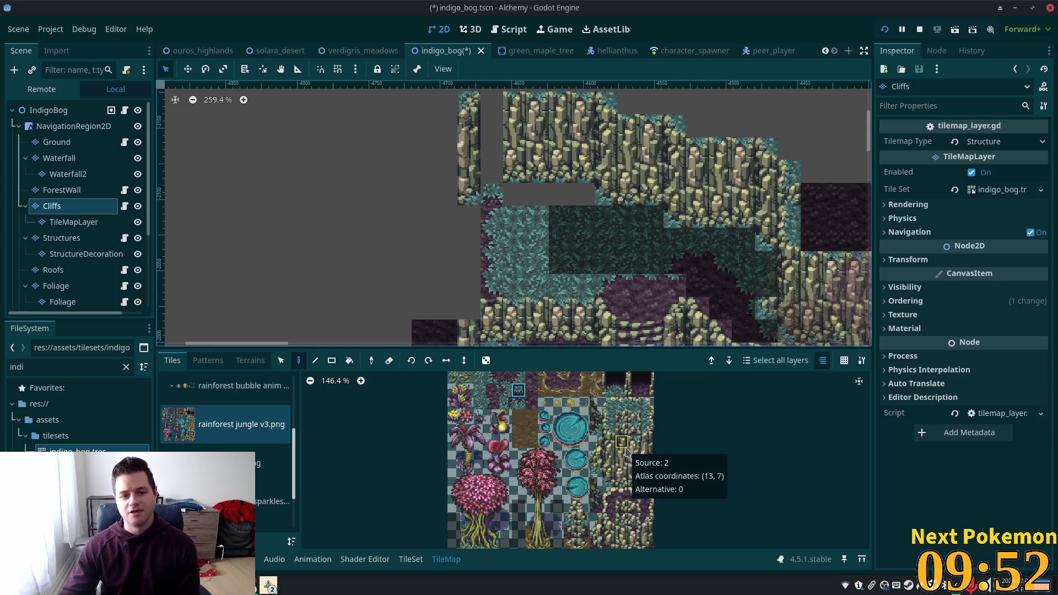
pyautogui.moveTo(635, 441); pyautogui.dragTo(635, 481)
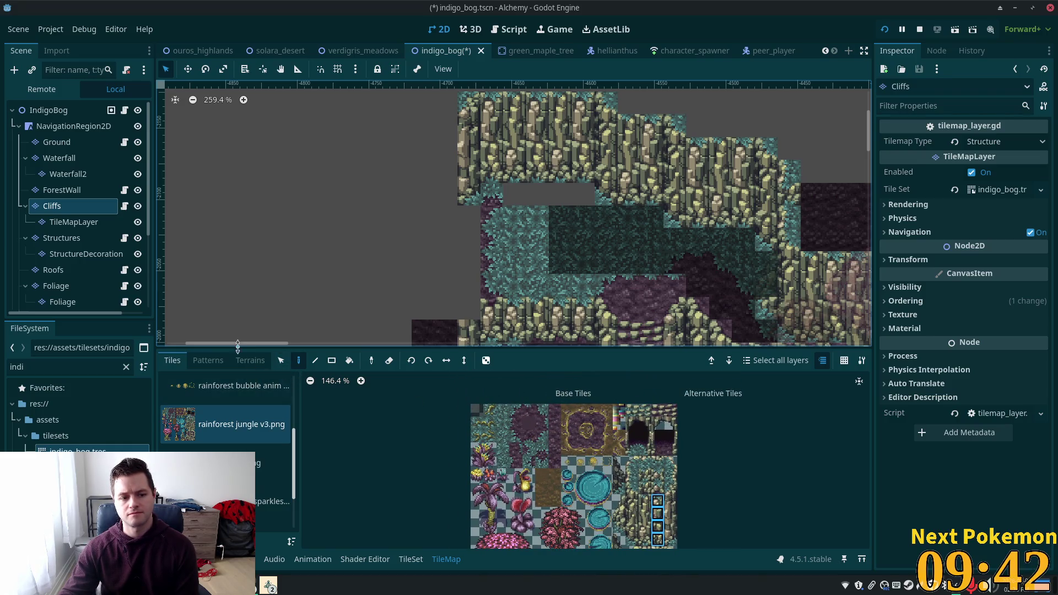
# Drag-paint teal terrain across the empty grey strip beneath the upper cliff wall.
pyautogui.click(250, 360)
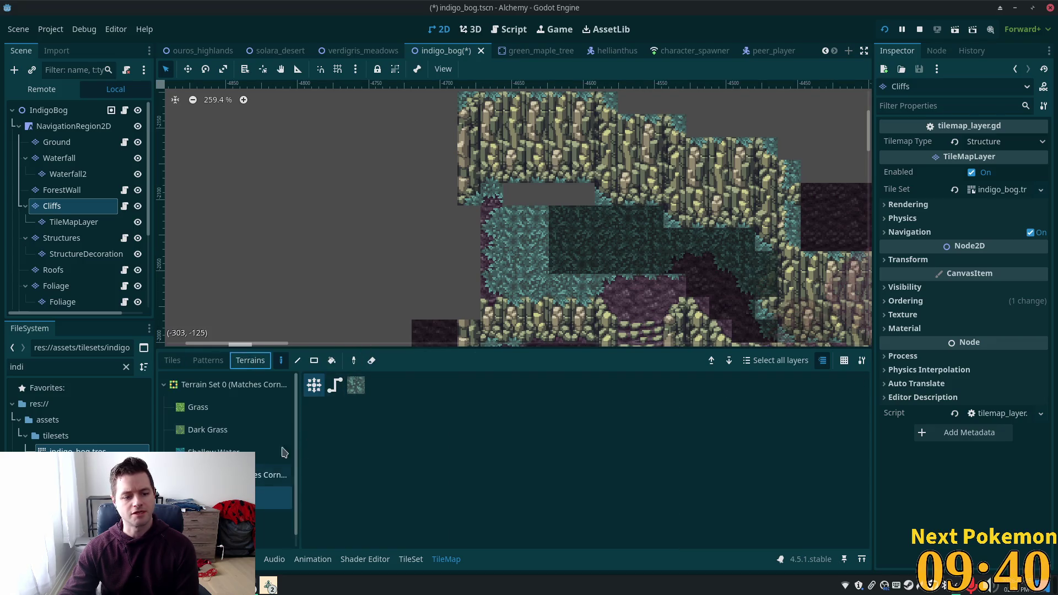
pyautogui.moveTo(518, 207); pyautogui.dragTo(584, 196)
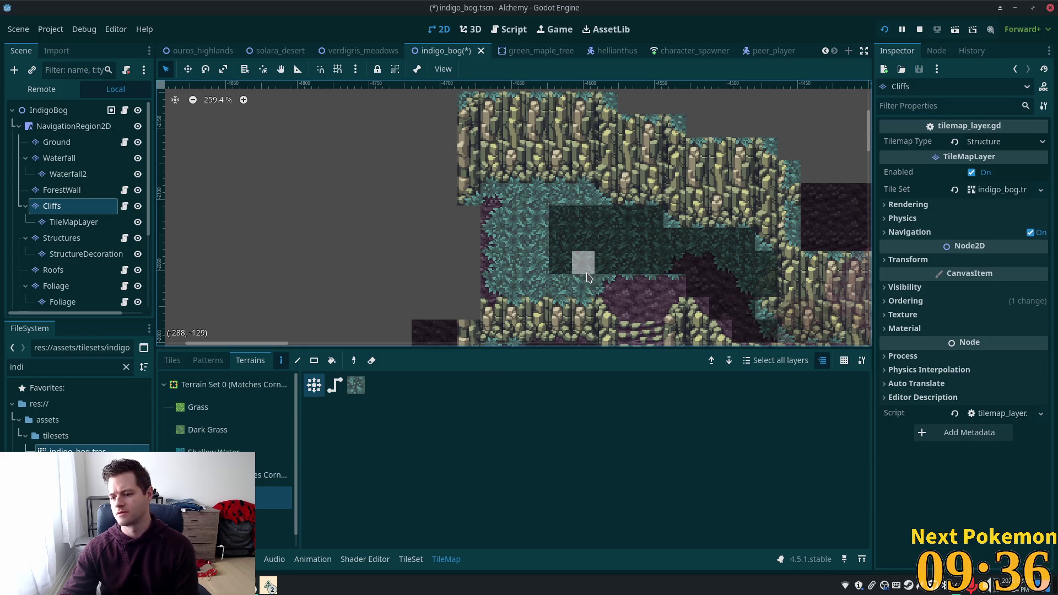
pyautogui.scroll(-2, 606, 270)
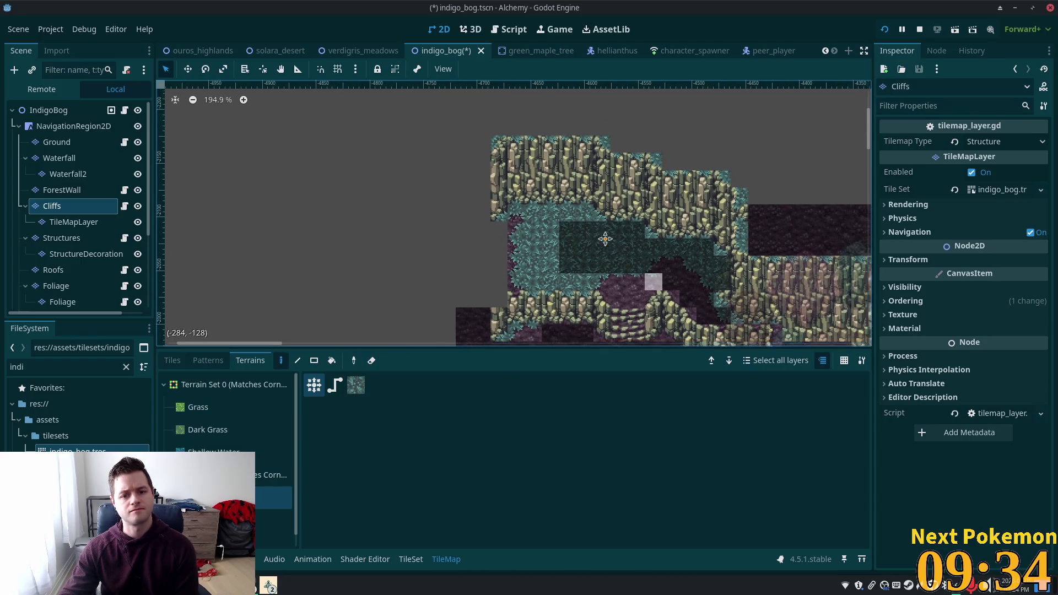
pyautogui.scroll(-3, 606, 237)
pyautogui.hscroll(4, 606, 237)
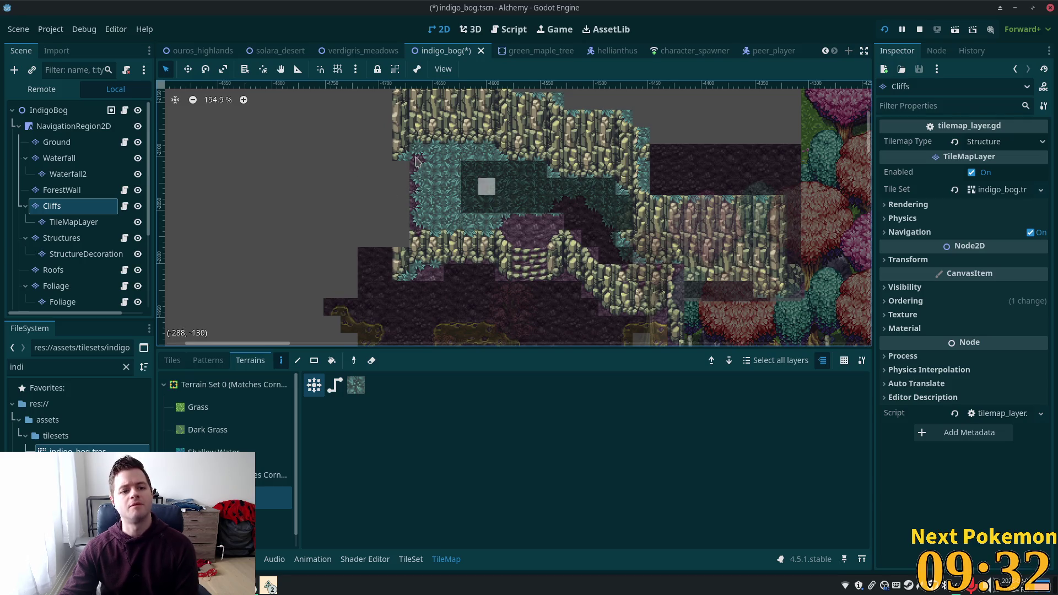
pyautogui.click(57, 142)
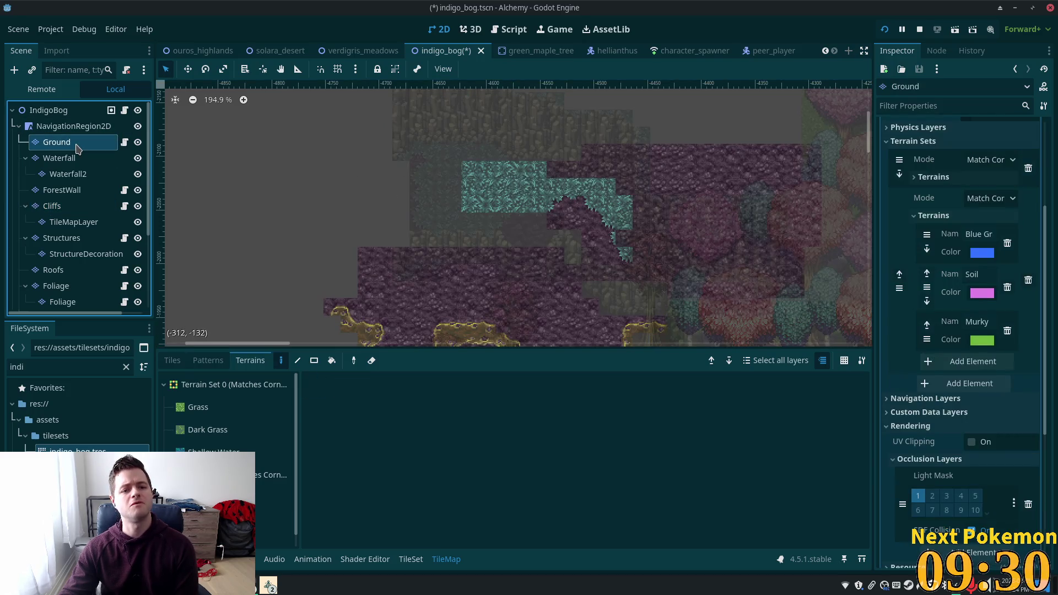
# Paint a strip of teal grass terrain leftward on the Ground layer beneath the cliff wall.
pyautogui.scroll(3, 395, 211)
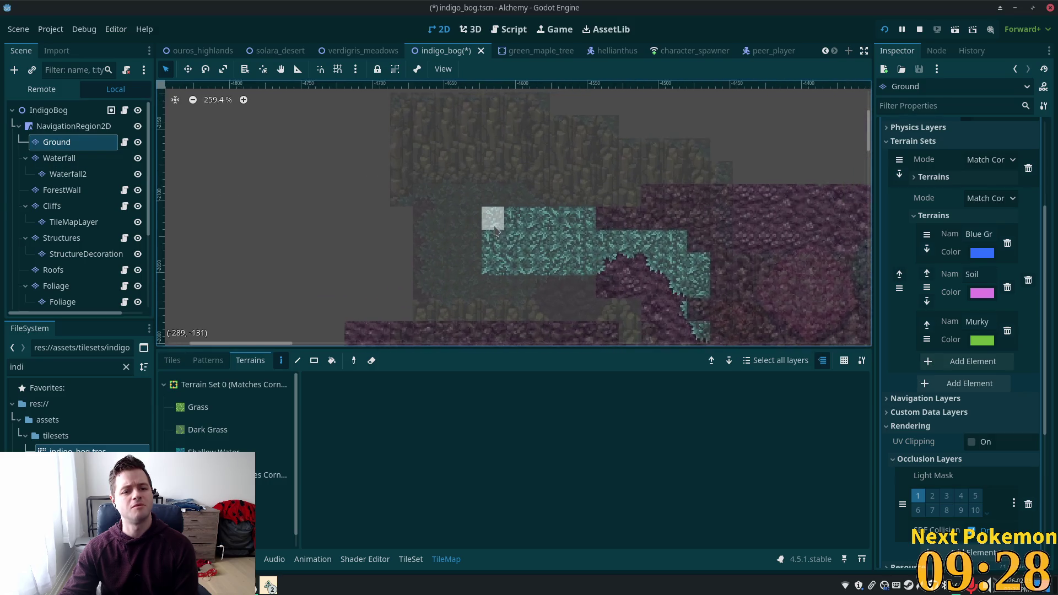
pyautogui.click(273, 498)
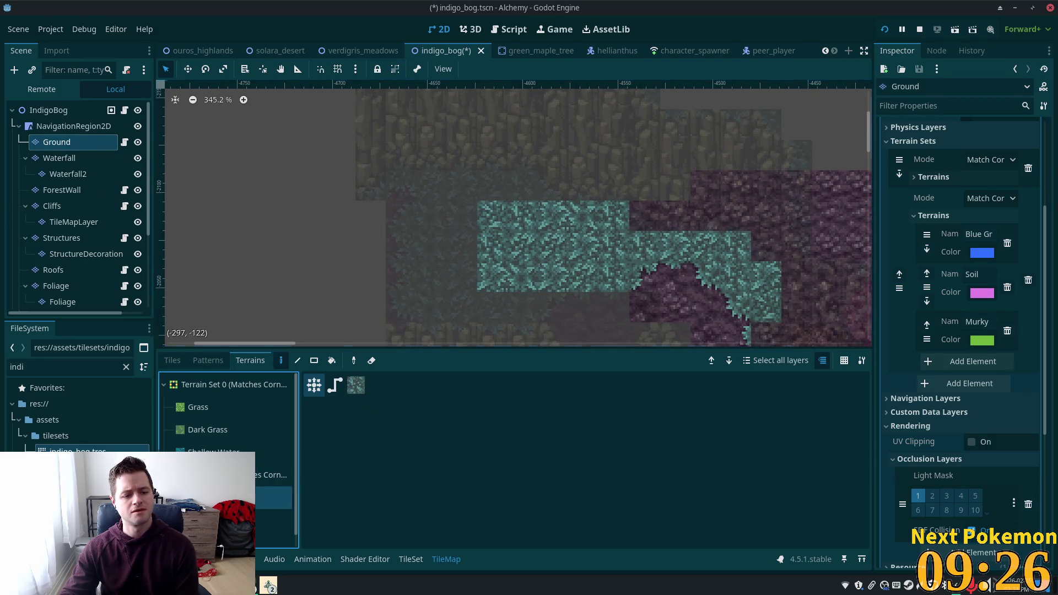
pyautogui.moveTo(523, 185)
pyautogui.mouseDown()
pyautogui.moveTo(432, 192)
pyautogui.moveTo(461, 215)
pyautogui.moveTo(432, 306)
pyautogui.moveTo(523, 304)
pyautogui.mouseUp()
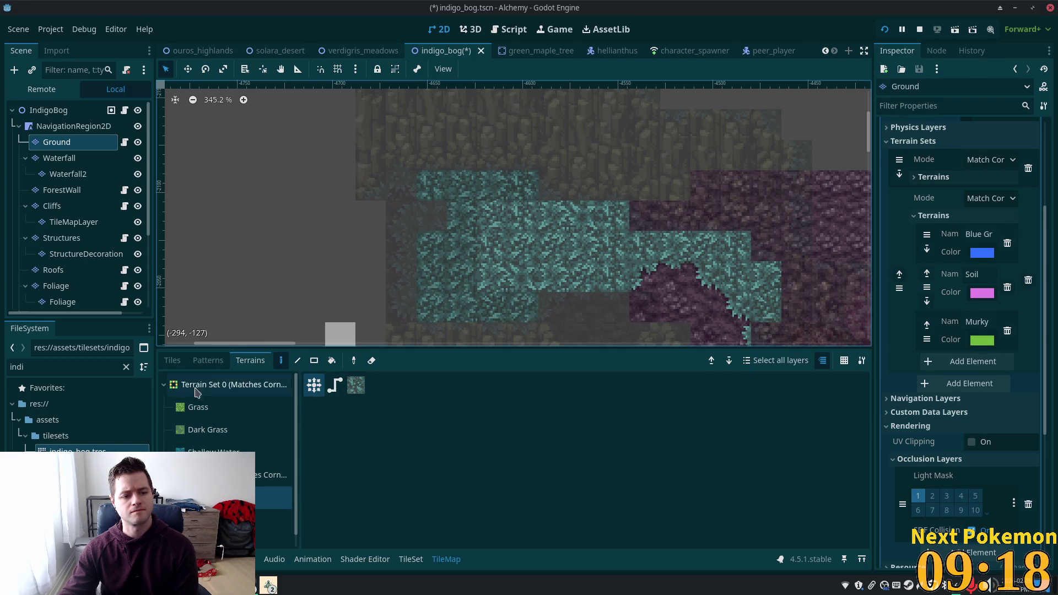
pyautogui.click(173, 361)
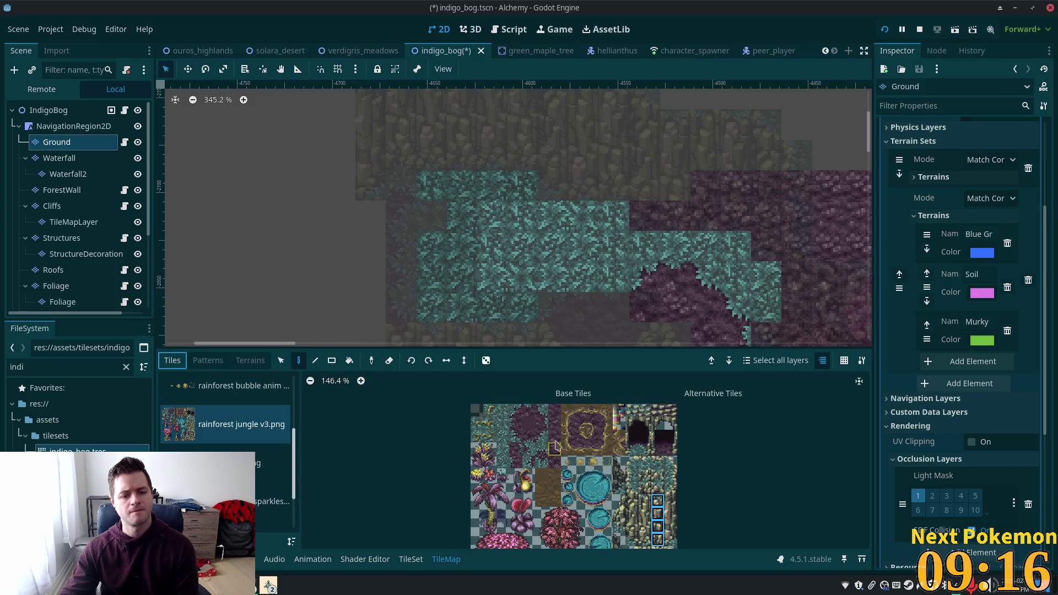
# Paint purple soil edge tiles along the left side of the teal grass.
pyautogui.click(515, 411)
pyautogui.click(554, 307)
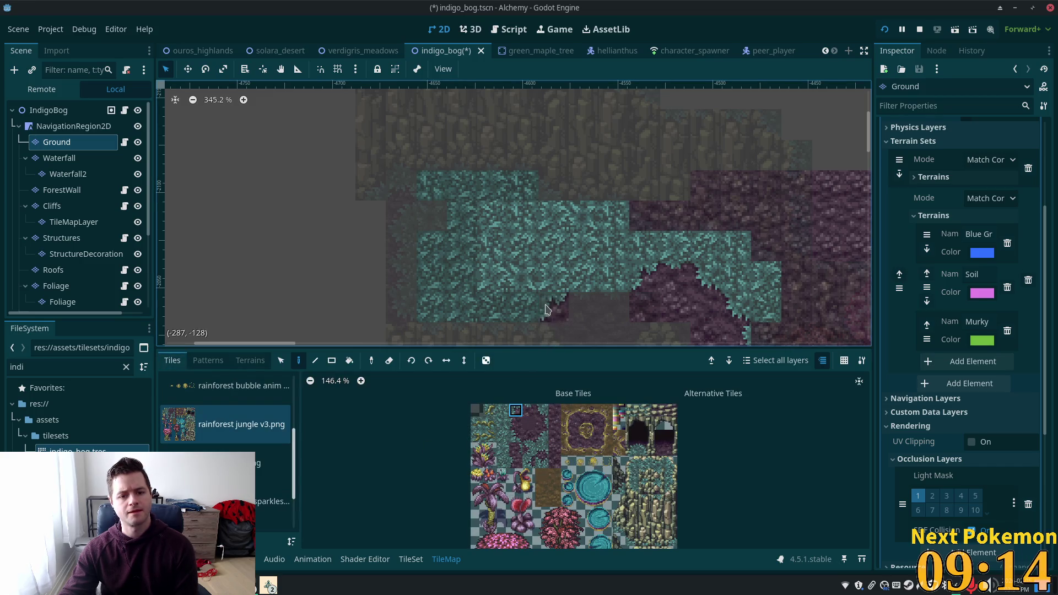
pyautogui.click(528, 410)
pyautogui.click(584, 308)
pyautogui.click(613, 307)
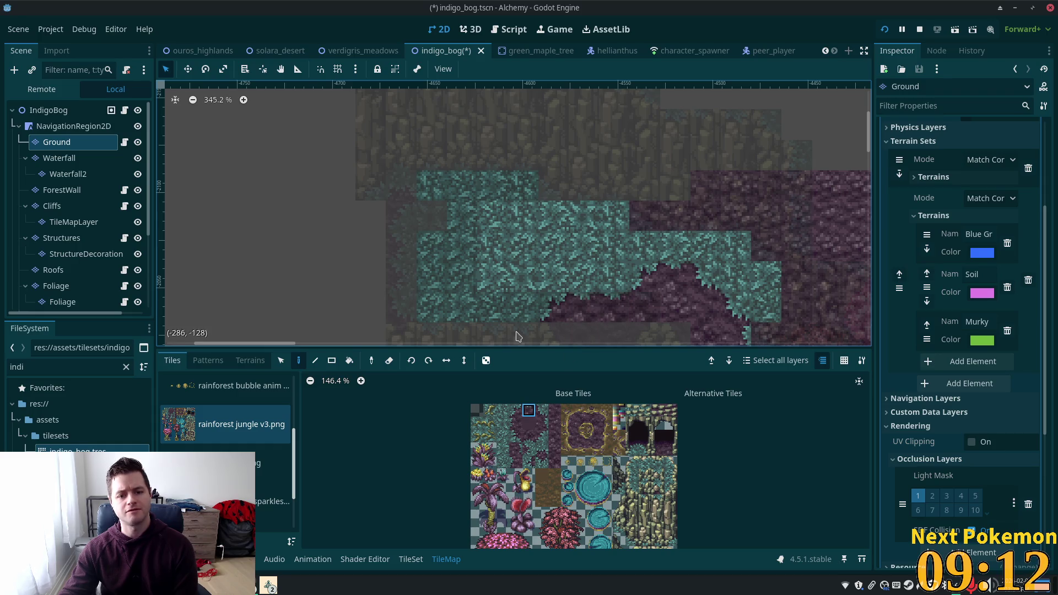
# Try other soil border tiles and flip the top edge tile horizontally with C.
pyautogui.click(529, 450)
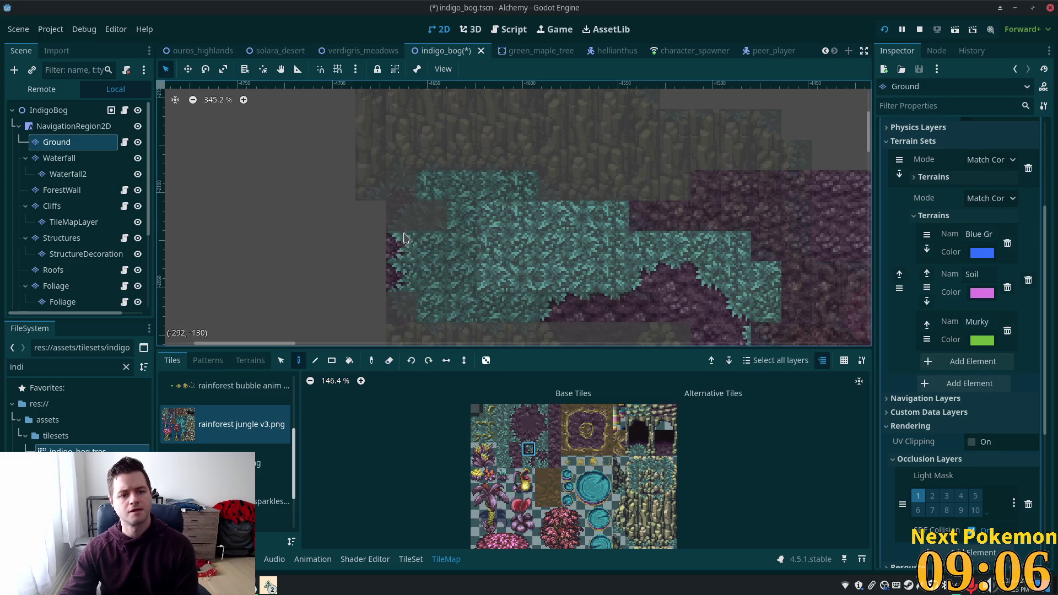
pyautogui.click(542, 438)
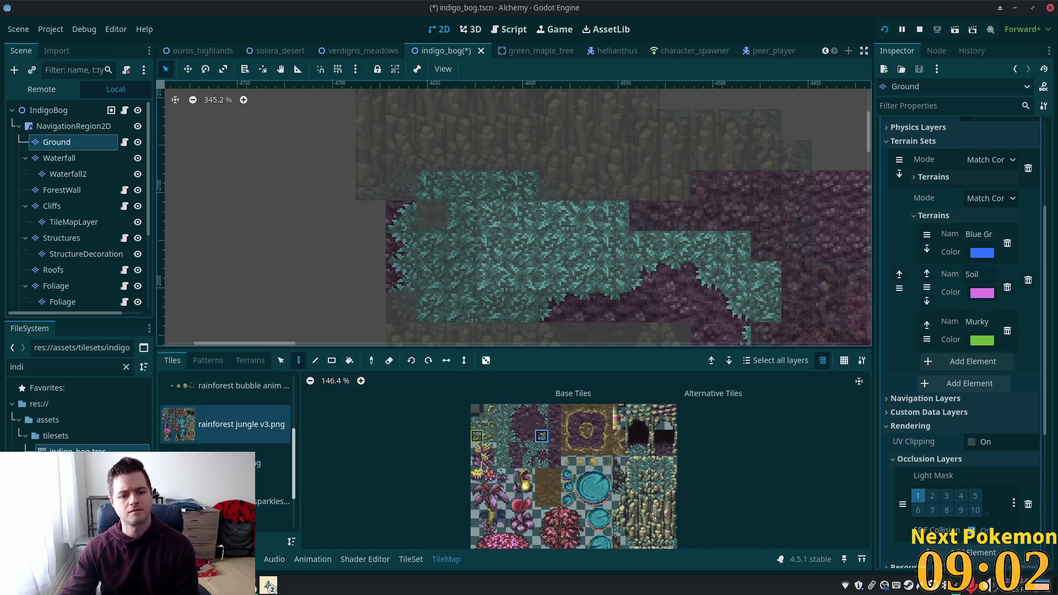
pyautogui.click(502, 436)
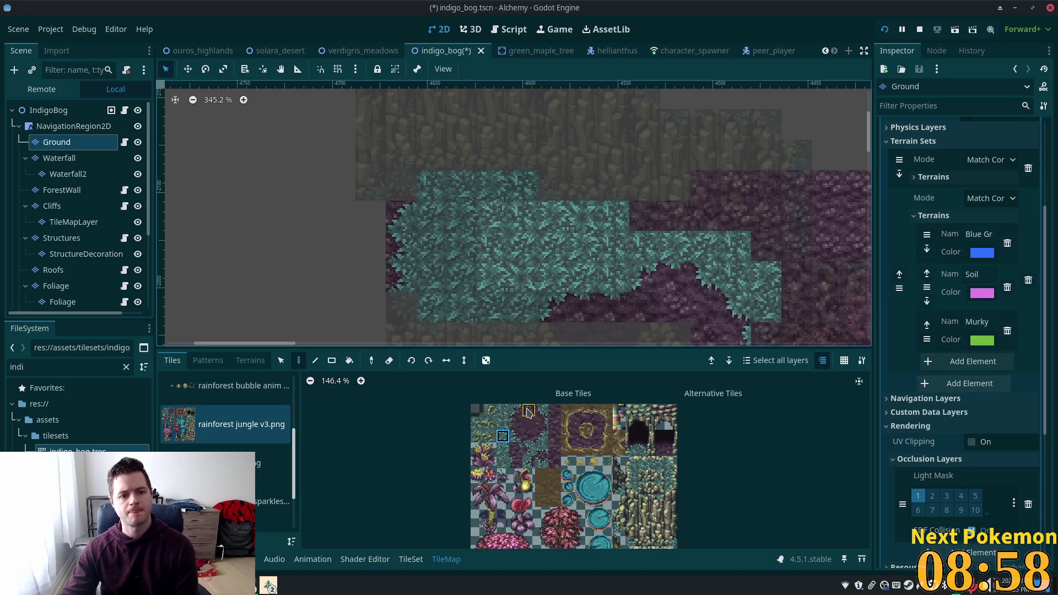
pyautogui.click(528, 409)
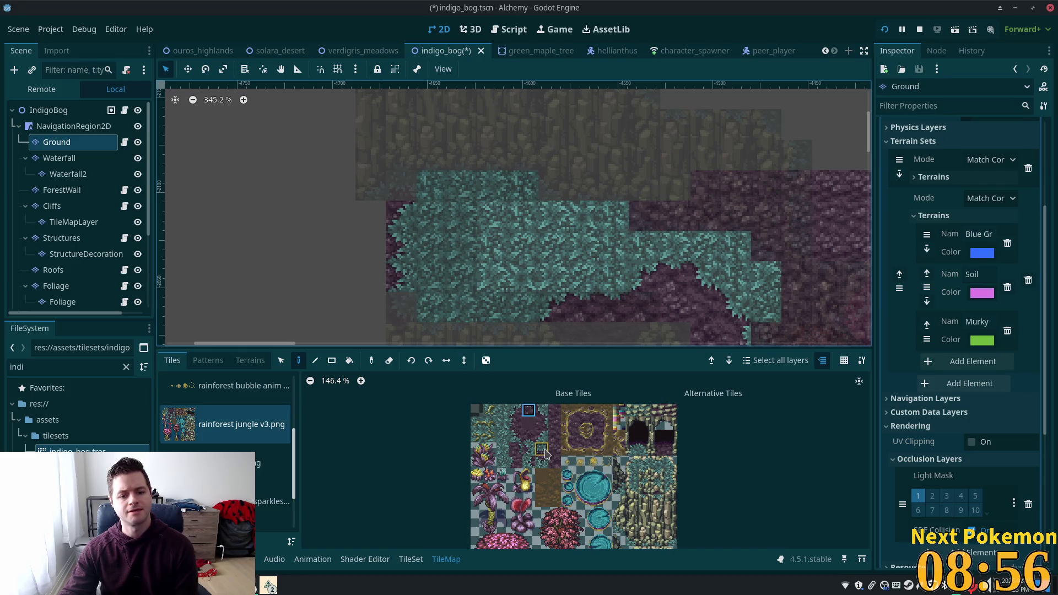
pyautogui.click(542, 449)
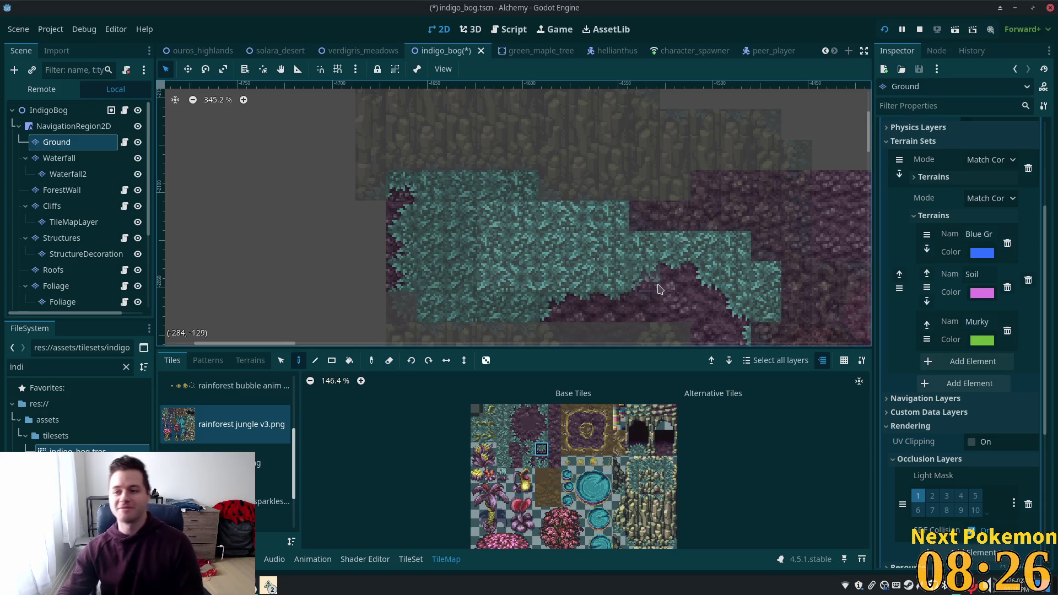
pyautogui.press('c')
pyautogui.press('c')
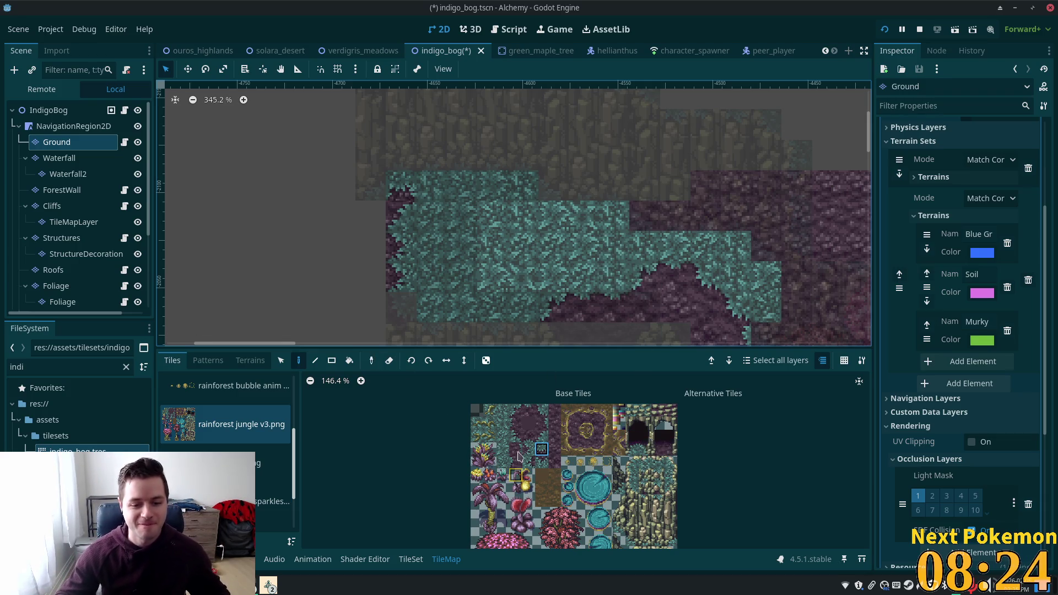
pyautogui.click(542, 410)
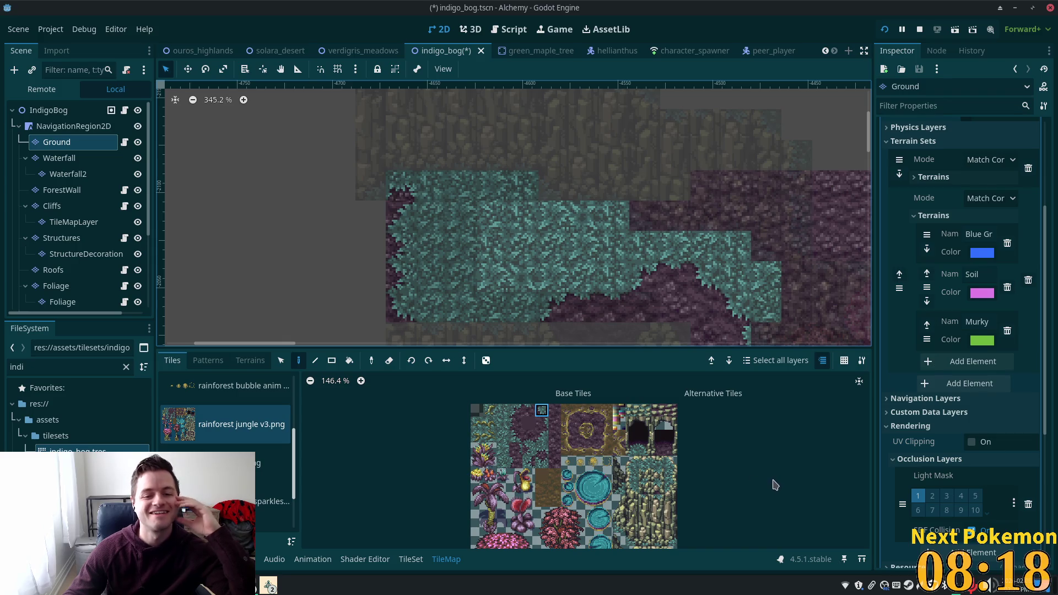
pyautogui.scroll(-3, 583, 282)
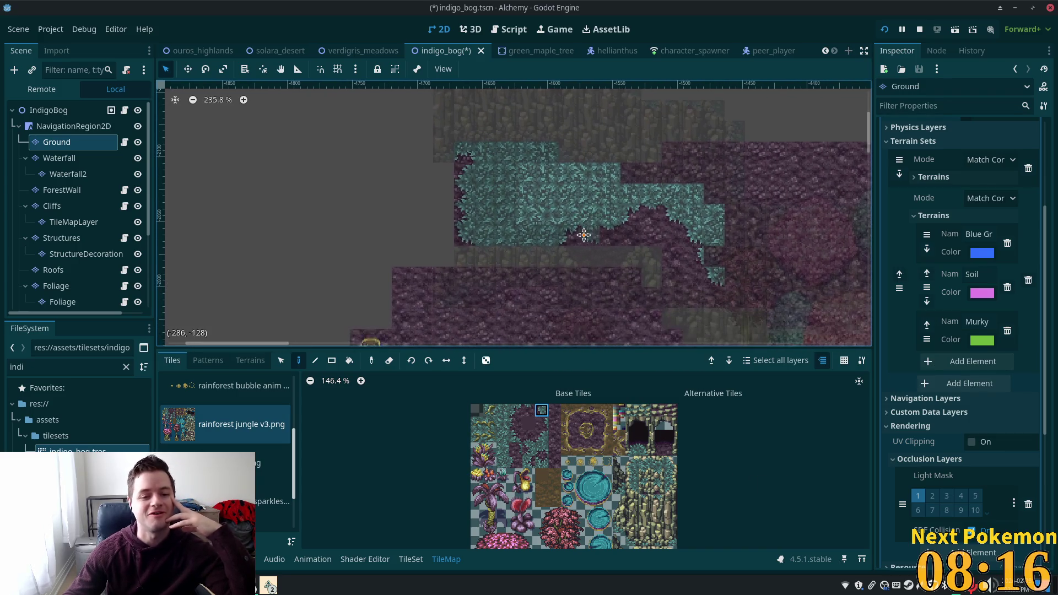
pyautogui.click(83, 206)
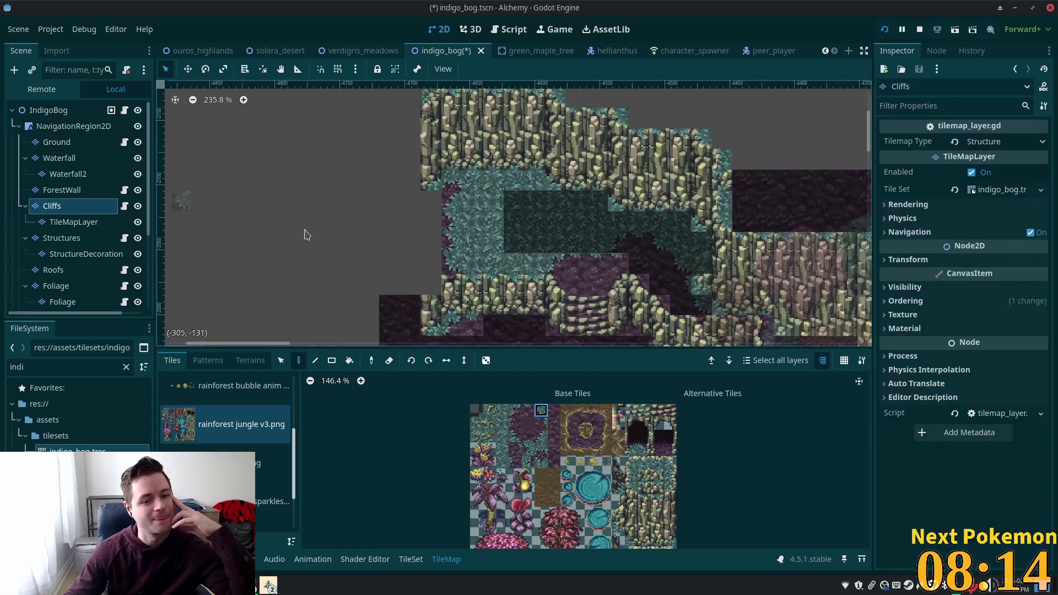
# Clear the cliff tiles over the teal grass and erase the top row of stair tiles.
pyautogui.moveTo(544, 267)
pyautogui.mouseDown()
pyautogui.moveTo(600, 264)
pyautogui.moveTo(514, 260)
pyautogui.mouseUp()
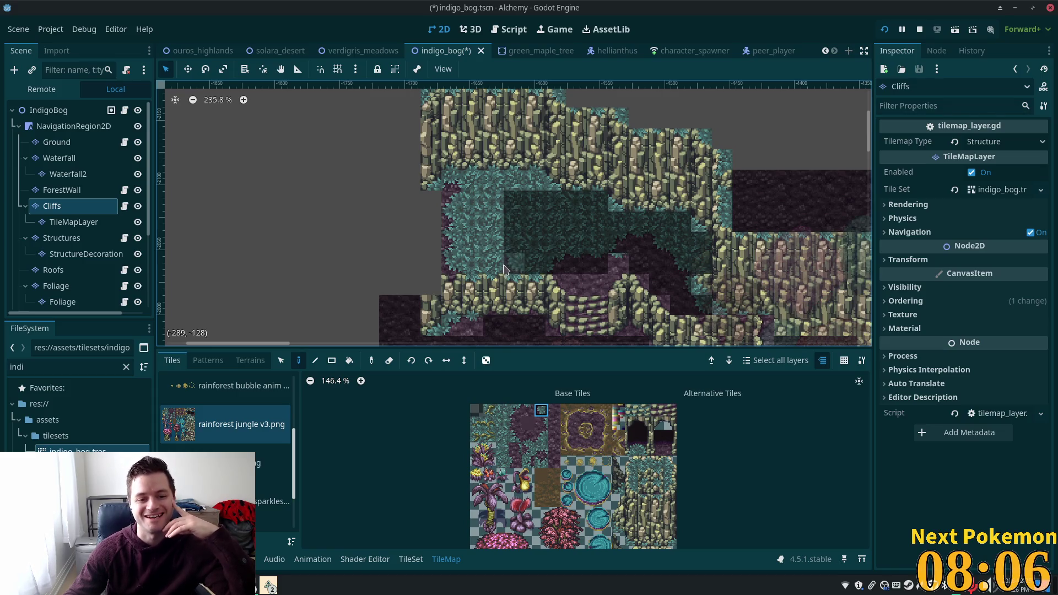
pyautogui.moveTo(490, 246)
pyautogui.mouseDown()
pyautogui.moveTo(482, 232)
pyautogui.moveTo(468, 265)
pyautogui.moveTo(451, 248)
pyautogui.moveTo(475, 201)
pyautogui.moveTo(465, 188)
pyautogui.moveTo(527, 189)
pyautogui.mouseUp()
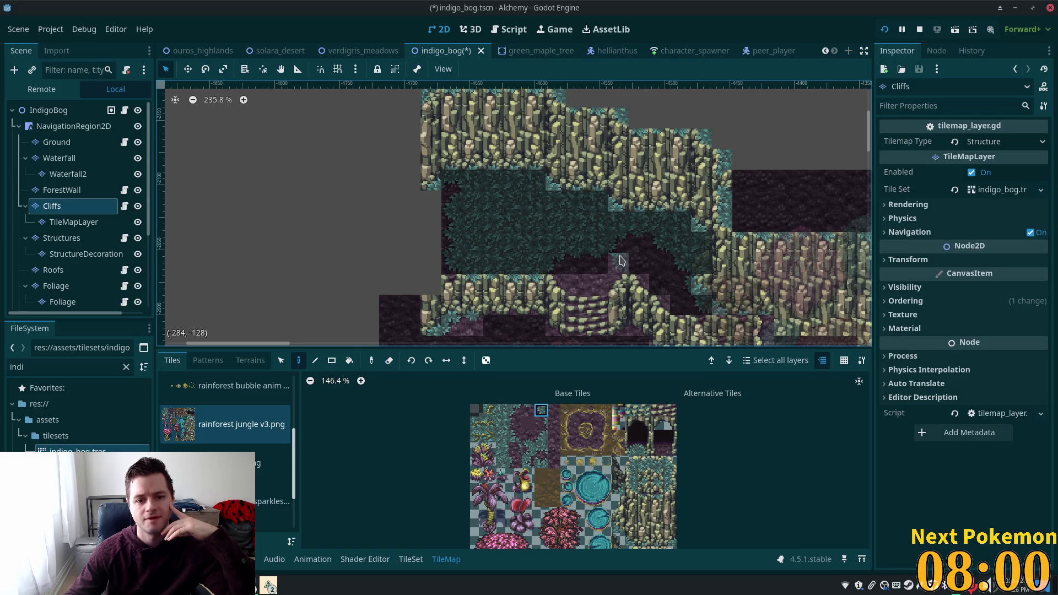
pyautogui.rightClick(587, 284)
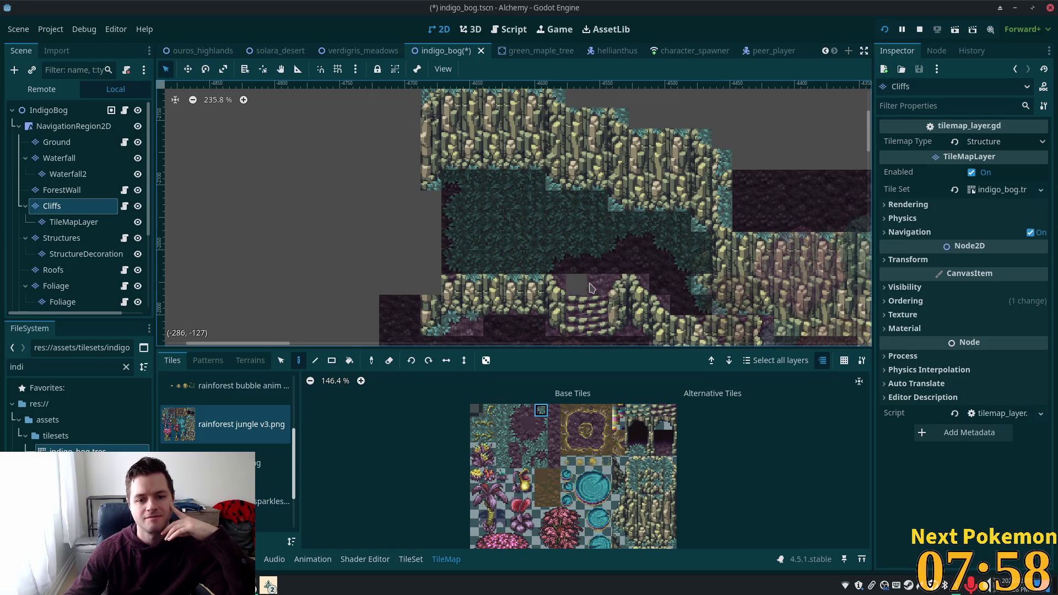
# Pick a soil tile on the Ground layer, then view the whole IndigoBog scene with all layers.
pyautogui.click(57, 141)
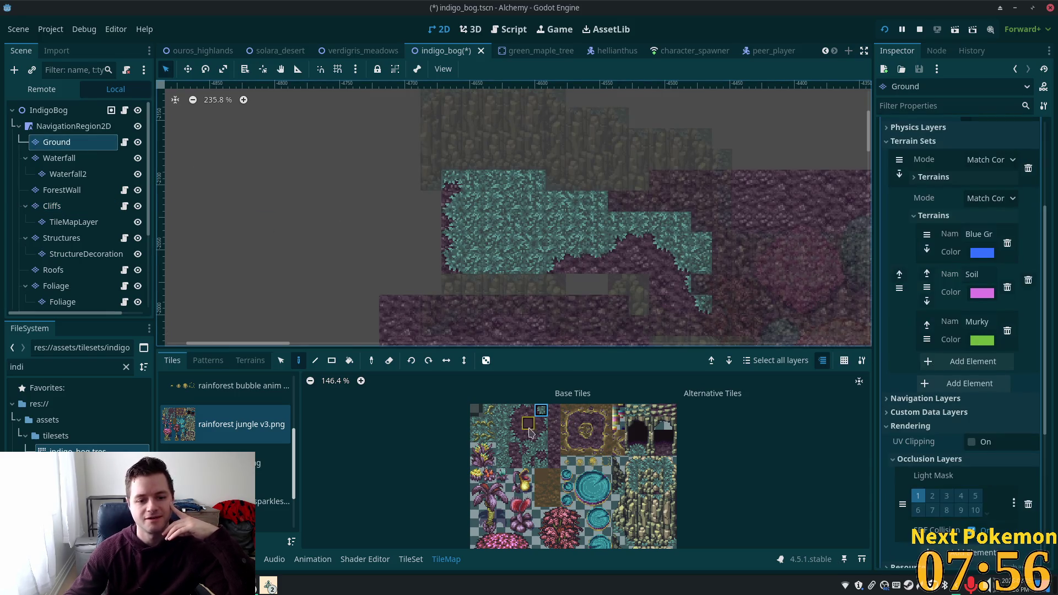
pyautogui.click(553, 431)
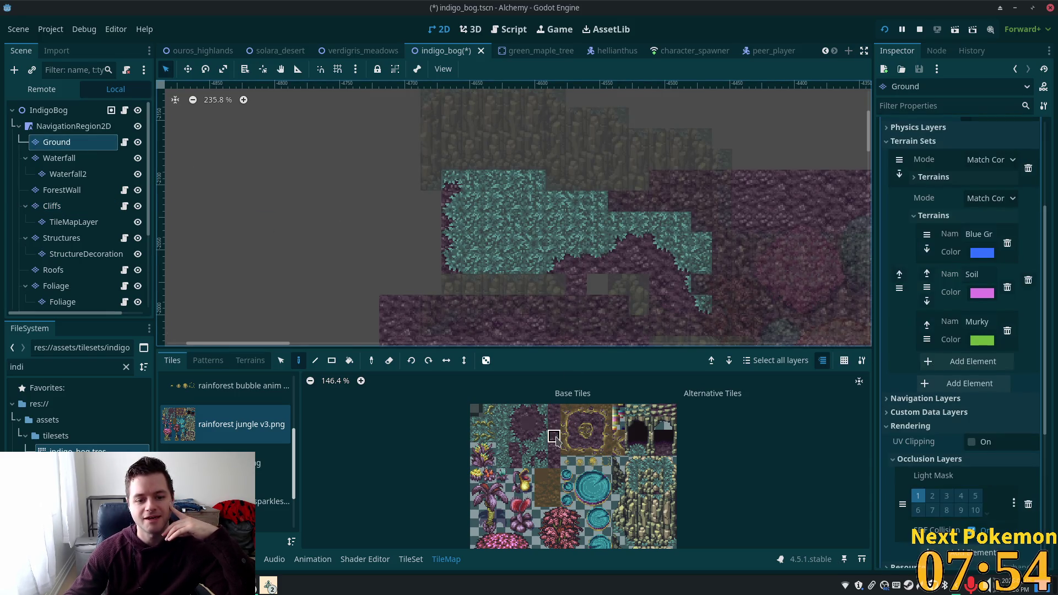
pyautogui.scroll(1, 606, 281)
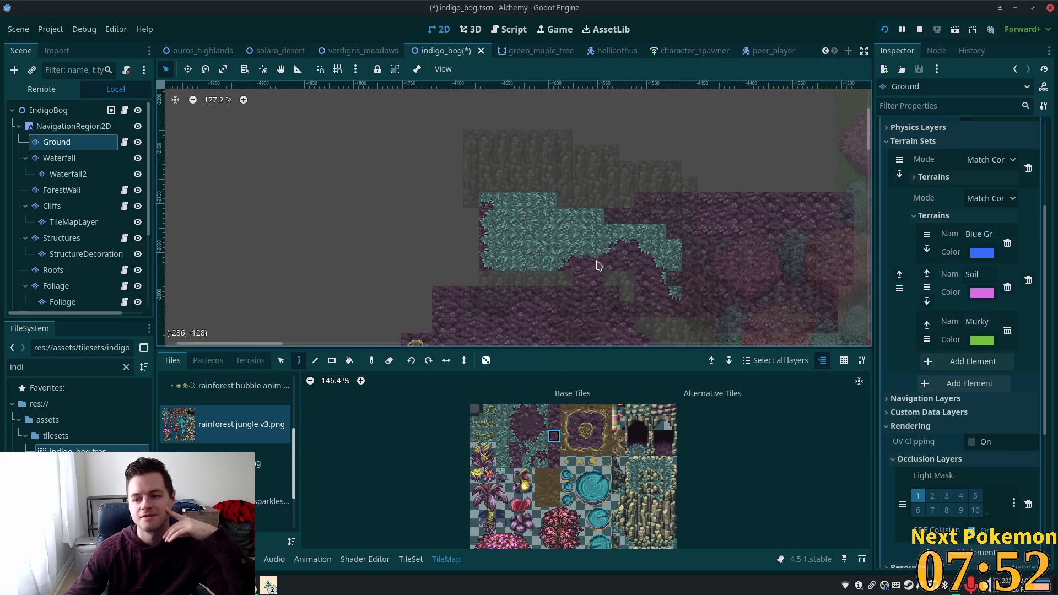
pyautogui.scroll(4, 614, 270)
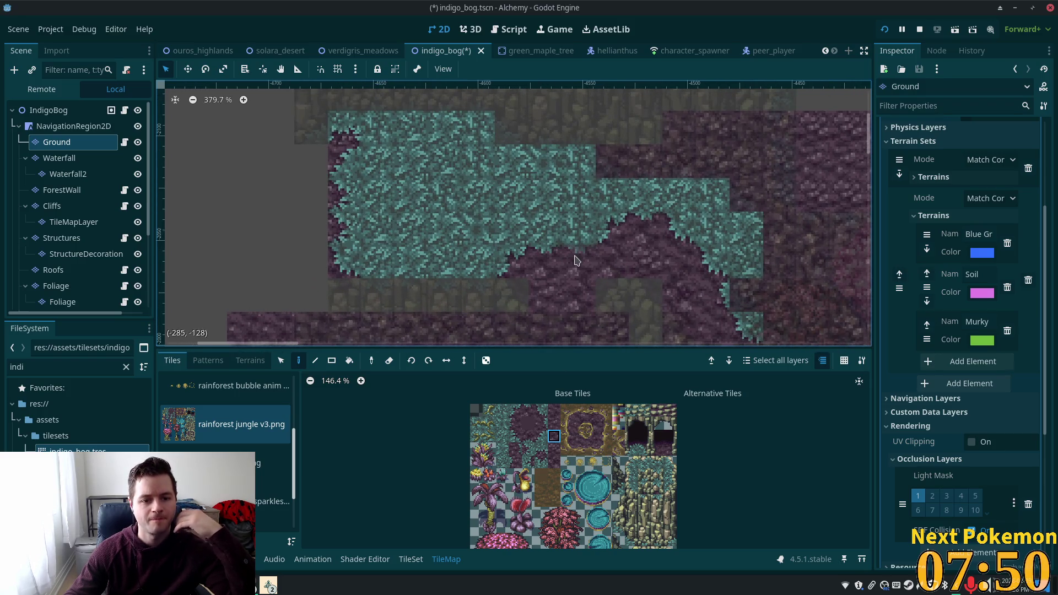
pyautogui.scroll(-4, 575, 259)
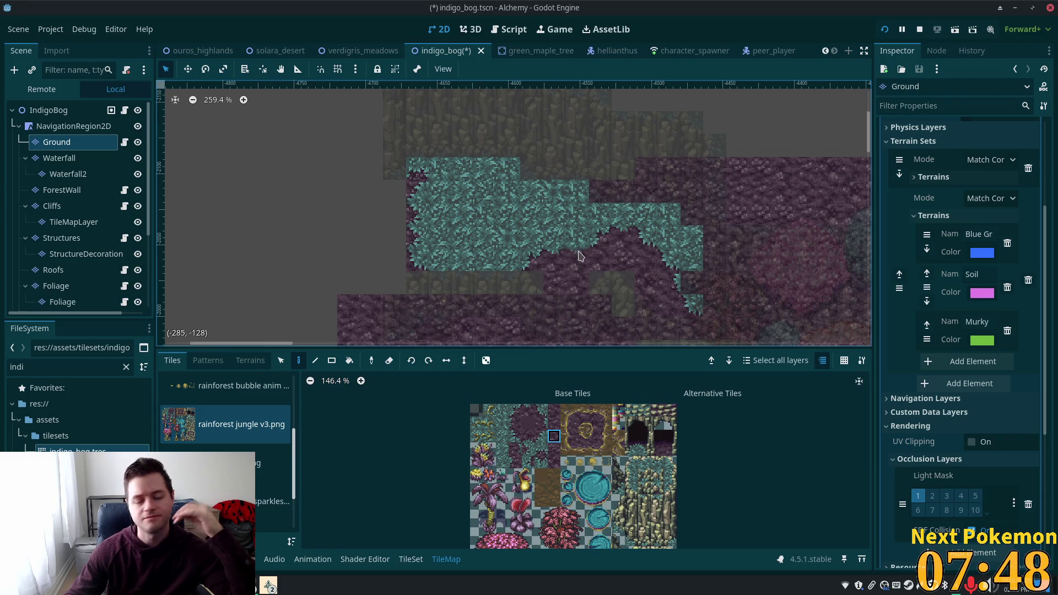
pyautogui.moveTo(580, 255); pyautogui.dragTo(555, 204)
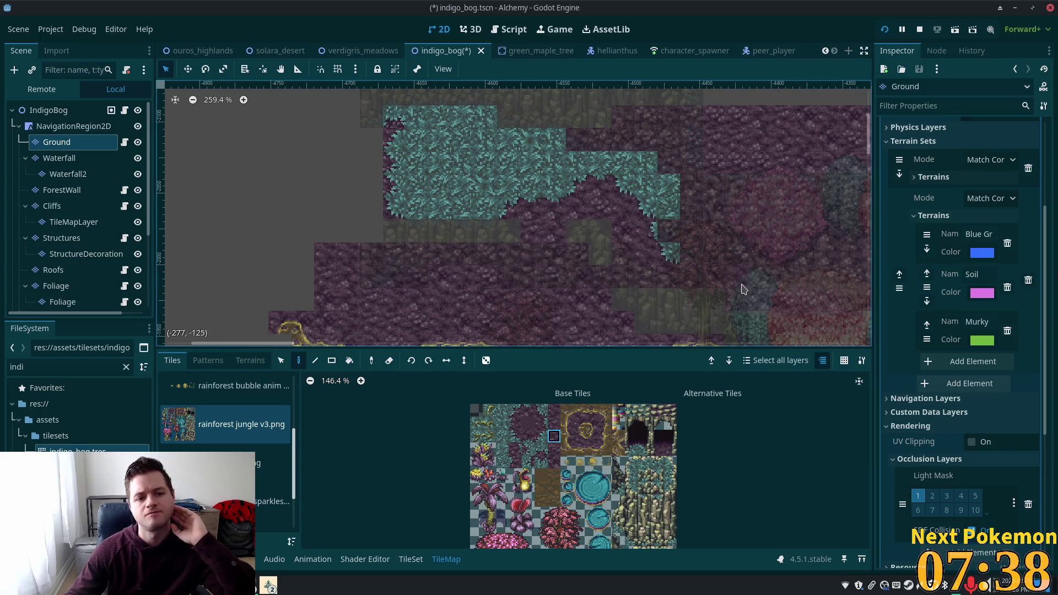
pyautogui.click(66, 110)
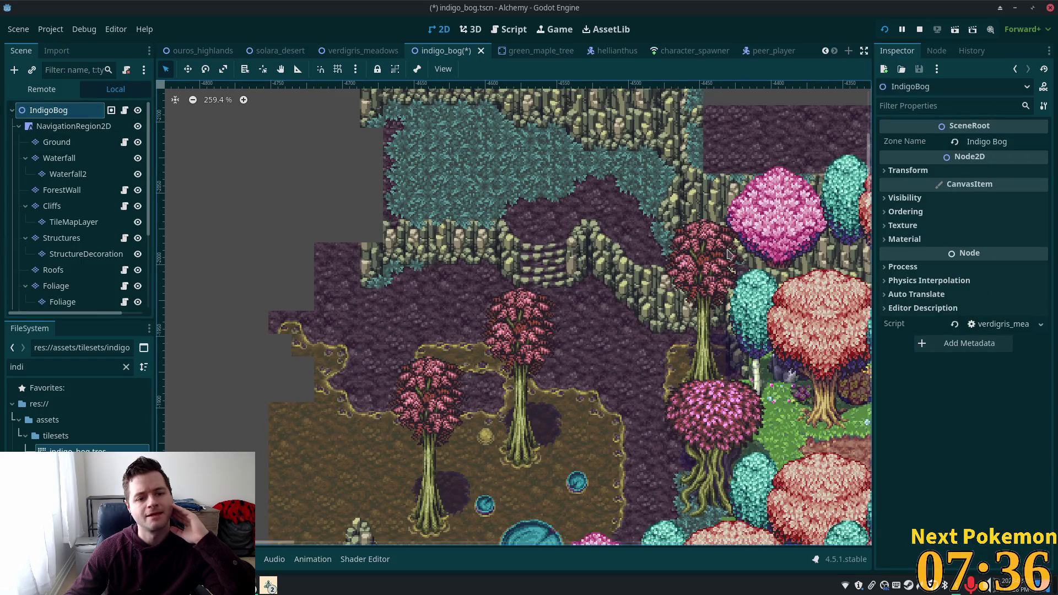
# Zoom into the map and reselect the Cliffs layer to show the rainforest jungle v3.png tiles.
pyautogui.scroll(1, 462, 214)
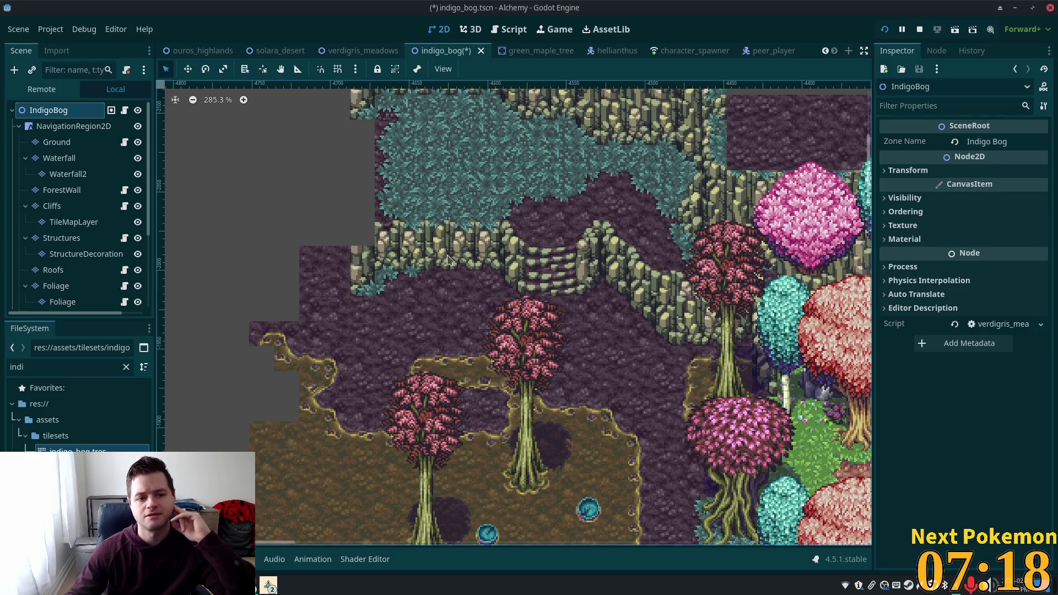
pyautogui.scroll(1, 448, 254)
pyautogui.scroll(2, 447, 254)
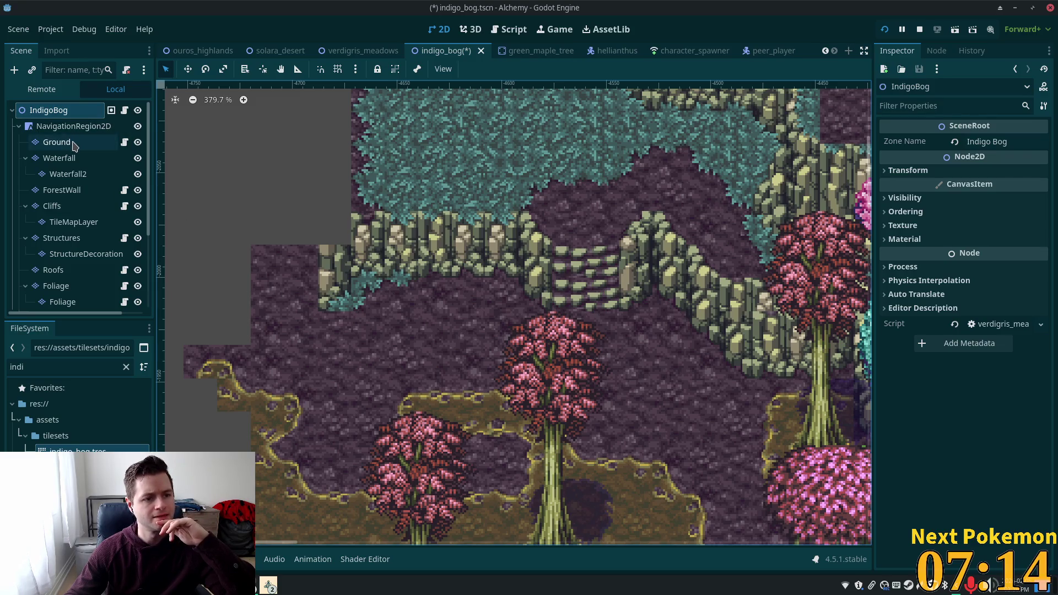
pyautogui.click(82, 206)
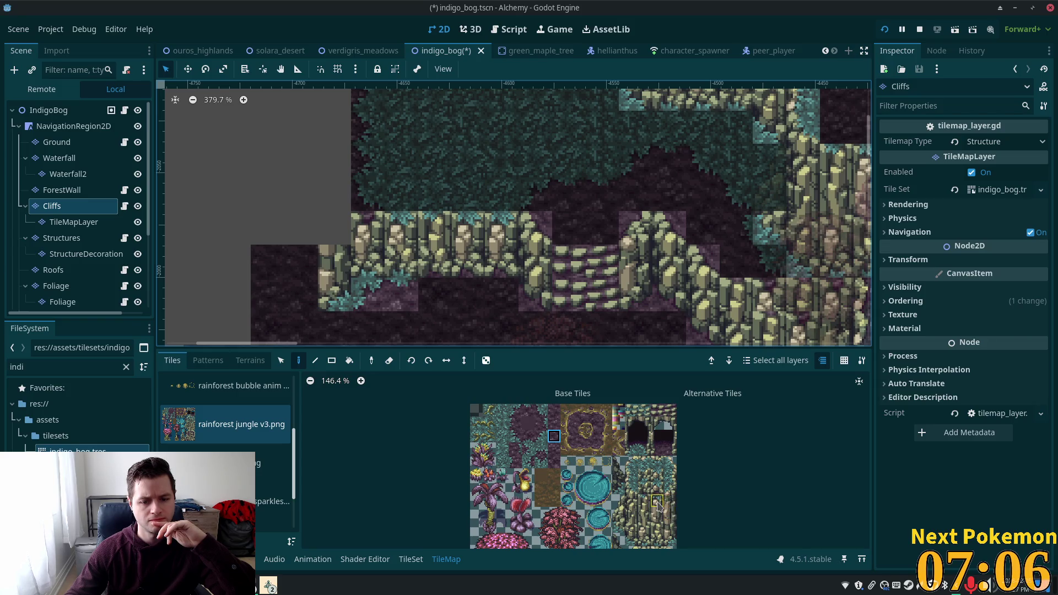
# Paint a bottom-right cliff wall tile into the empty cell beside the stairs.
pyautogui.scroll(-3, 672, 492)
pyautogui.click(647, 507)
pyautogui.click(346, 243)
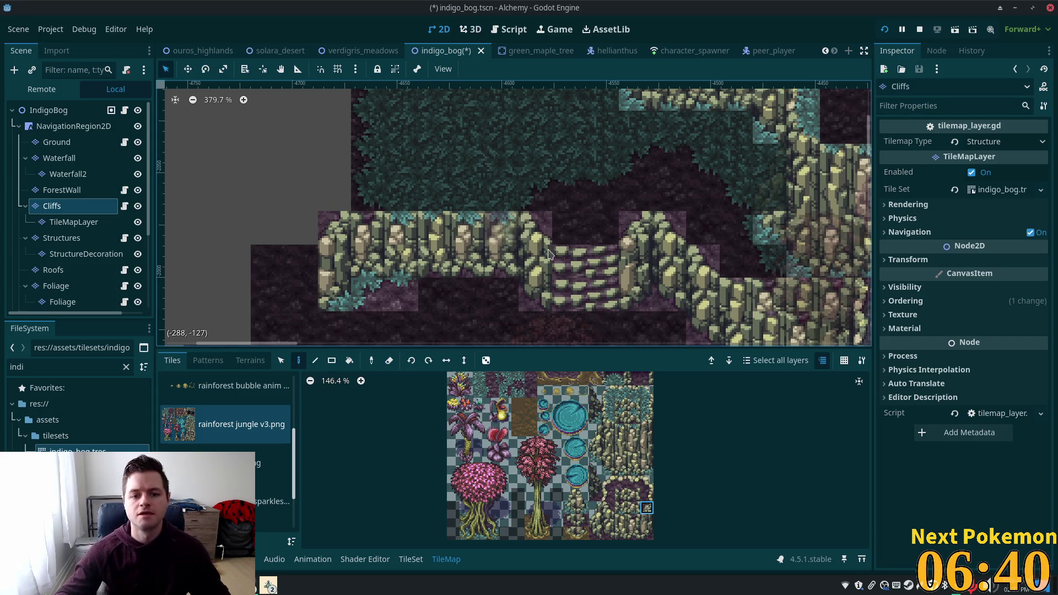
pyautogui.scroll(-4, 563, 215)
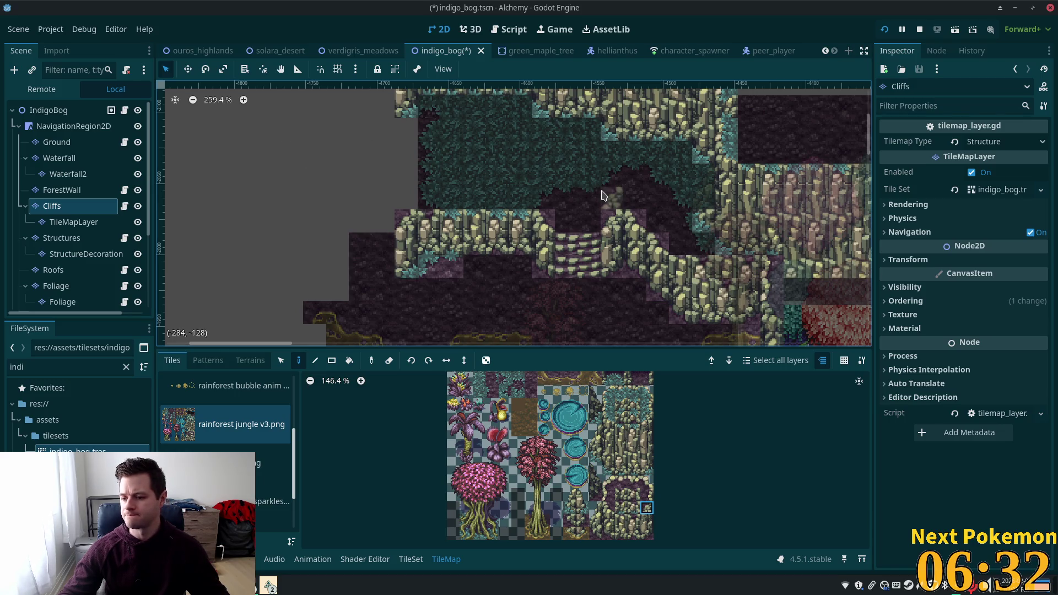
pyautogui.scroll(-4, 573, 190)
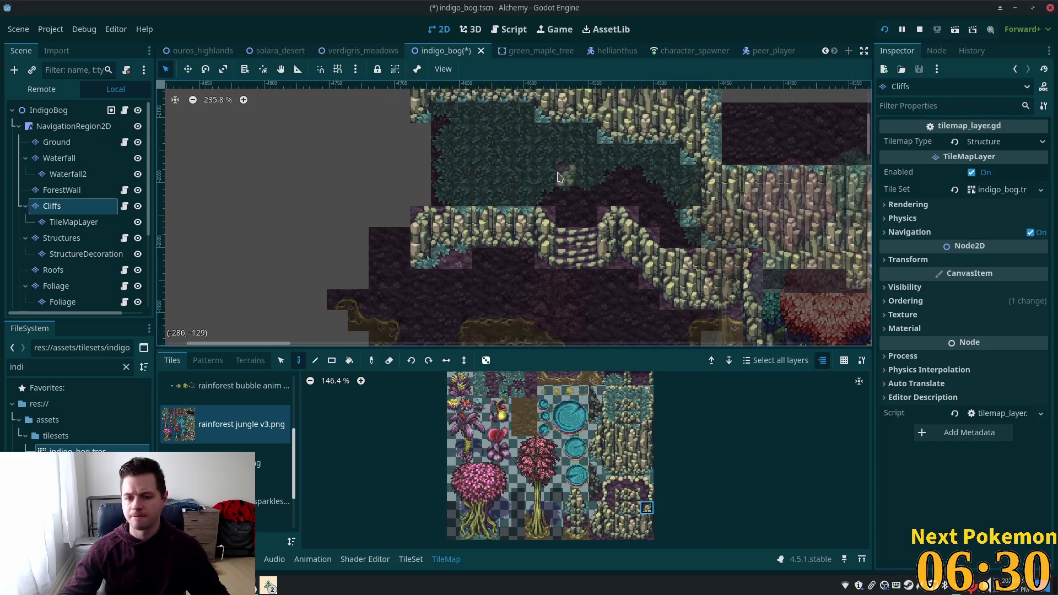
pyautogui.scroll(2, 528, 179)
pyautogui.scroll(-2, 586, 198)
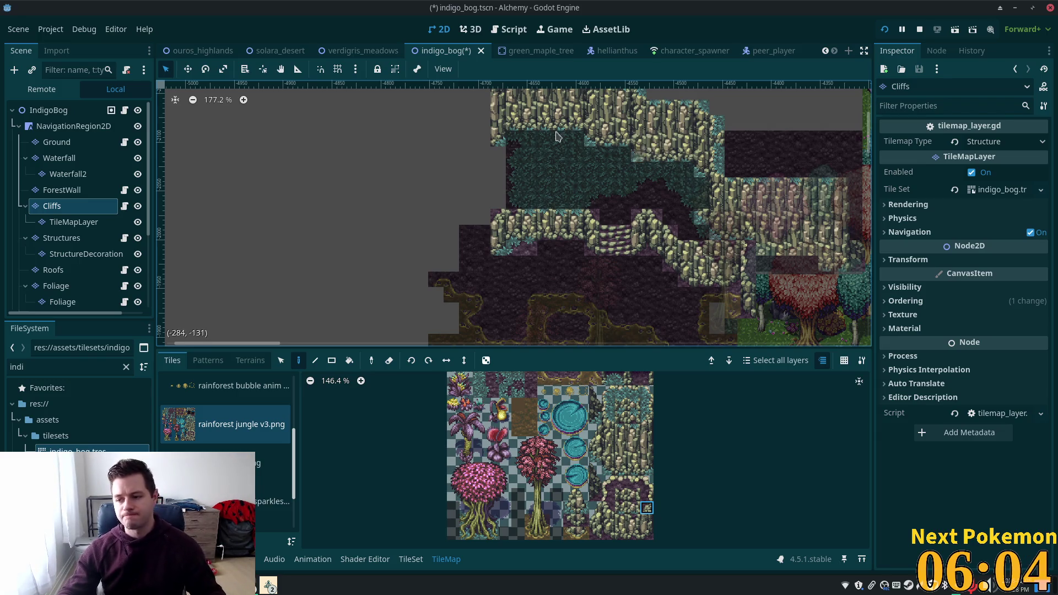
pyautogui.scroll(2, 485, 137)
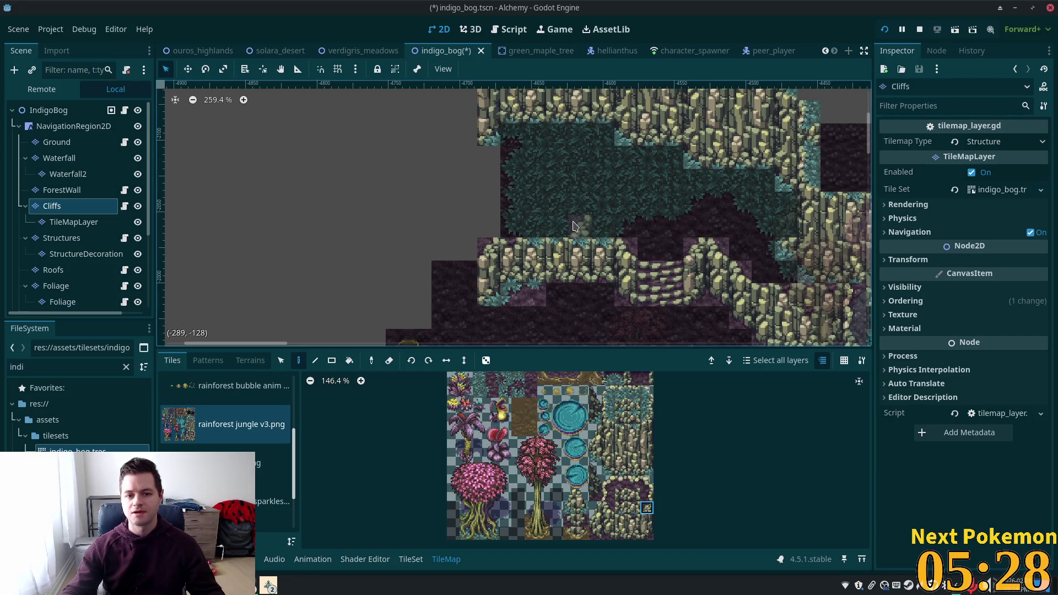
pyautogui.scroll(4, 677, 316)
pyautogui.scroll(-6, 677, 316)
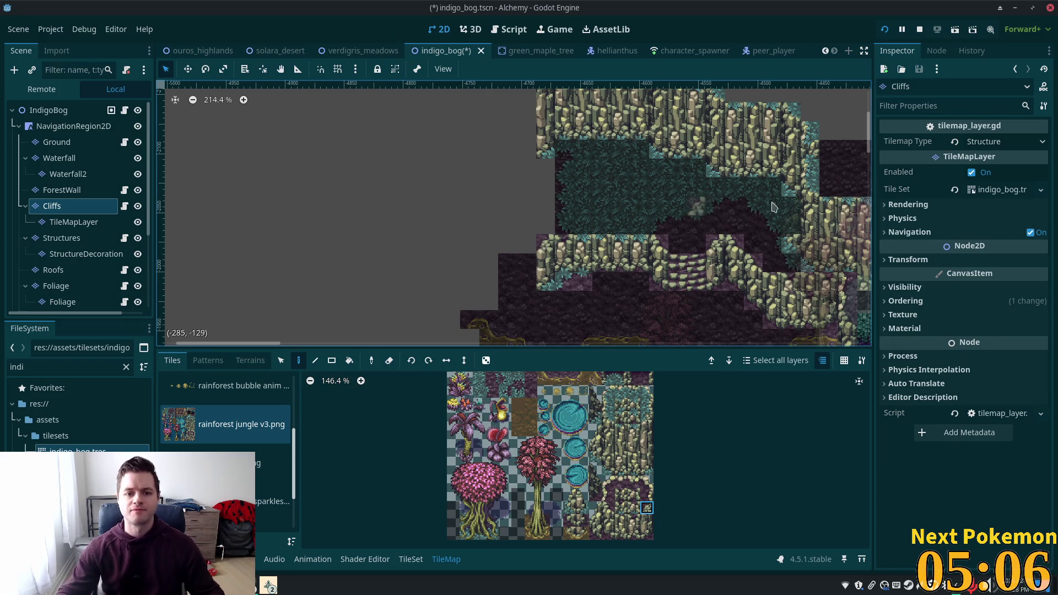
pyautogui.scroll(1, 694, 210)
pyautogui.scroll(1, 671, 253)
pyautogui.scroll(-1, 671, 253)
pyautogui.scroll(1, 671, 252)
pyautogui.scroll(-1, 670, 243)
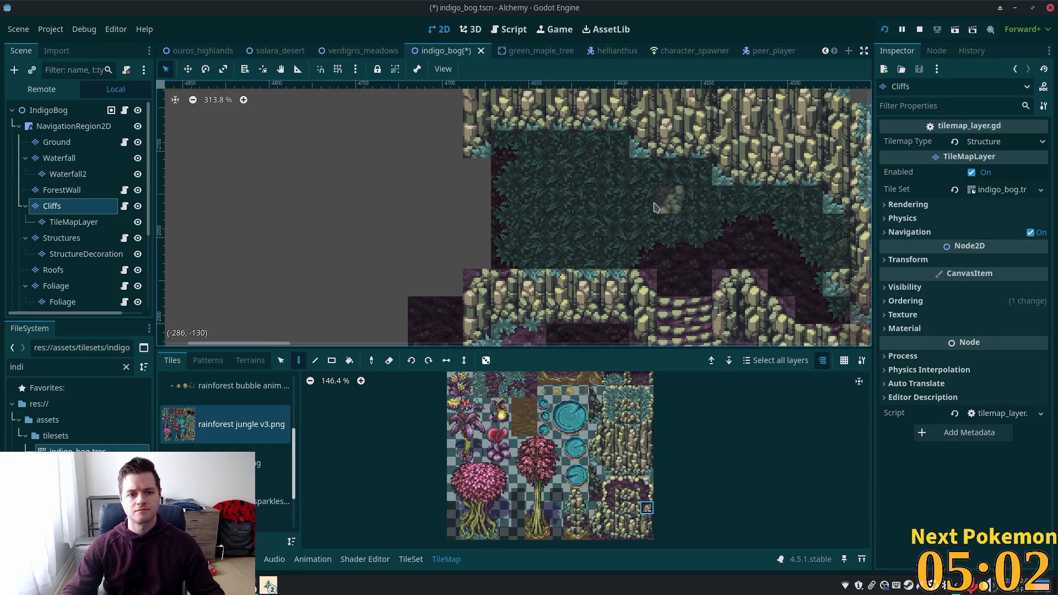
pyautogui.scroll(3, 496, 248)
pyautogui.hscroll(3, 496, 248)
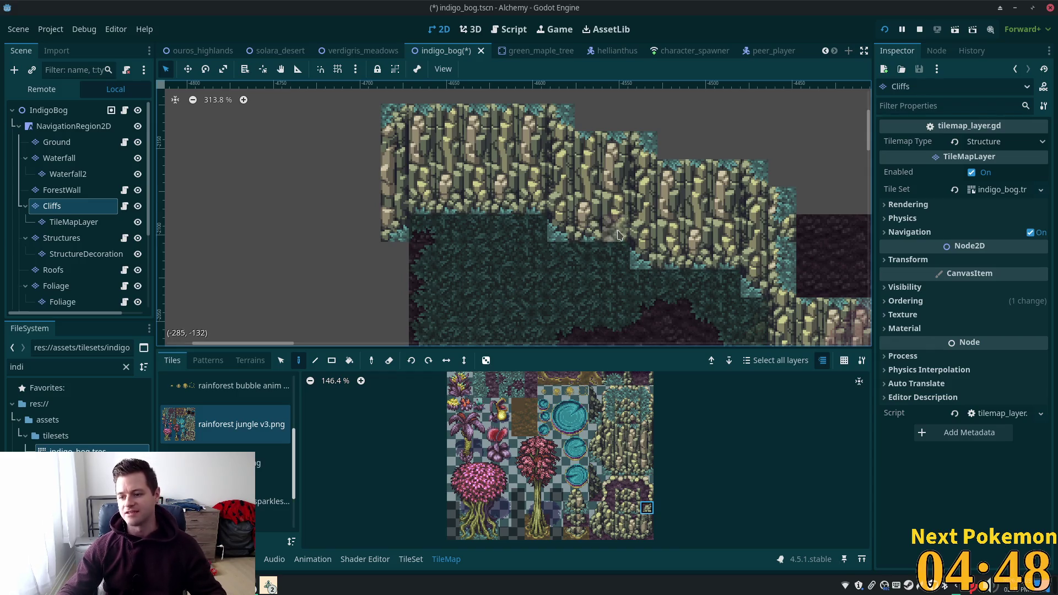
# Select the Foliage node and pick the pink tree with its roots from the atlas.
pyautogui.scroll(-3, 600, 243)
pyautogui.moveTo(596, 281); pyautogui.dragTo(555, 221)
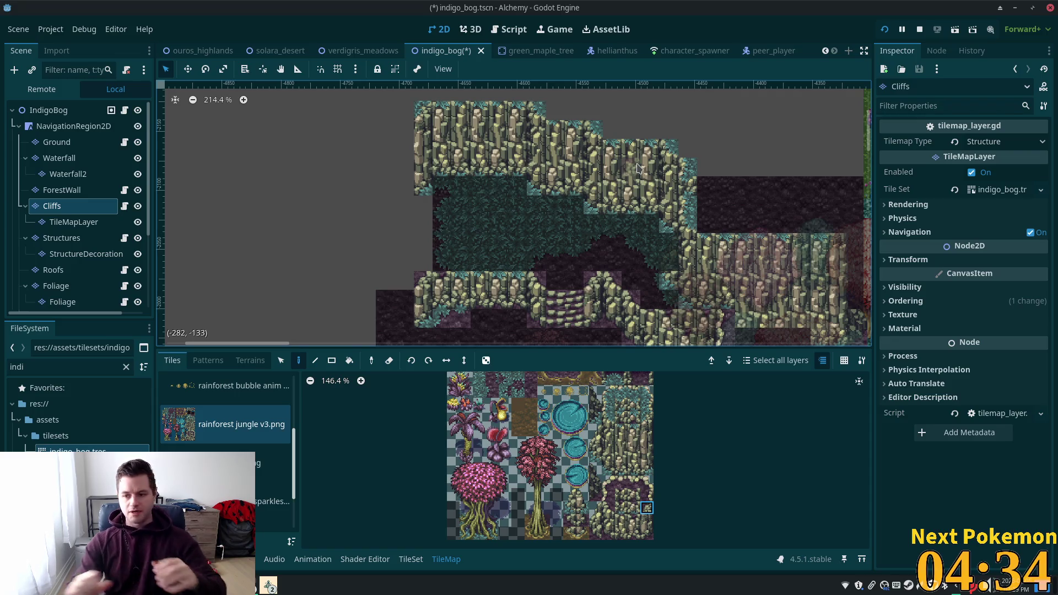
pyautogui.scroll(1, 497, 224)
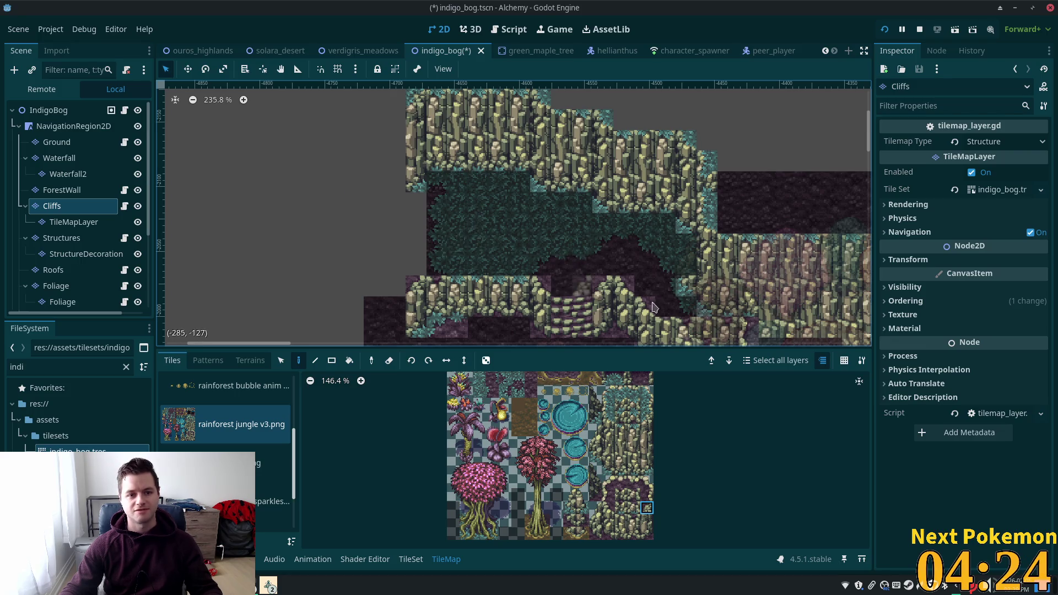
pyautogui.scroll(-2, 665, 312)
pyautogui.scroll(3, 667, 311)
pyautogui.scroll(-2, 683, 309)
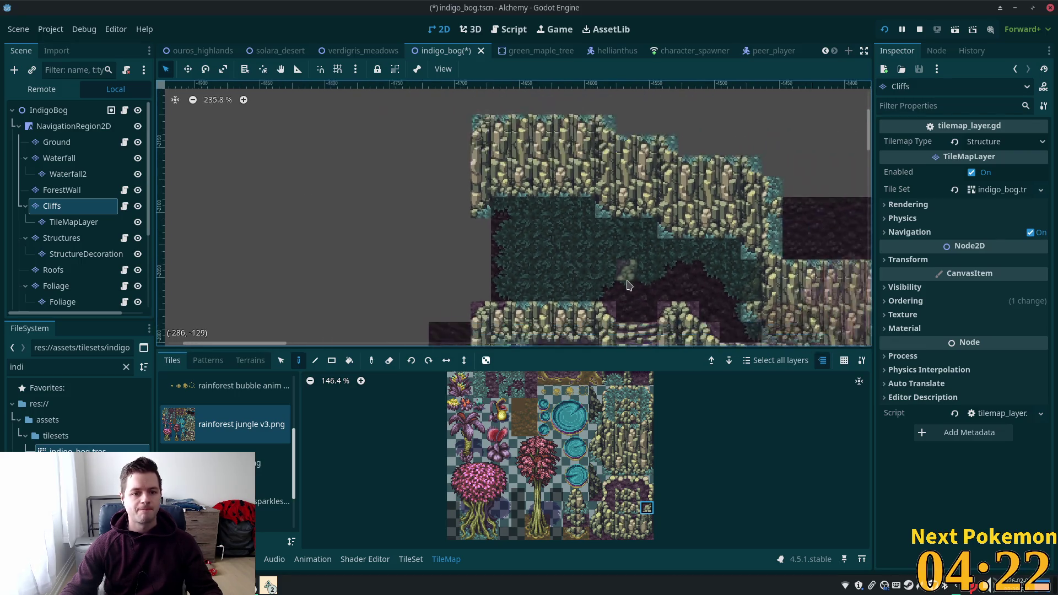
pyautogui.scroll(-3, 689, 309)
pyautogui.scroll(2, 527, 251)
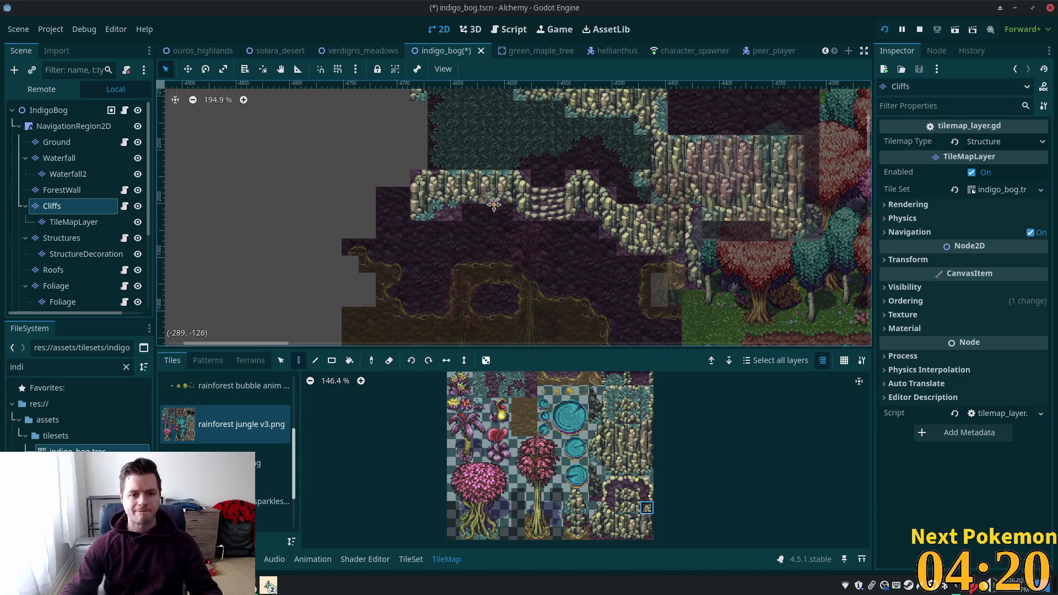
pyautogui.scroll(1, 469, 250)
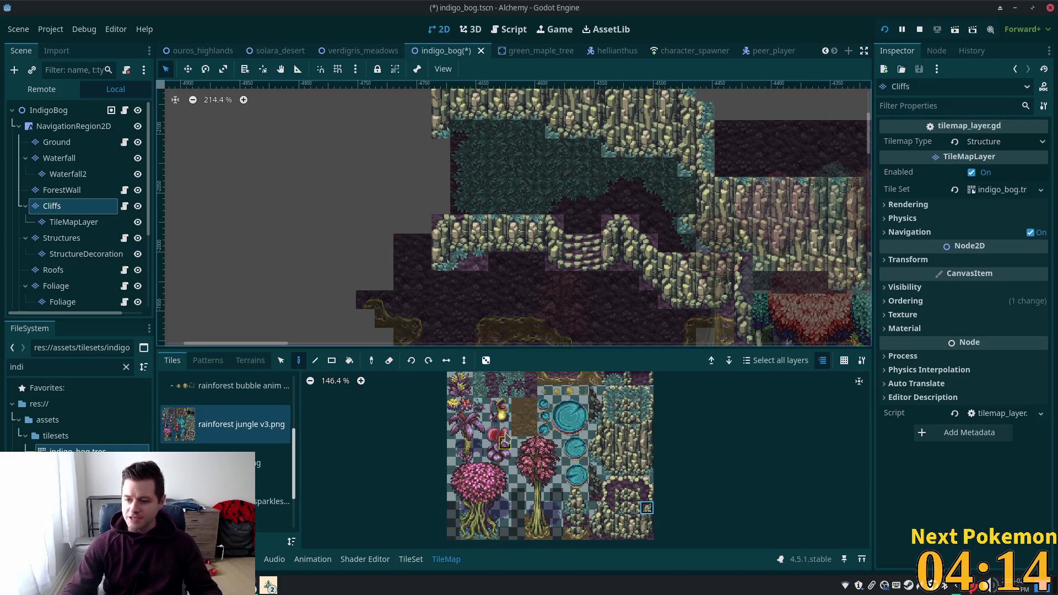
pyautogui.scroll(2, 546, 457)
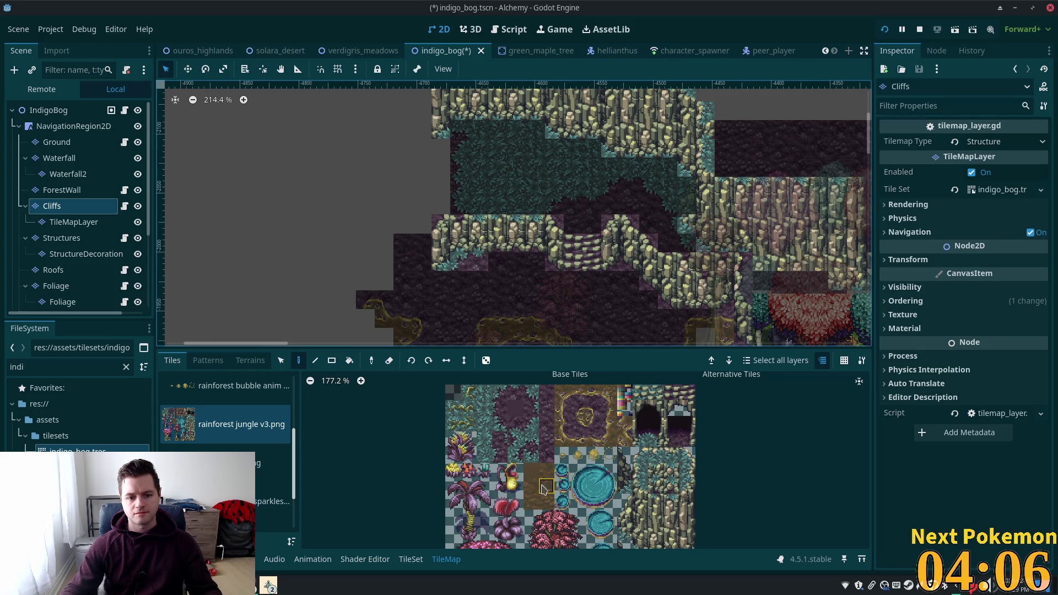
pyautogui.scroll(-5, 513, 435)
pyautogui.scroll(1, 498, 469)
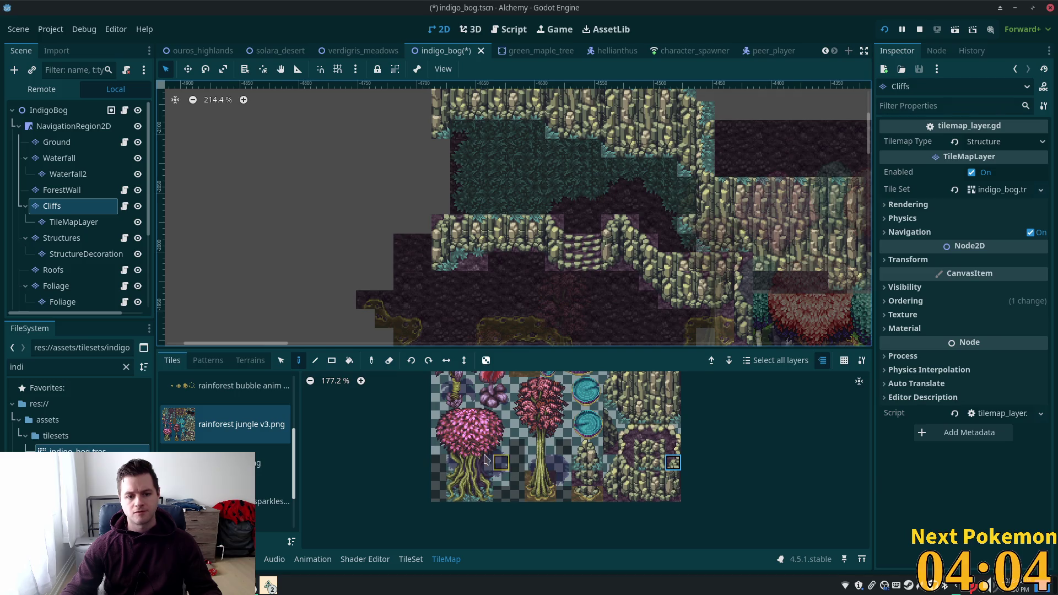
pyautogui.click(56, 286)
pyautogui.moveTo(447, 414)
pyautogui.mouseDown()
pyautogui.moveTo(479, 435)
pyautogui.moveTo(508, 503)
pyautogui.mouseUp()
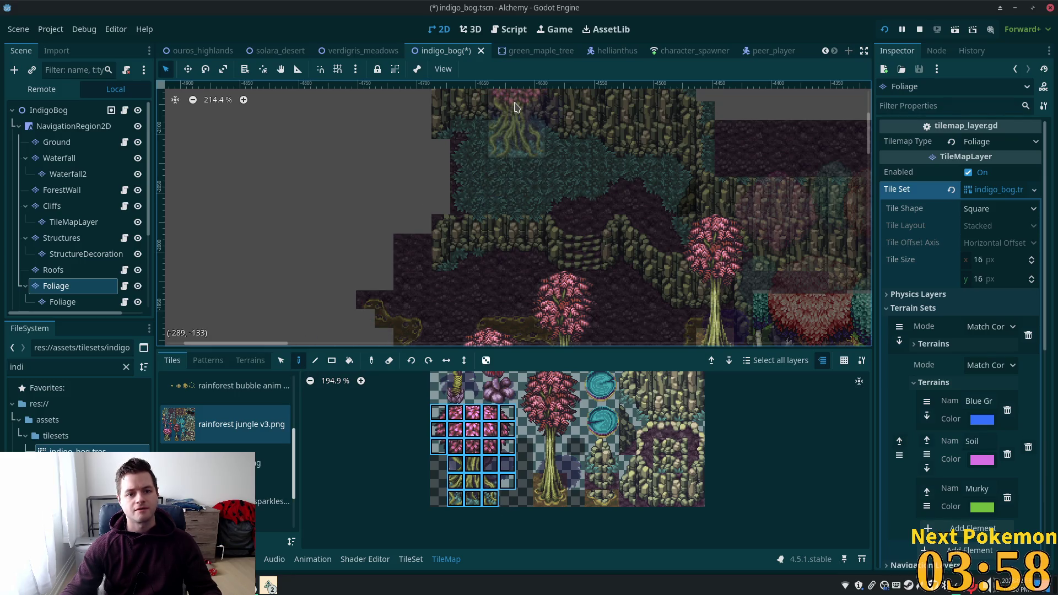
# Stamp the pink tree atop the cliff above the teal grass, then select the Ground layer.
pyautogui.click(516, 126)
pyautogui.scroll(4, 441, 220)
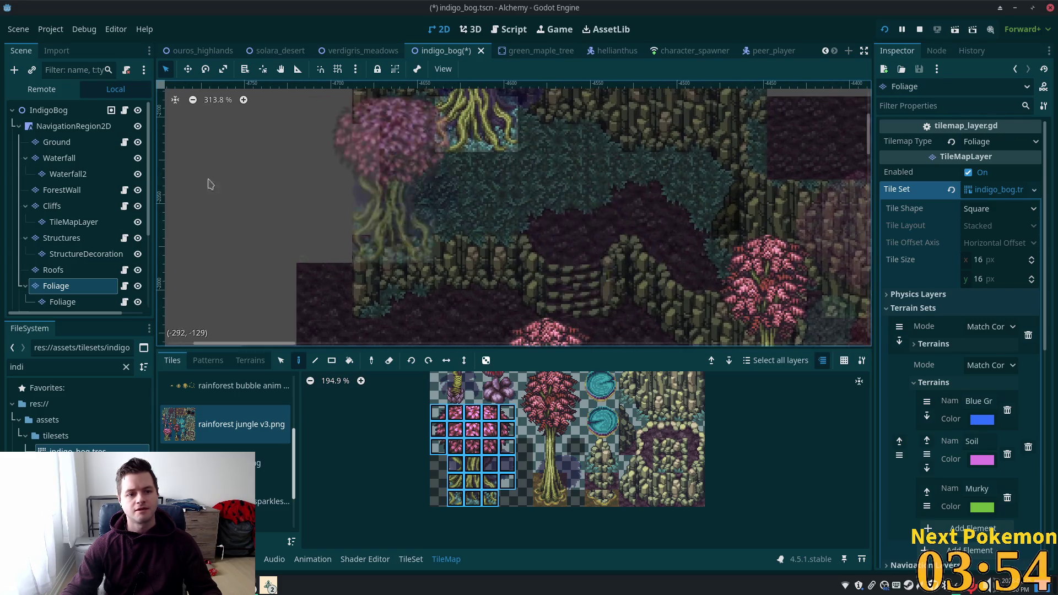
pyautogui.scroll(4, 530, 461)
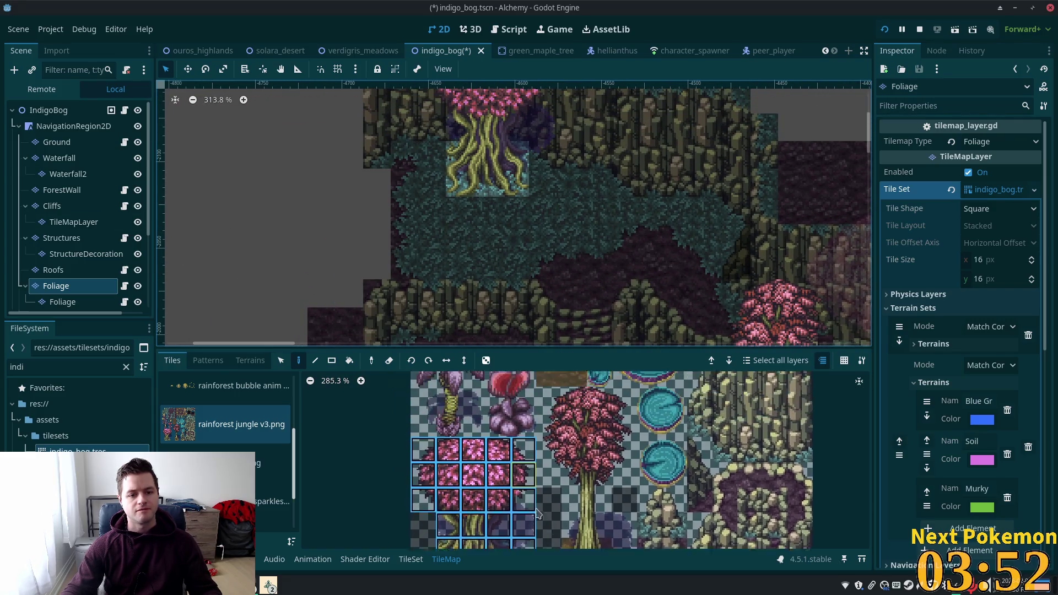
pyautogui.scroll(5, 531, 461)
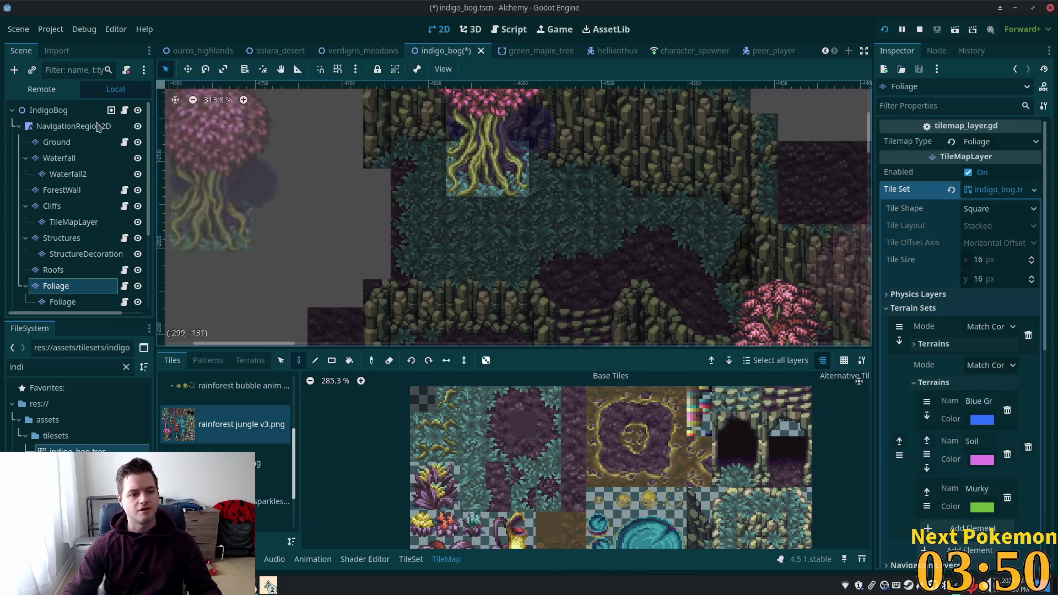
pyautogui.click(57, 143)
pyautogui.scroll(6, 496, 220)
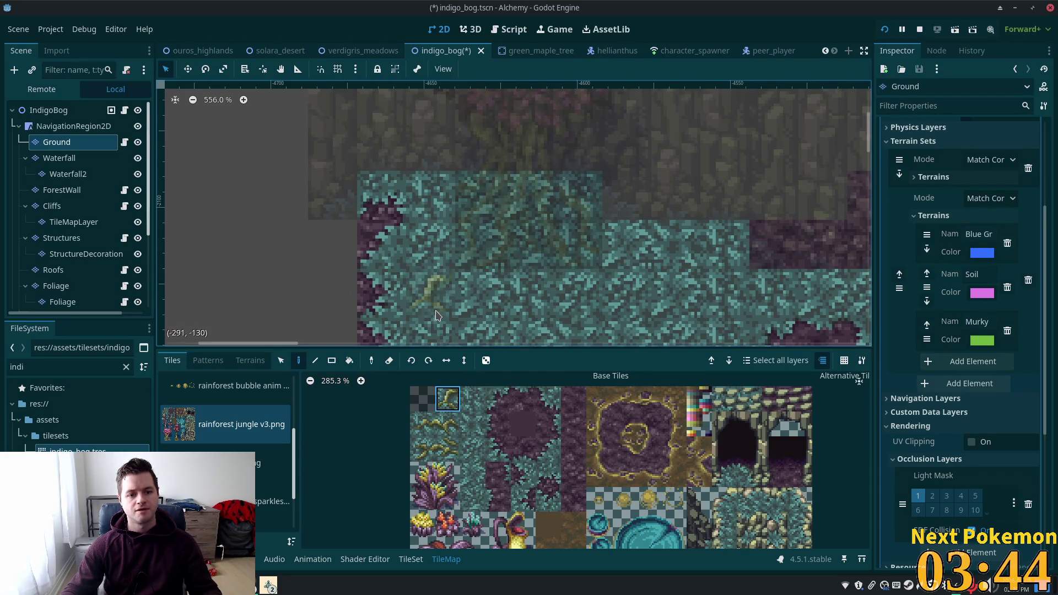
# Paint several yellow grass tufts across the teal grass and the upper grass strip.
pyautogui.click(481, 311)
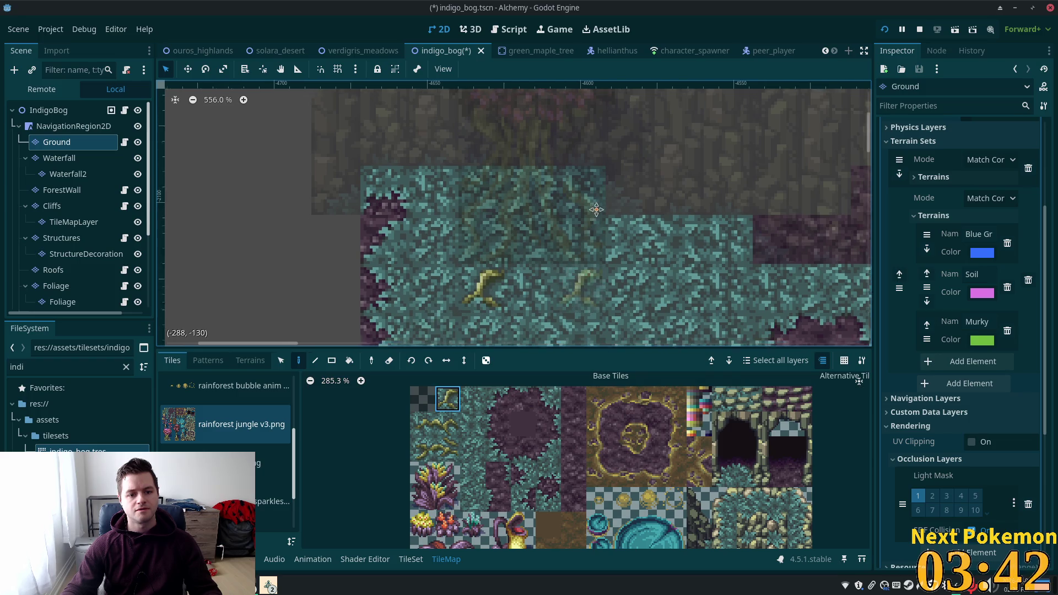
pyautogui.scroll(-3, 481, 310)
pyautogui.click(444, 425)
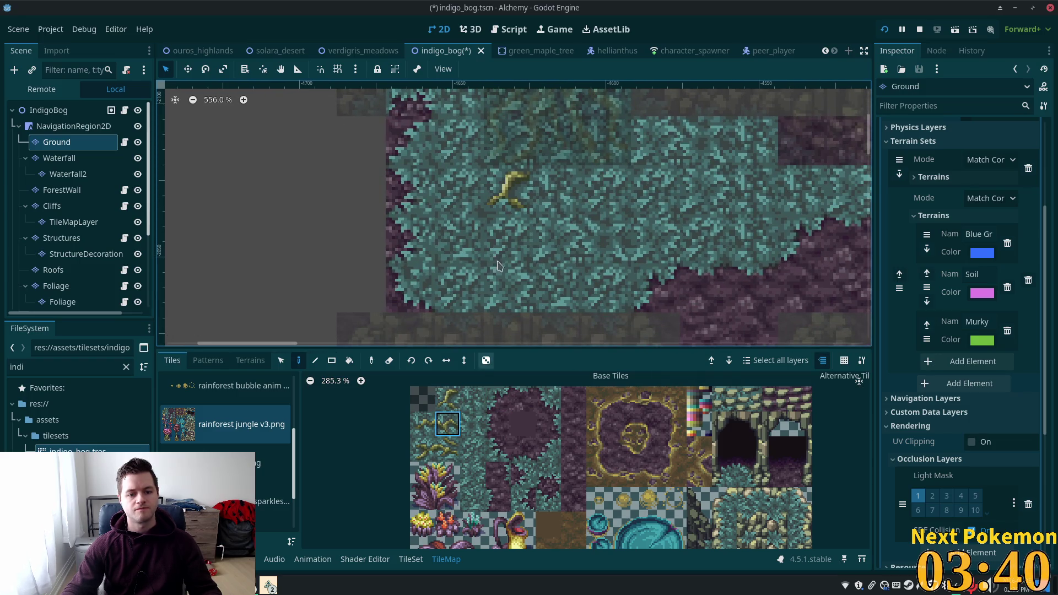
pyautogui.click(503, 223)
pyautogui.click(429, 429)
pyautogui.click(459, 238)
pyautogui.click(442, 450)
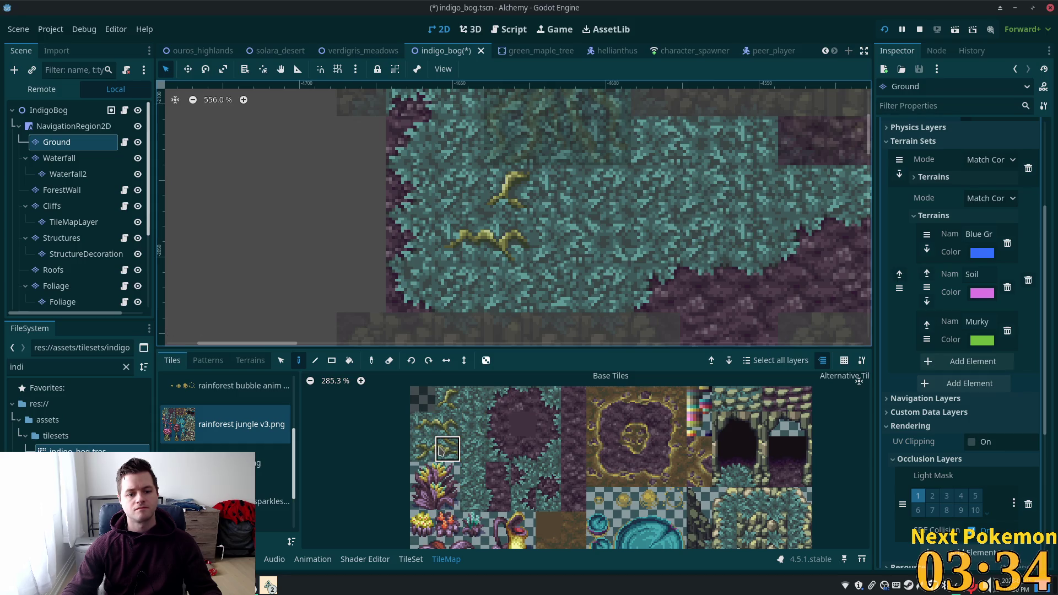
pyautogui.scroll(3, 496, 308)
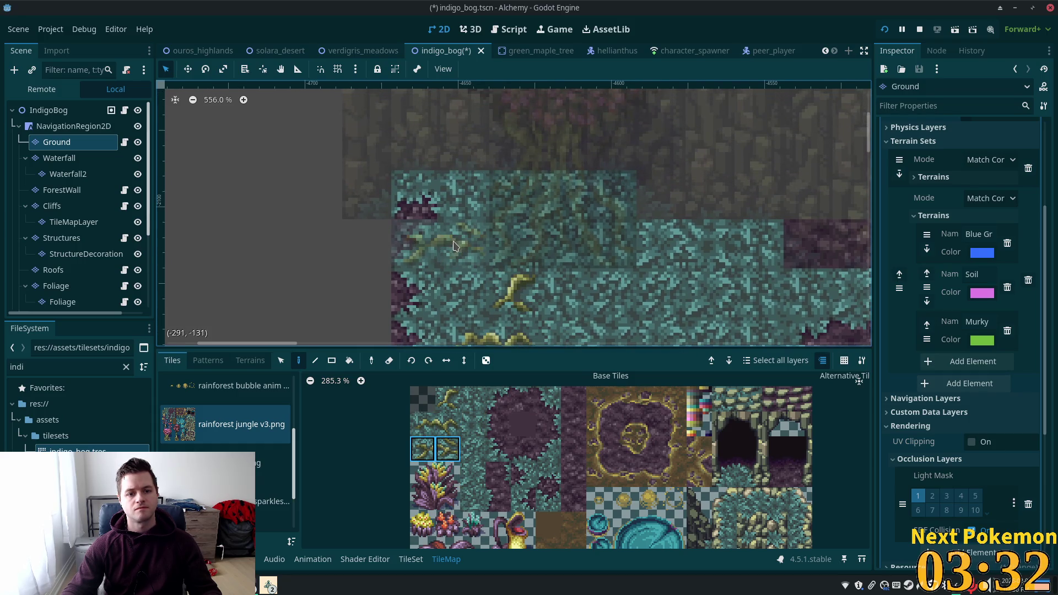
pyautogui.click(460, 220)
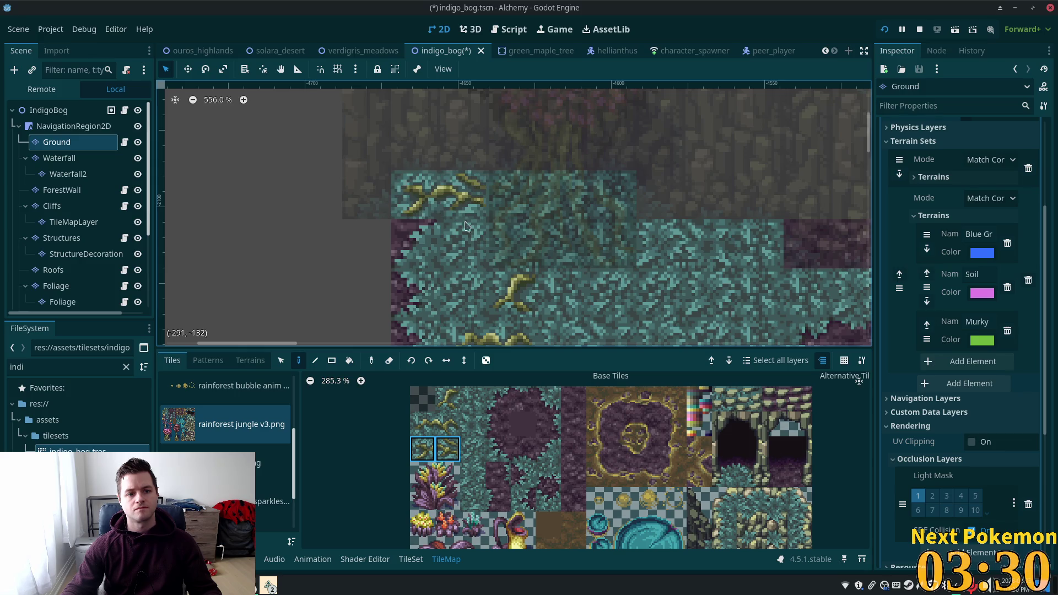
# Return to the Ground layer and pick single ground tiles from the atlas.
pyautogui.click(57, 128)
pyautogui.click(57, 142)
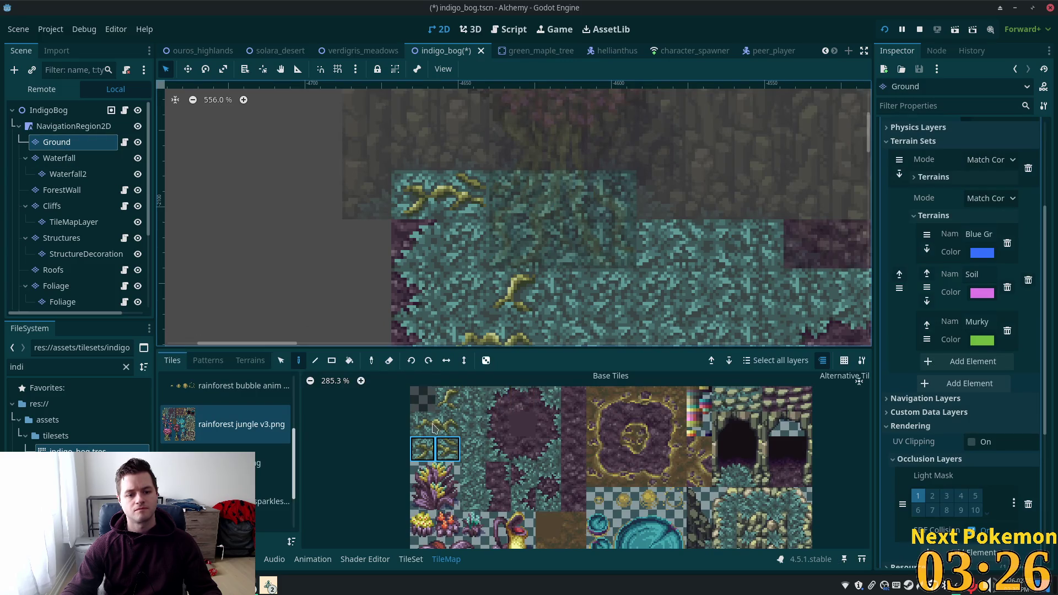
pyautogui.click(549, 404)
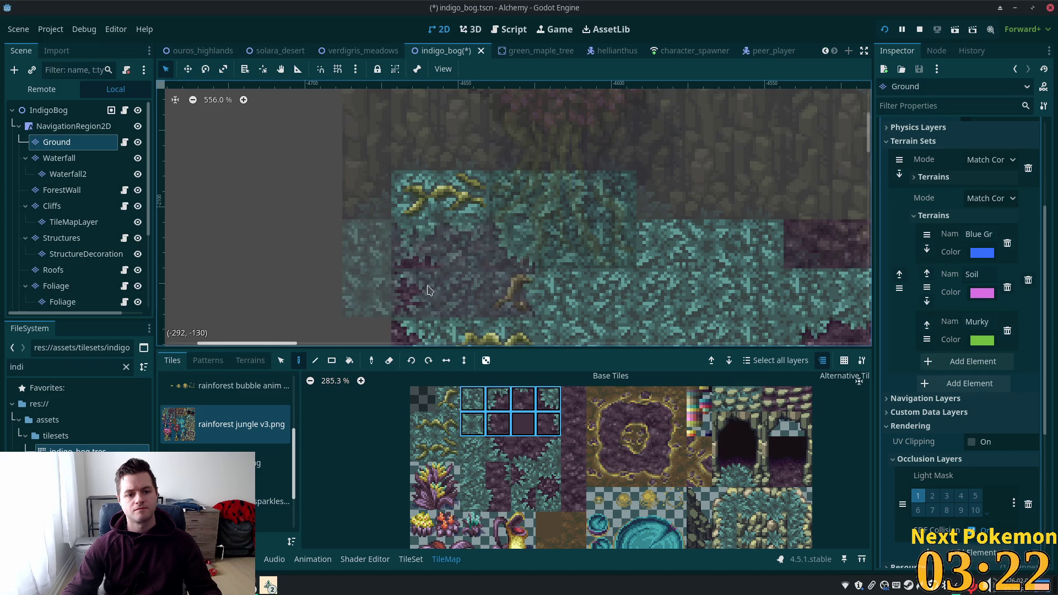
pyautogui.click(555, 426)
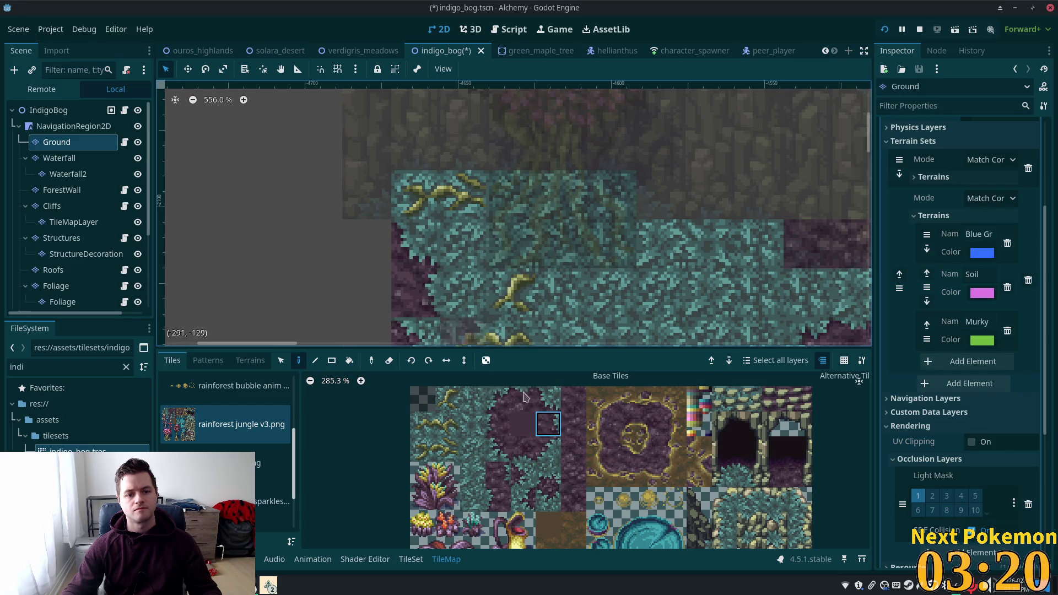
pyautogui.scroll(-3, 573, 231)
pyautogui.click(548, 449)
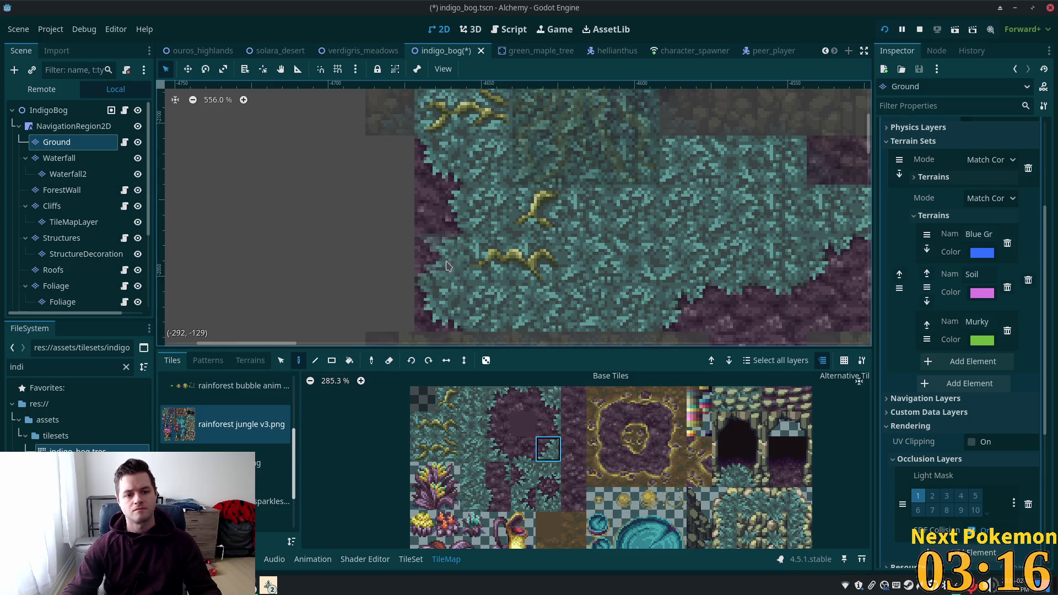
pyautogui.scroll(2, 660, 231)
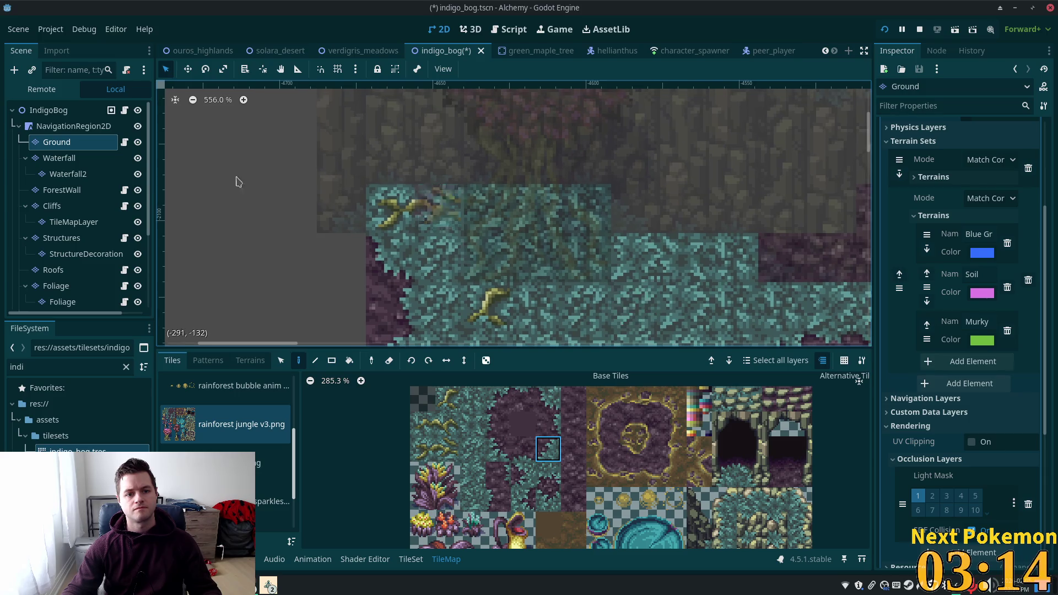
# Save the indigo_bog scene with the IndigoBog root node selected.
pyautogui.hotkey('ctrl', 's')
pyautogui.click(49, 110)
pyautogui.scroll(-5, 605, 219)
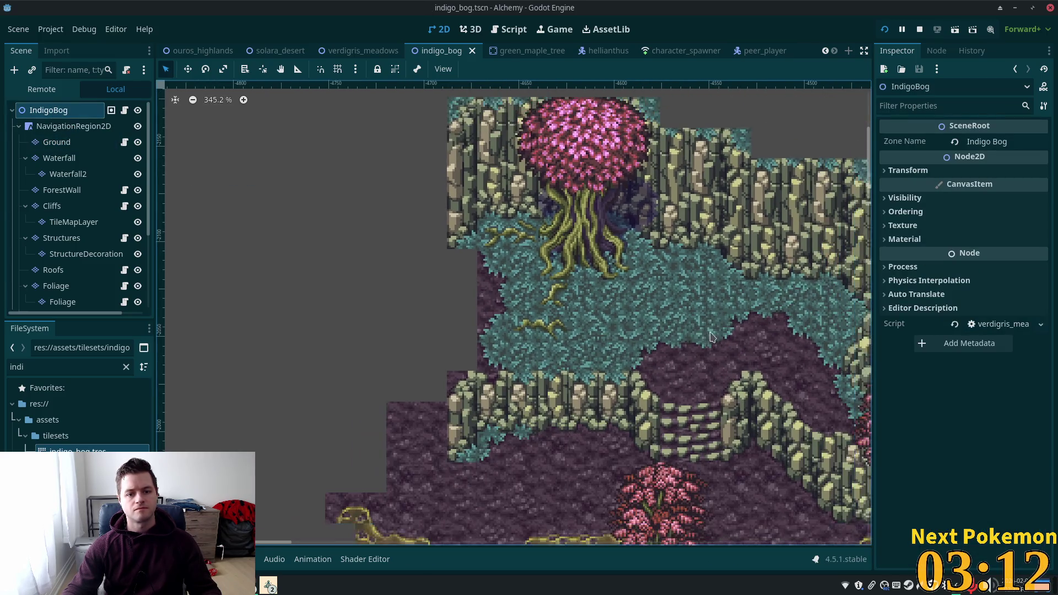